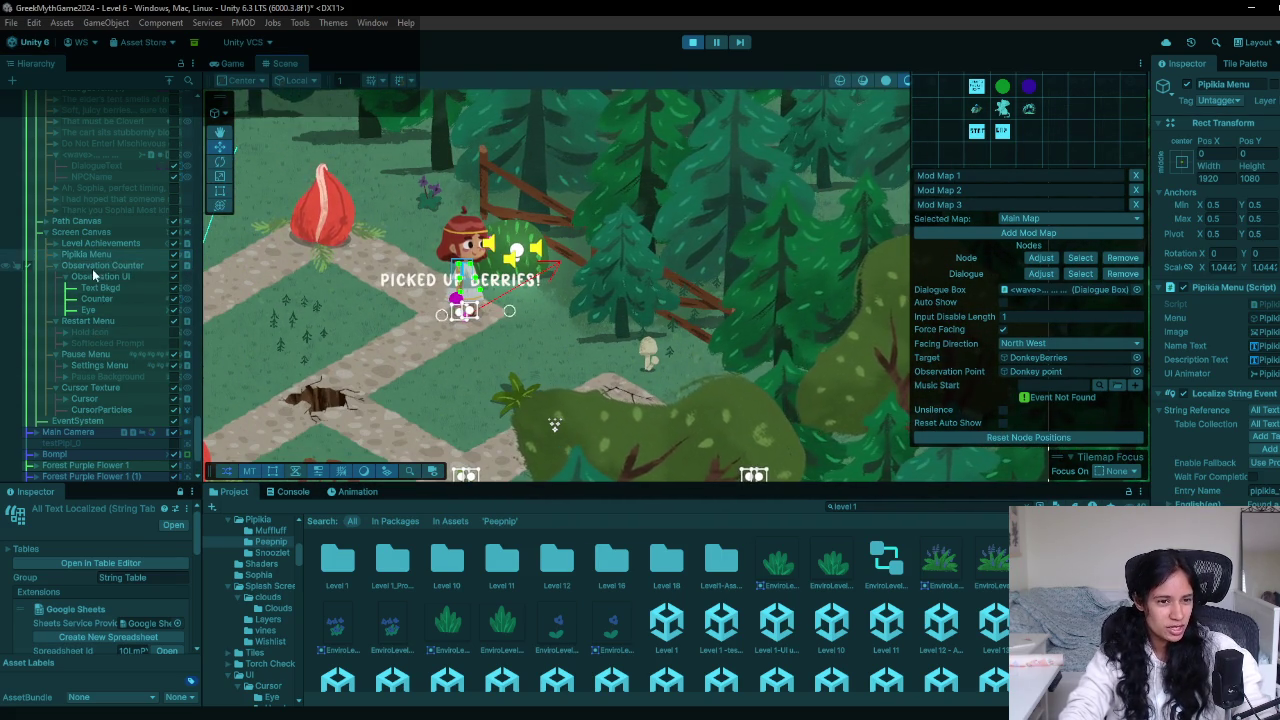
Inspect the DialogueText (1) object showing PICKED UP BERRIES!, then switch to the Game view
scroll(115, 389, "up", 5)
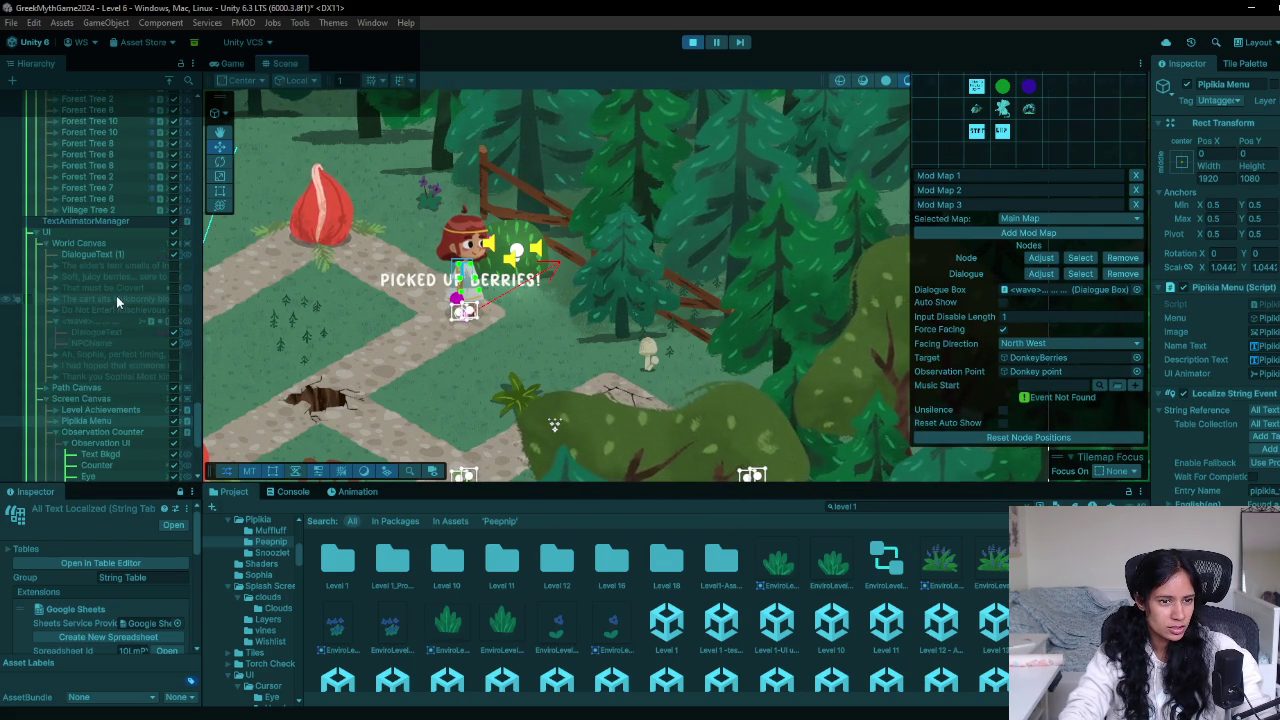
left_click(94, 253)
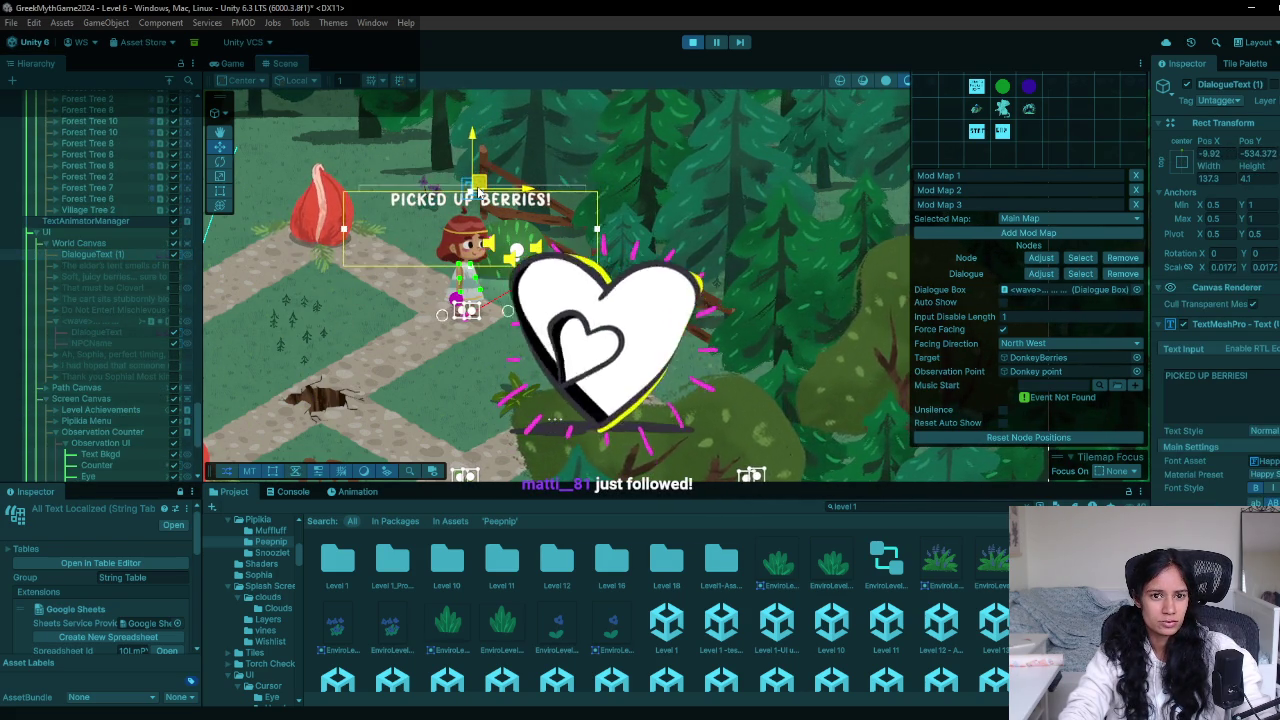
left_click(225, 63)
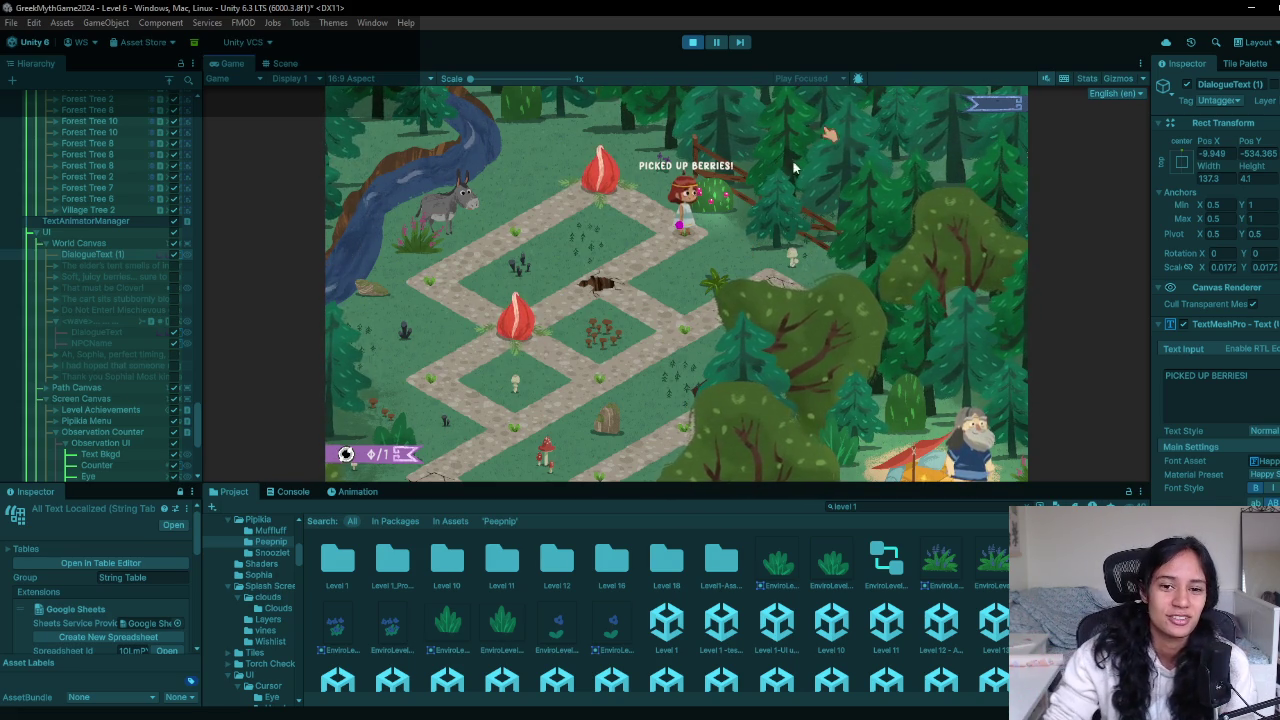
left_click(705, 200)
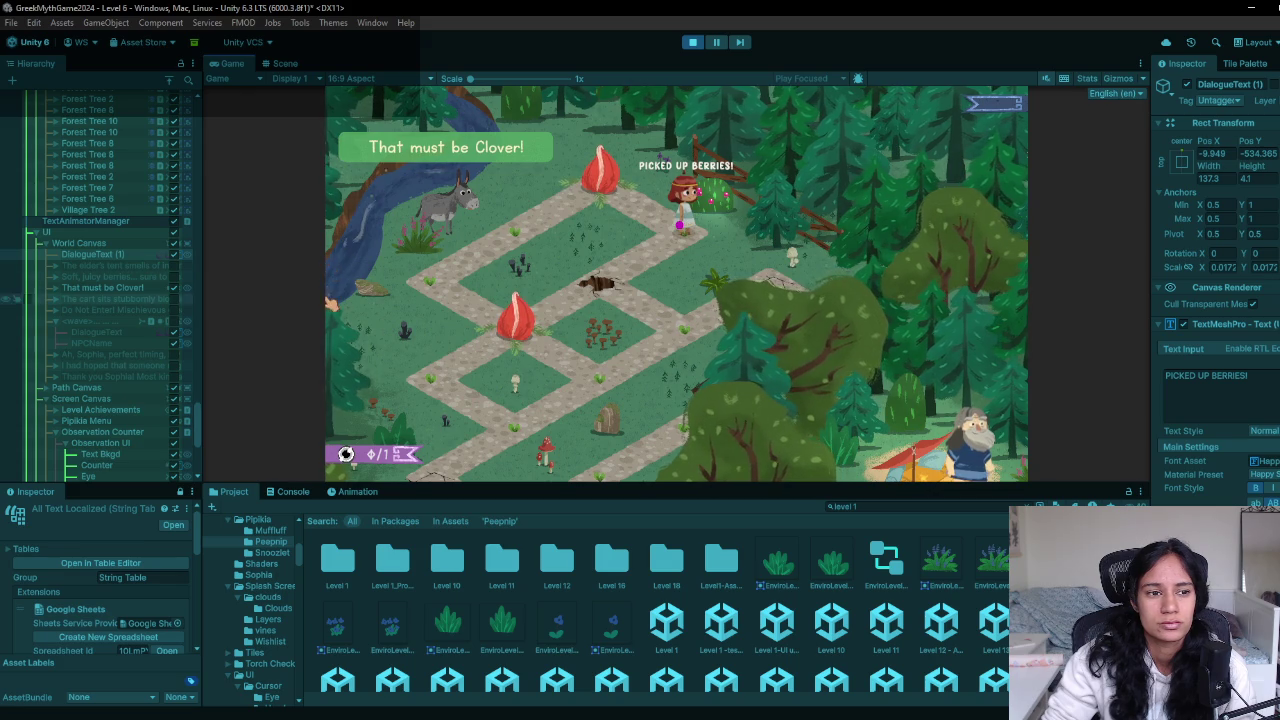
Let the berry bush dialogue play through to 'That must be Clover!' while scrolling the Hierarchy
scroll(100, 304, "up", 3)
scroll(100, 304, "up", 10)
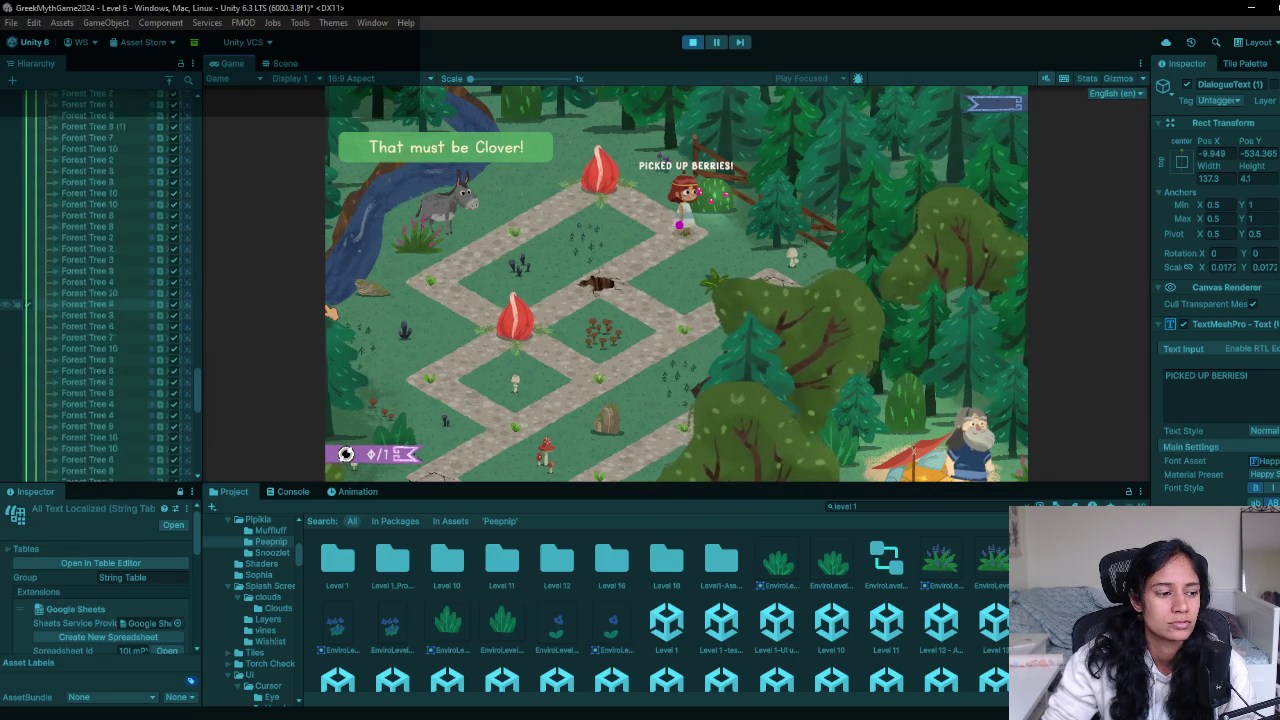
scroll(100, 304, "up", 10)
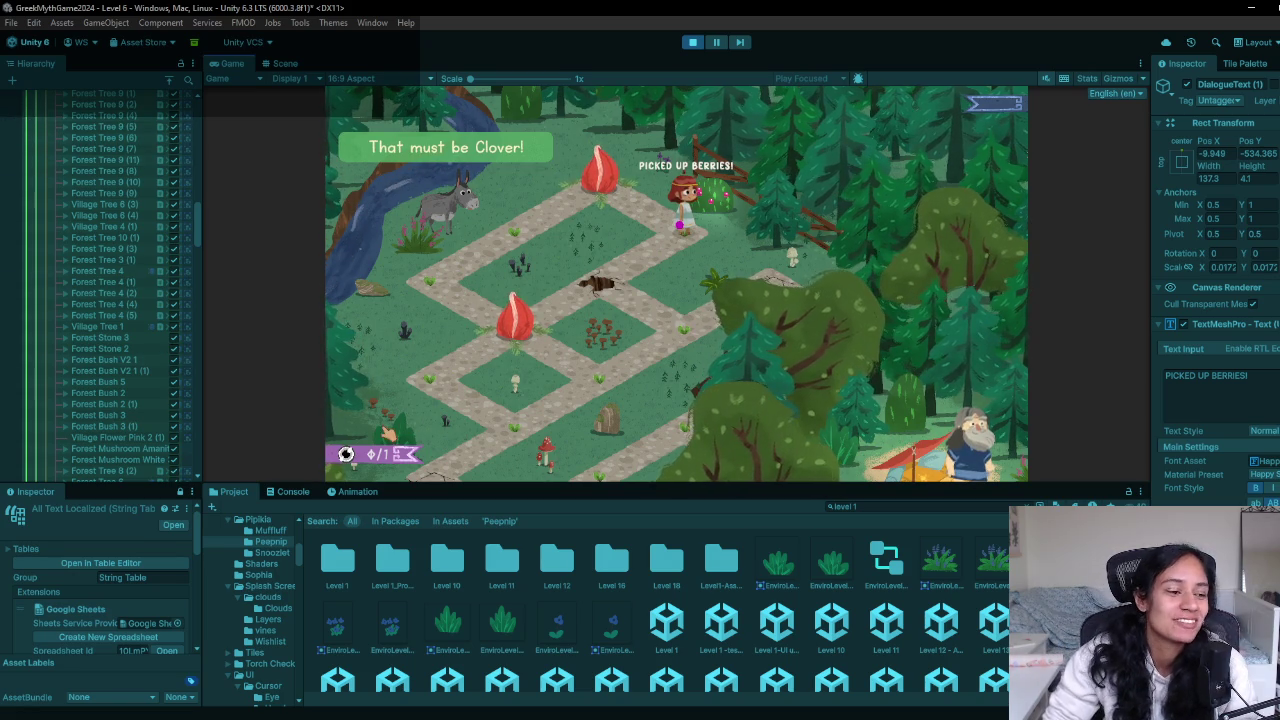
scroll(90, 276, "down", 3)
scroll(100, 276, "down", 10)
scroll(100, 367, "up", 2)
scroll(100, 365, "up", 15)
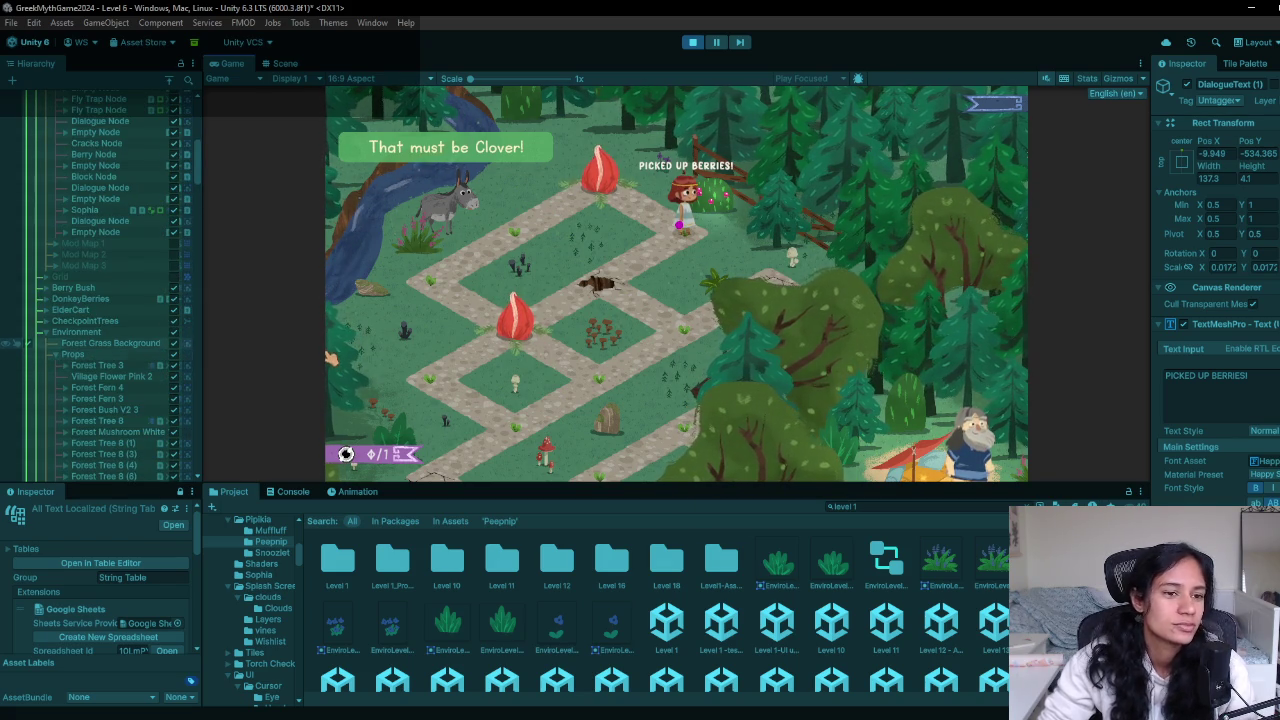
scroll(100, 300, "up", 10)
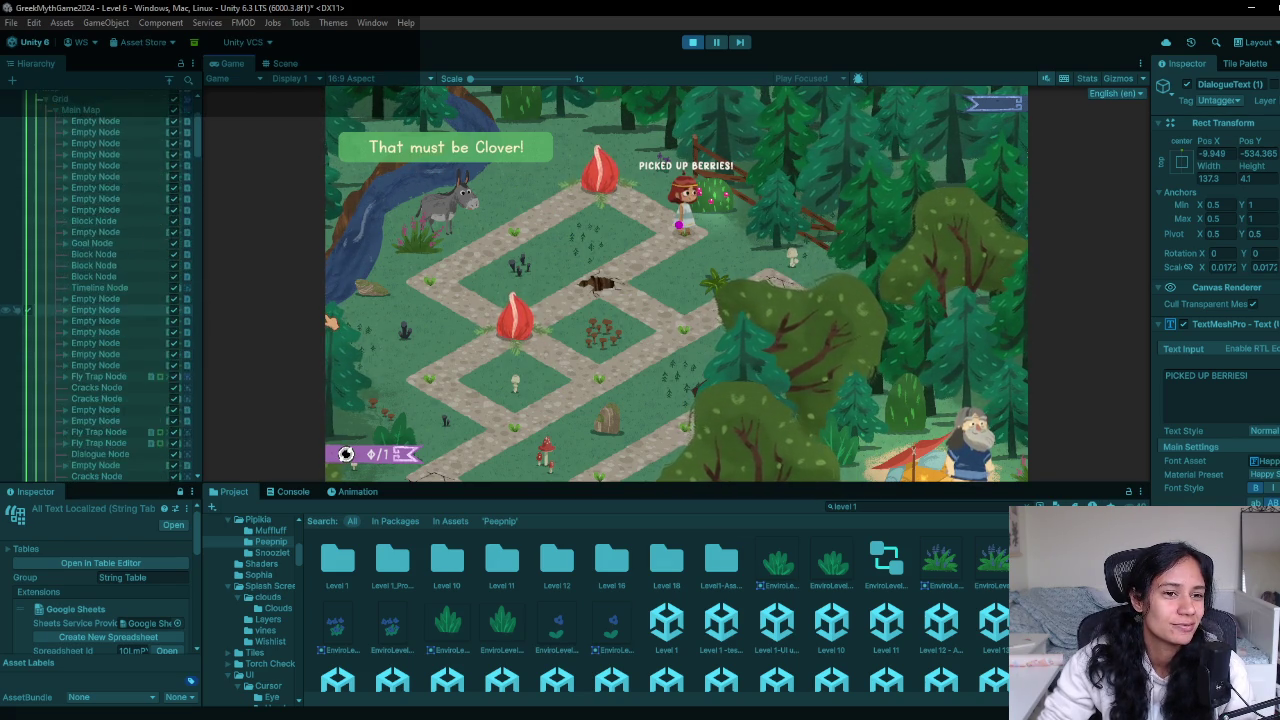
scroll(20, 280, "down", 8)
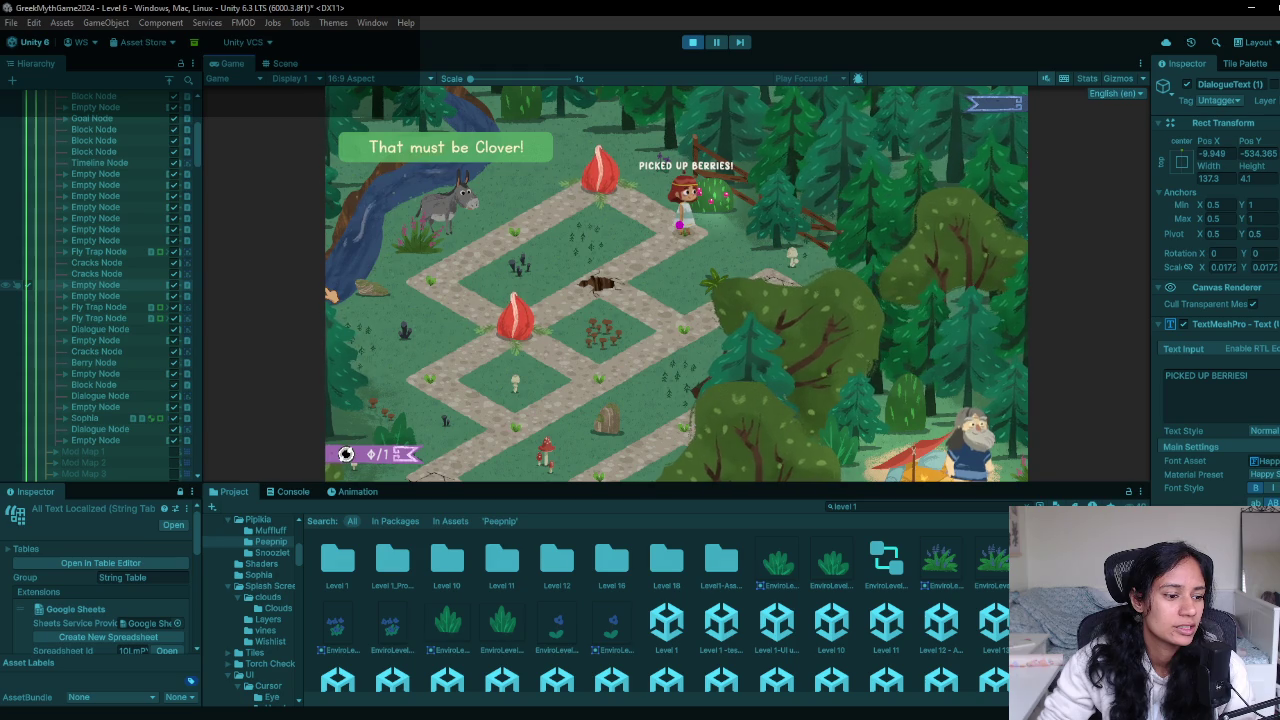
scroll(20, 285, "up", 8)
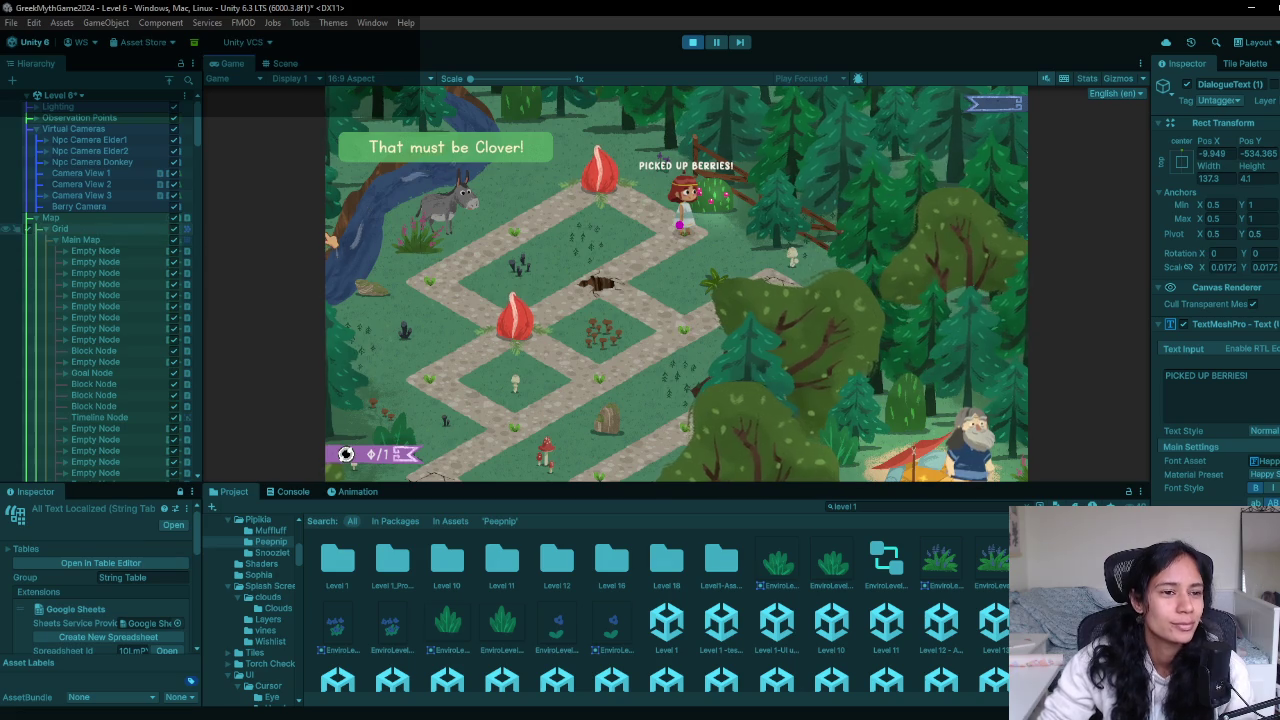
Select Berry Bush in the Hierarchy to view its Transform and Sprite Renderer settings
scroll(100, 273, "down", 10)
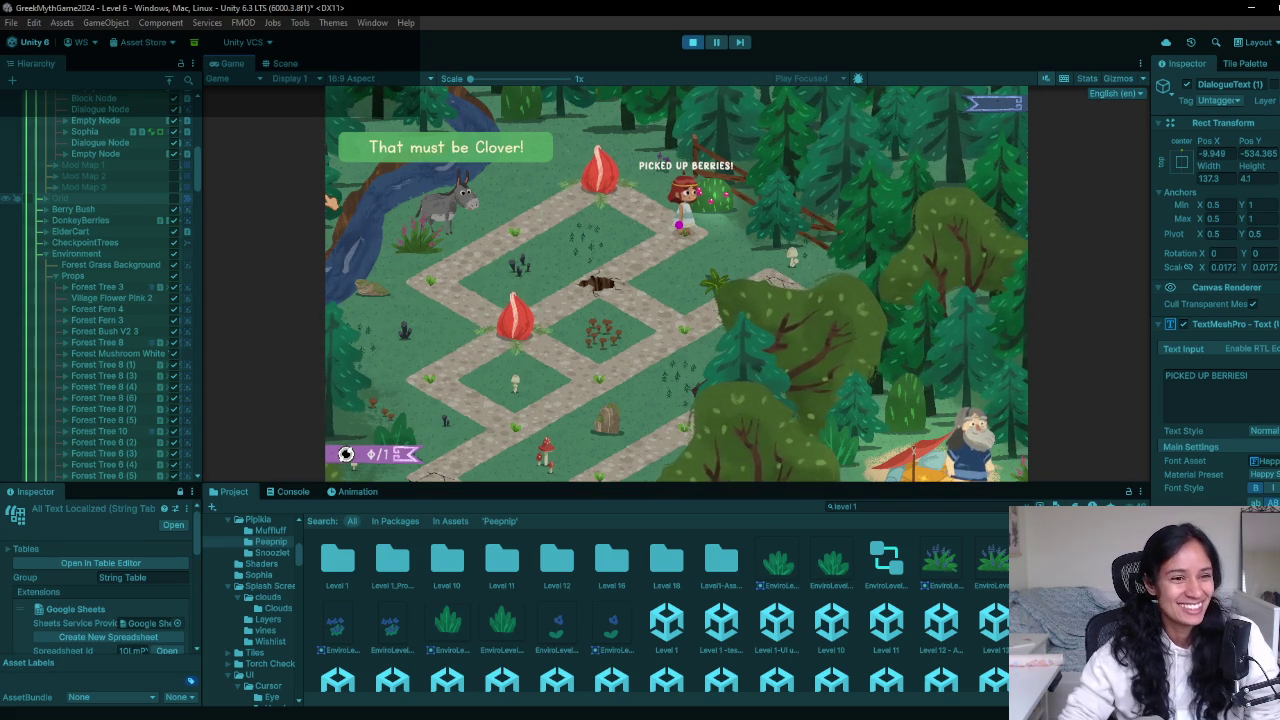
scroll(100, 190, "up", 10)
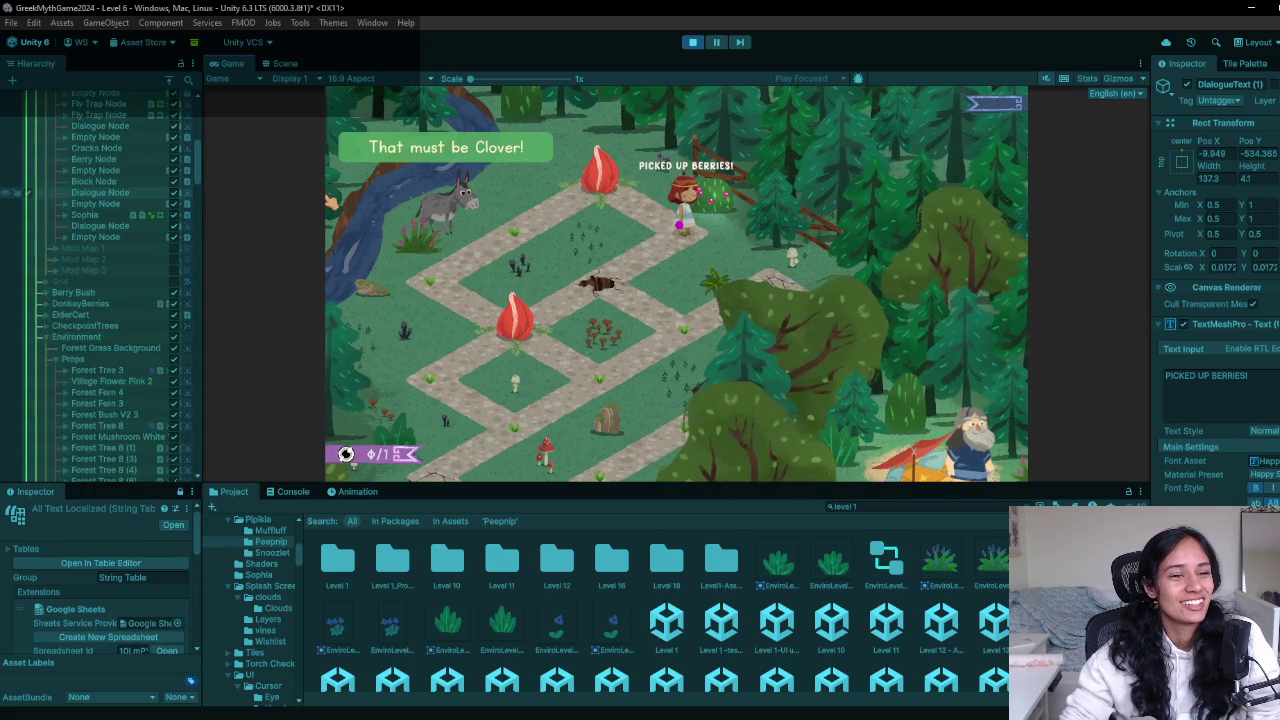
scroll(100, 190, "down", 10)
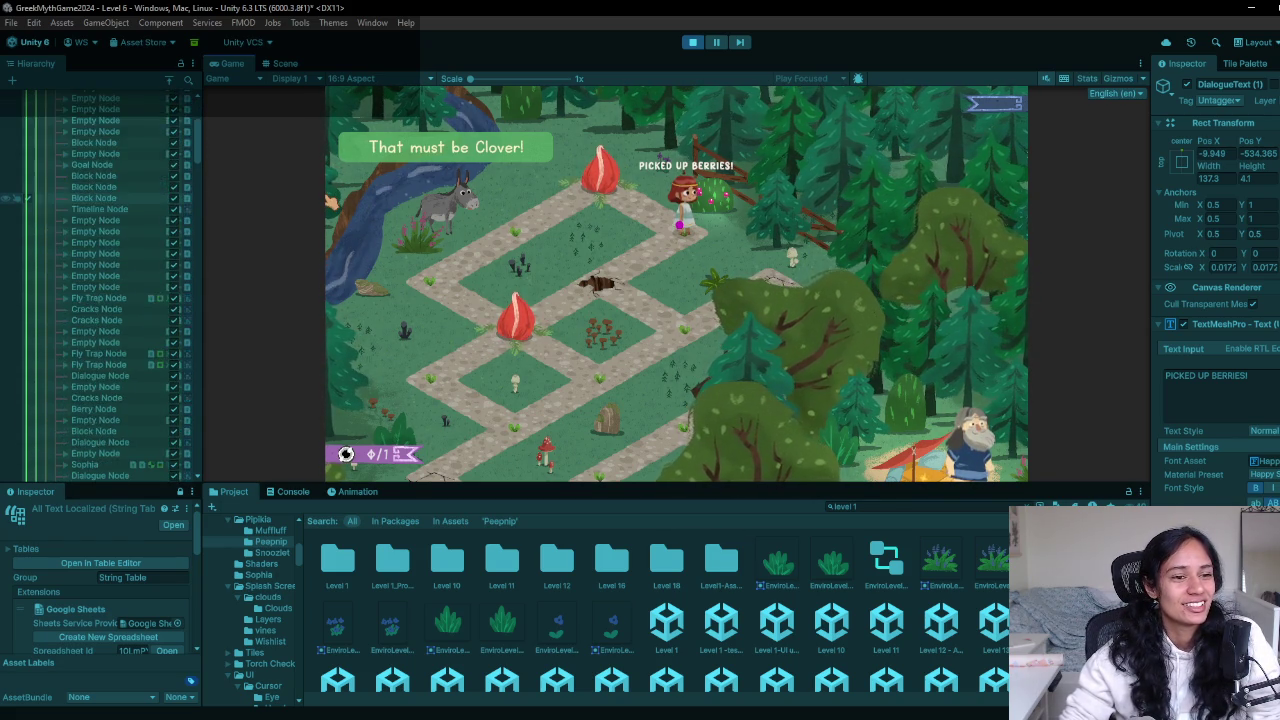
scroll(100, 290, "down", 2)
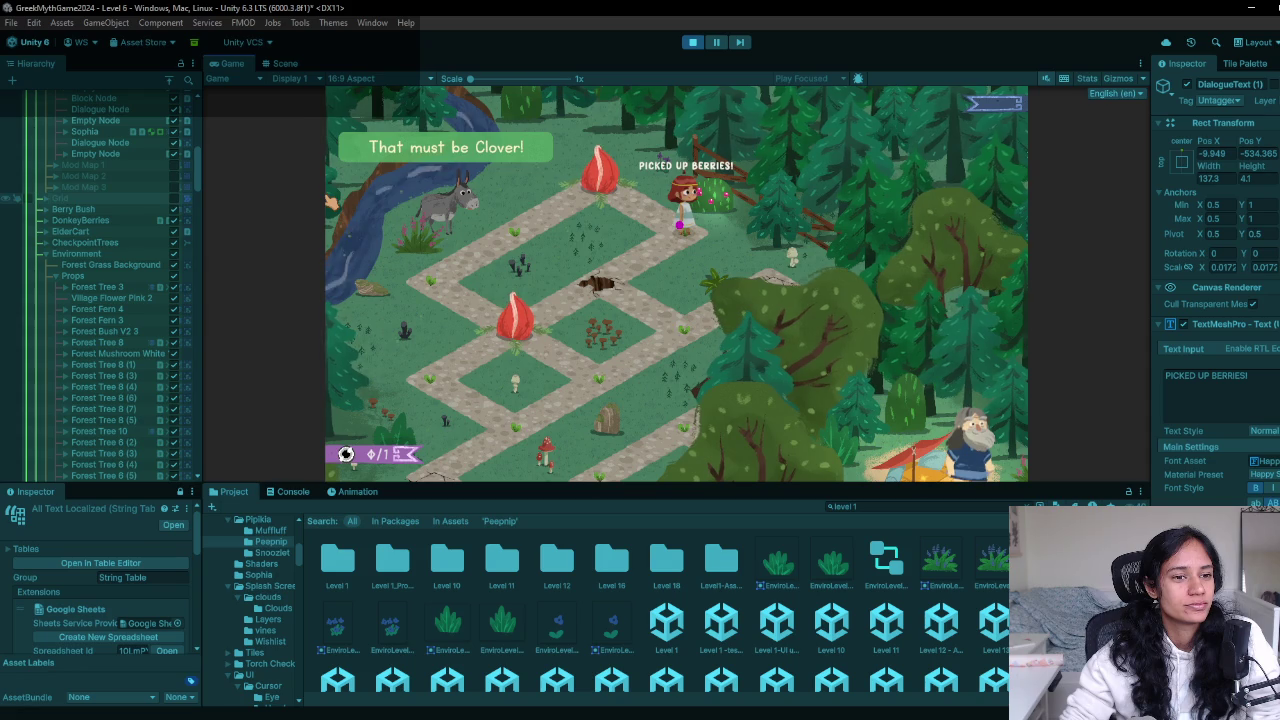
left_click(108, 210)
scroll(110, 212, "up", 10)
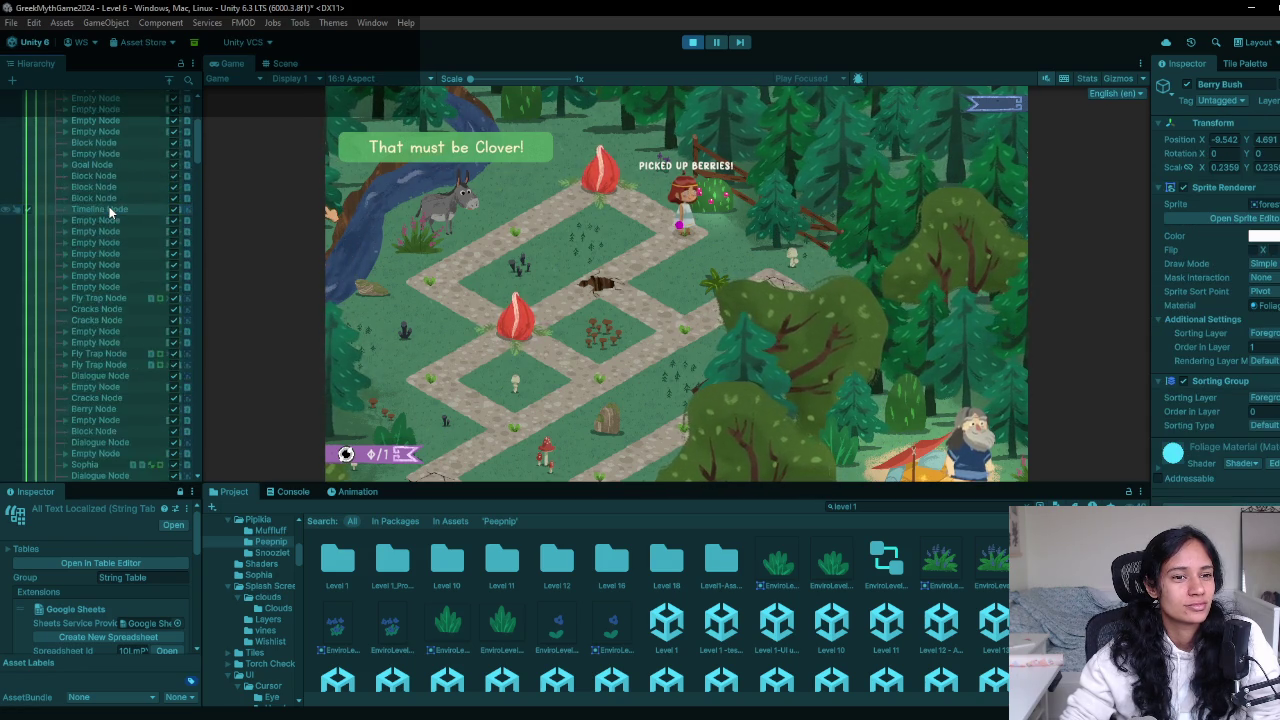
Collapse the Main Map, Grid and Map foldouts in the Hierarchy, then re-expand Map
scroll(110, 212, "up", 6)
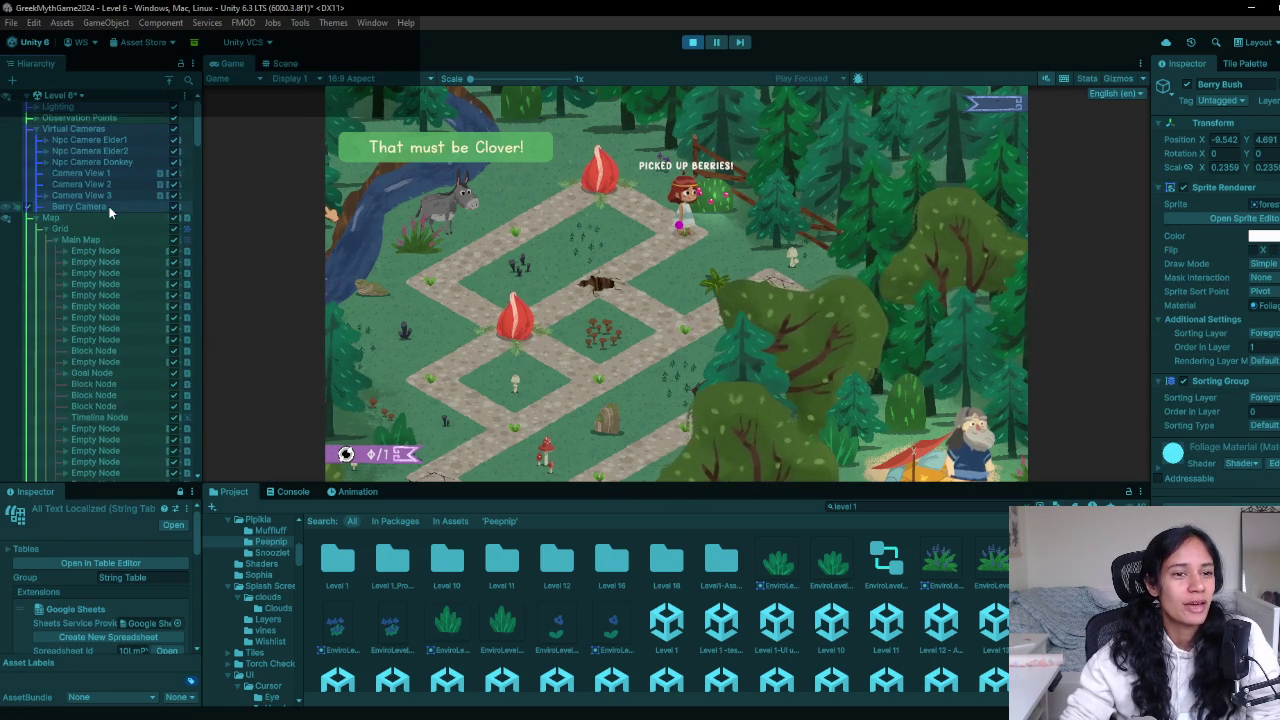
left_click(54, 240)
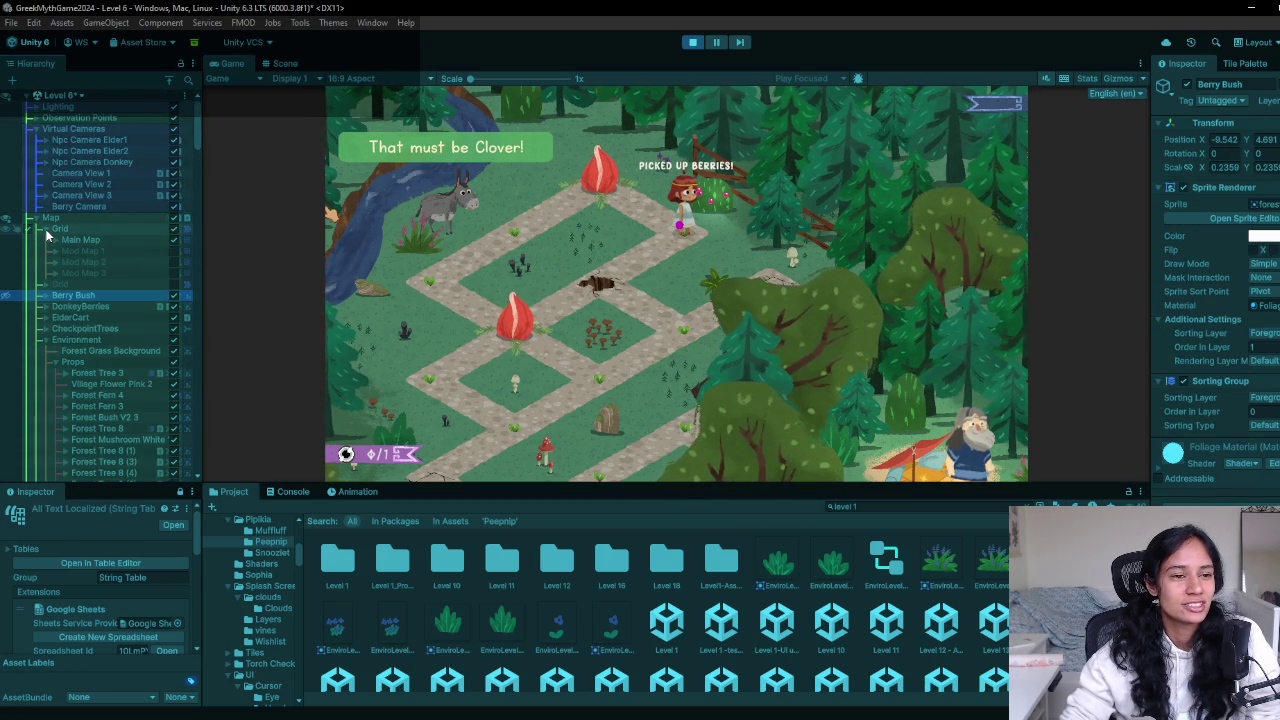
left_click(39, 228)
left_click(36, 219)
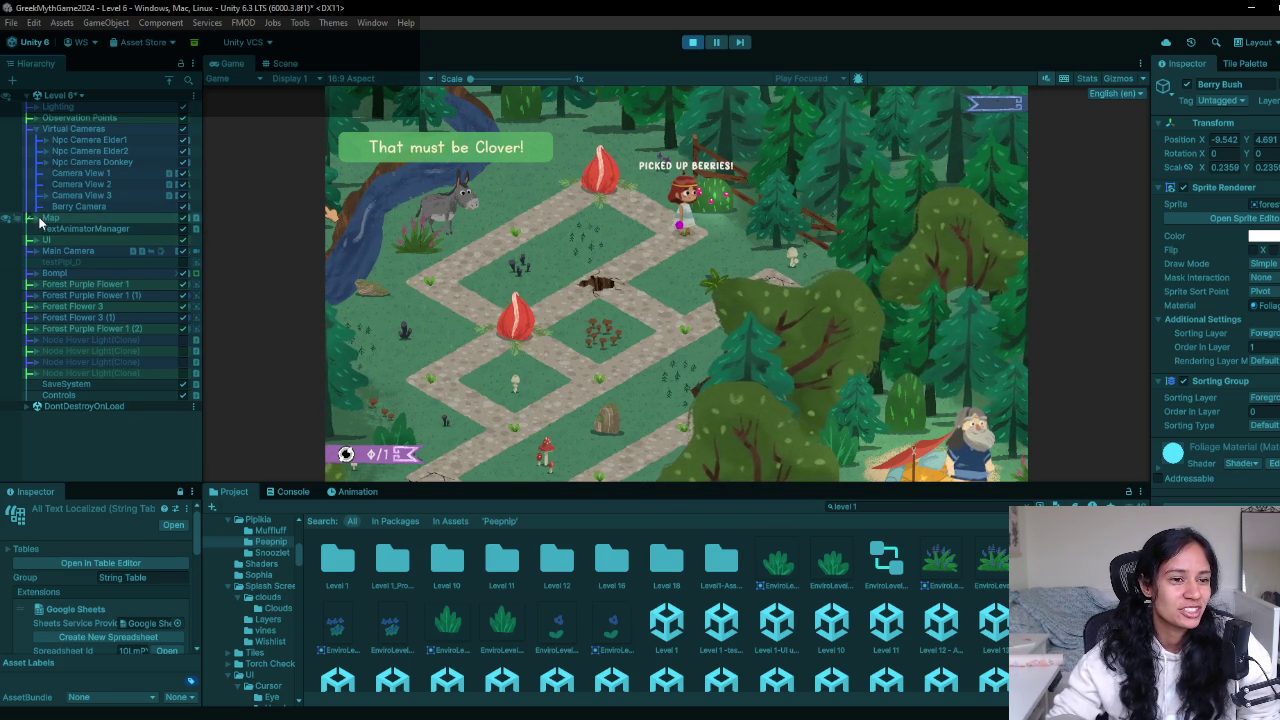
left_click(34, 218)
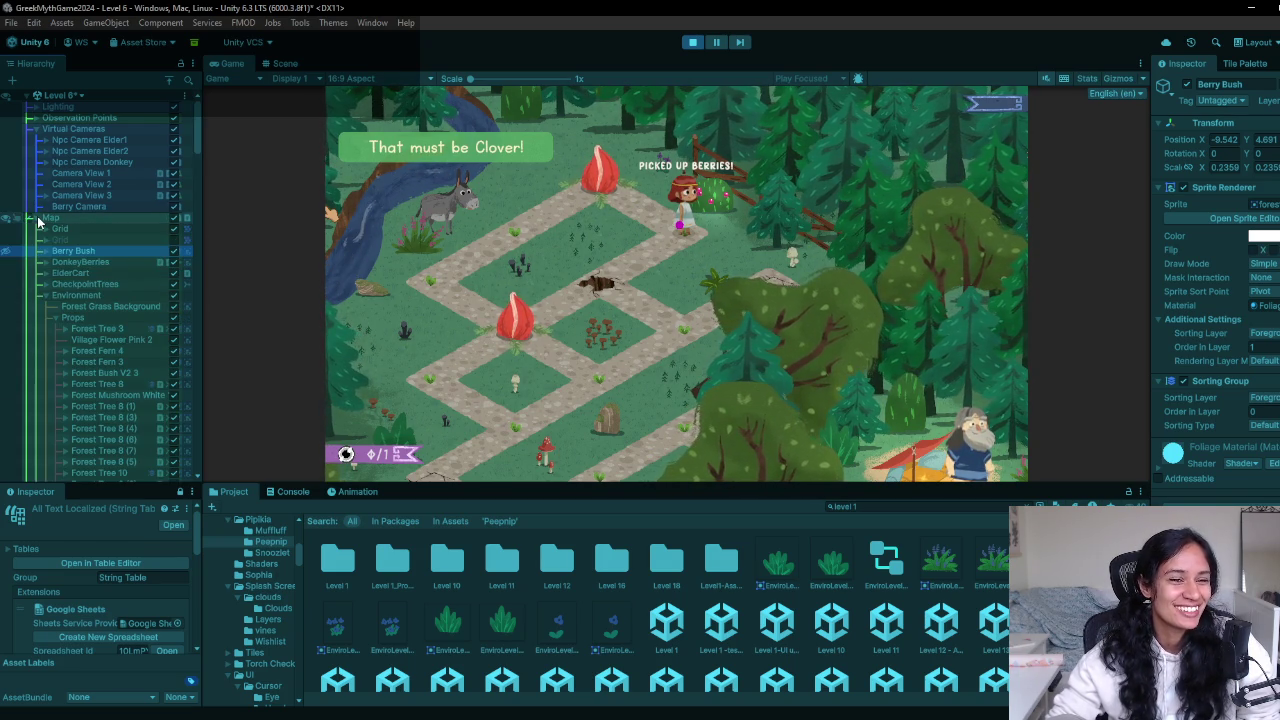
scroll(99, 345, "down", 3)
scroll(108, 335, "up", 3)
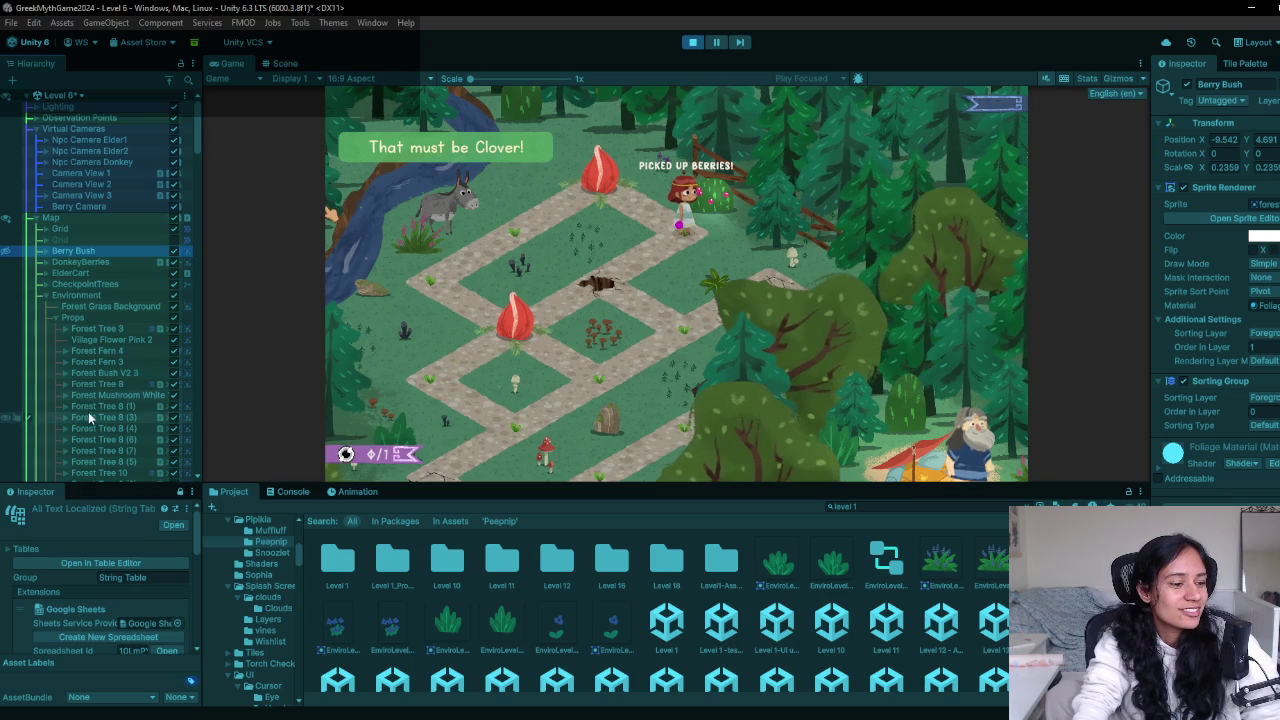
scroll(80, 233, "down", 2)
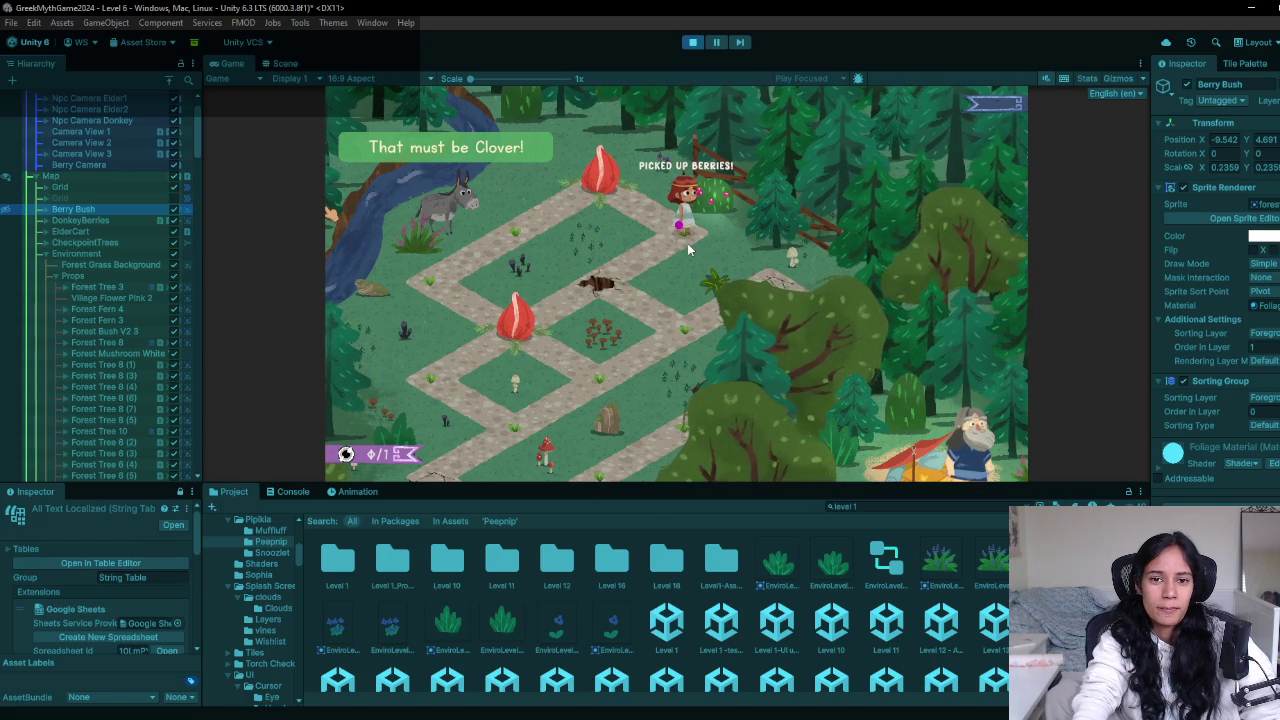
Stop the running game, collapse Map and expand UI to reveal its canvases
left_click(692, 42)
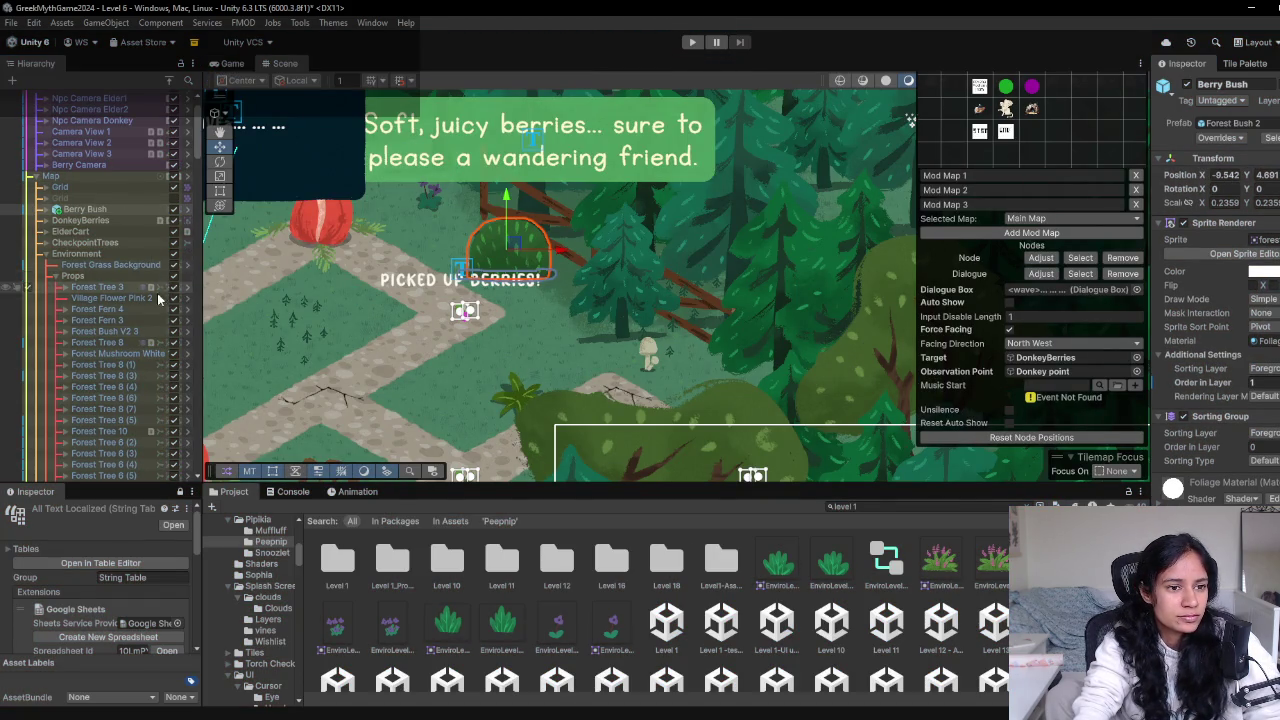
scroll(150, 300, "down", 10)
scroll(158, 312, "down", 15)
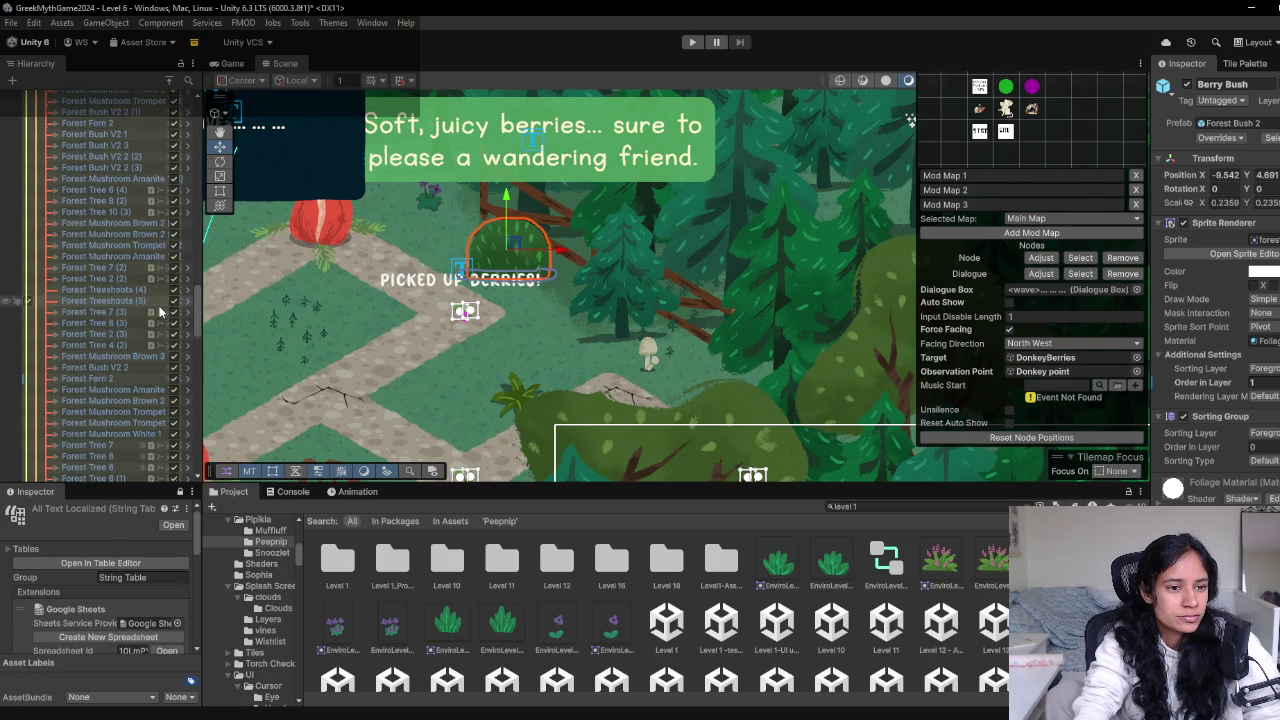
scroll(159, 317, "down", 15)
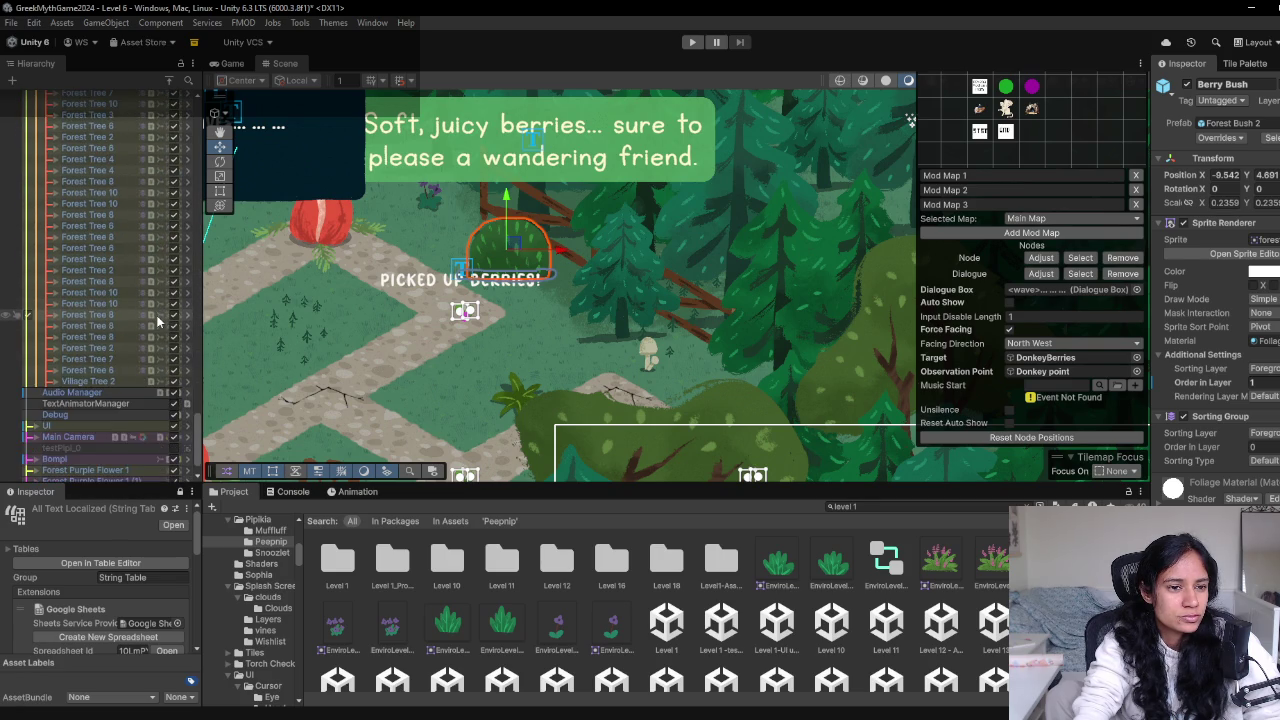
scroll(155, 410, "down", 20)
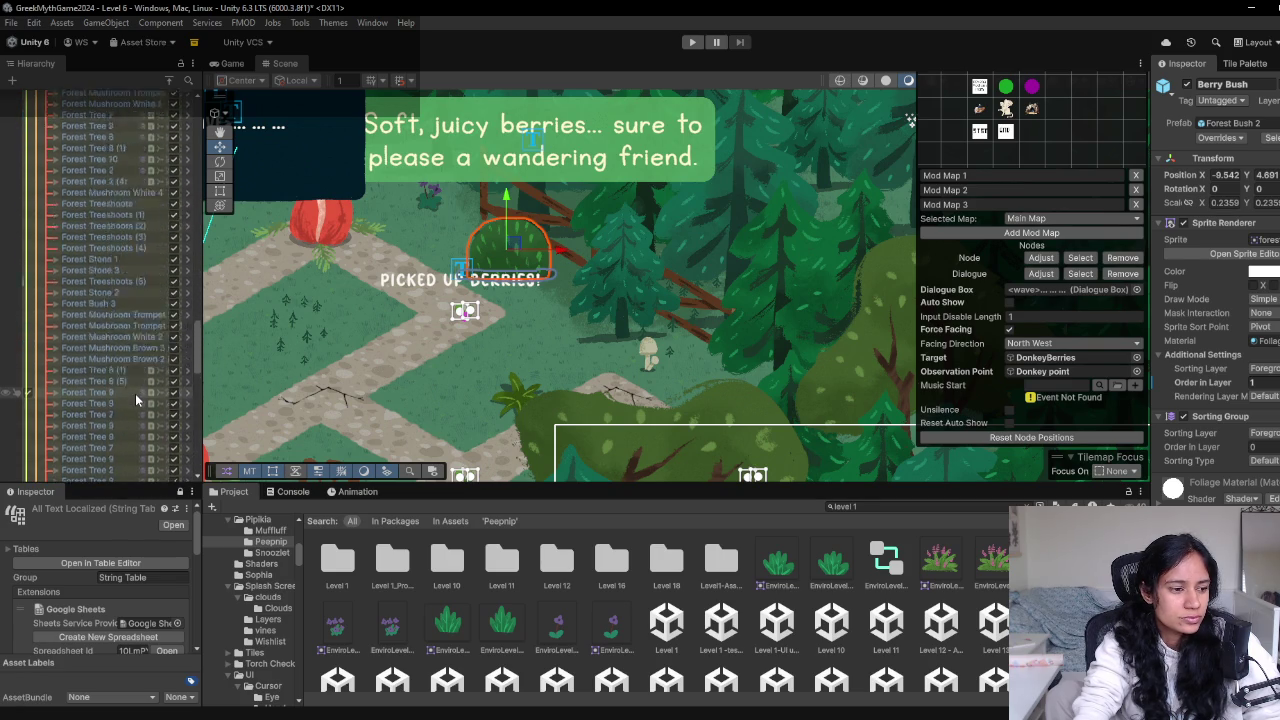
scroll(135, 393, "down", 20)
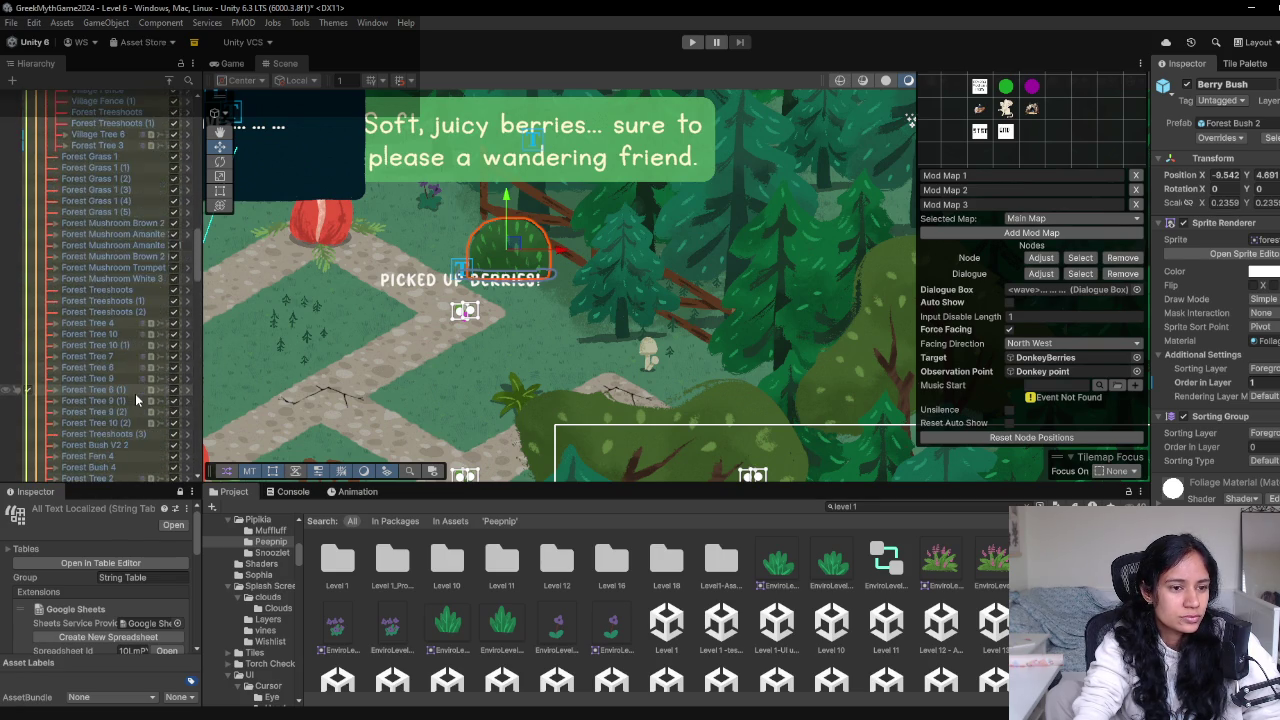
scroll(135, 393, "up", 20)
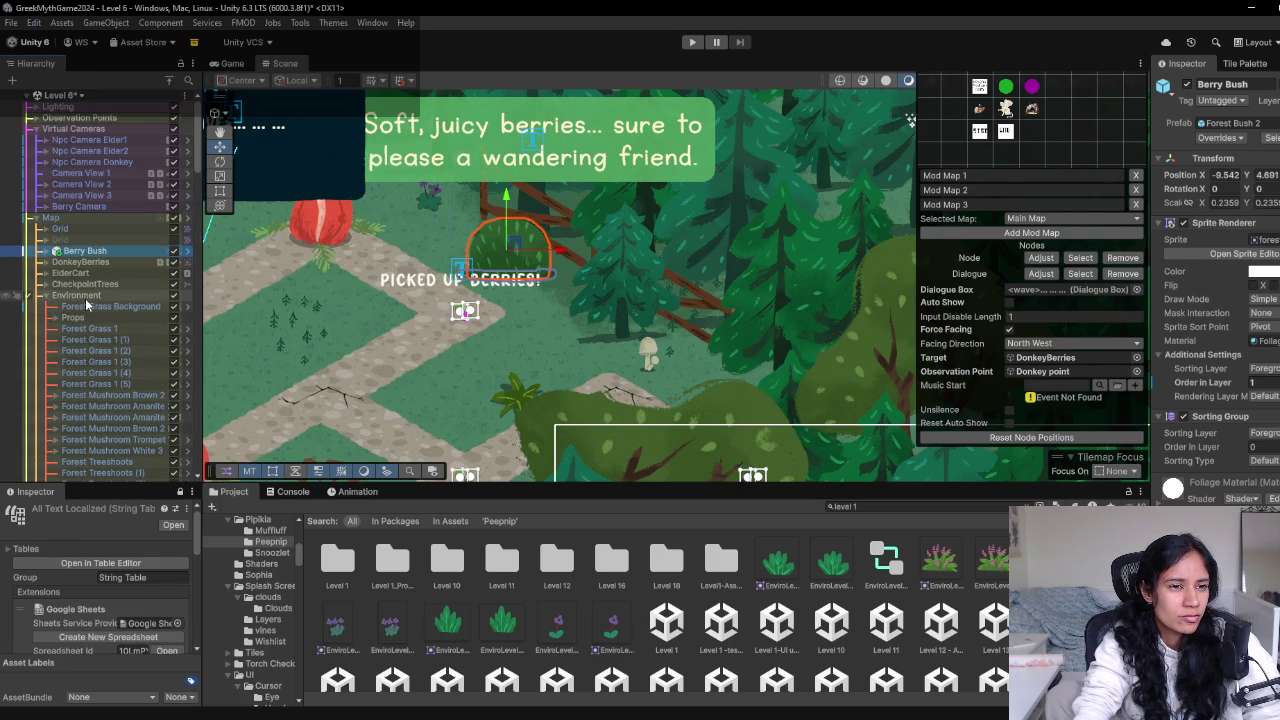
left_click(37, 222)
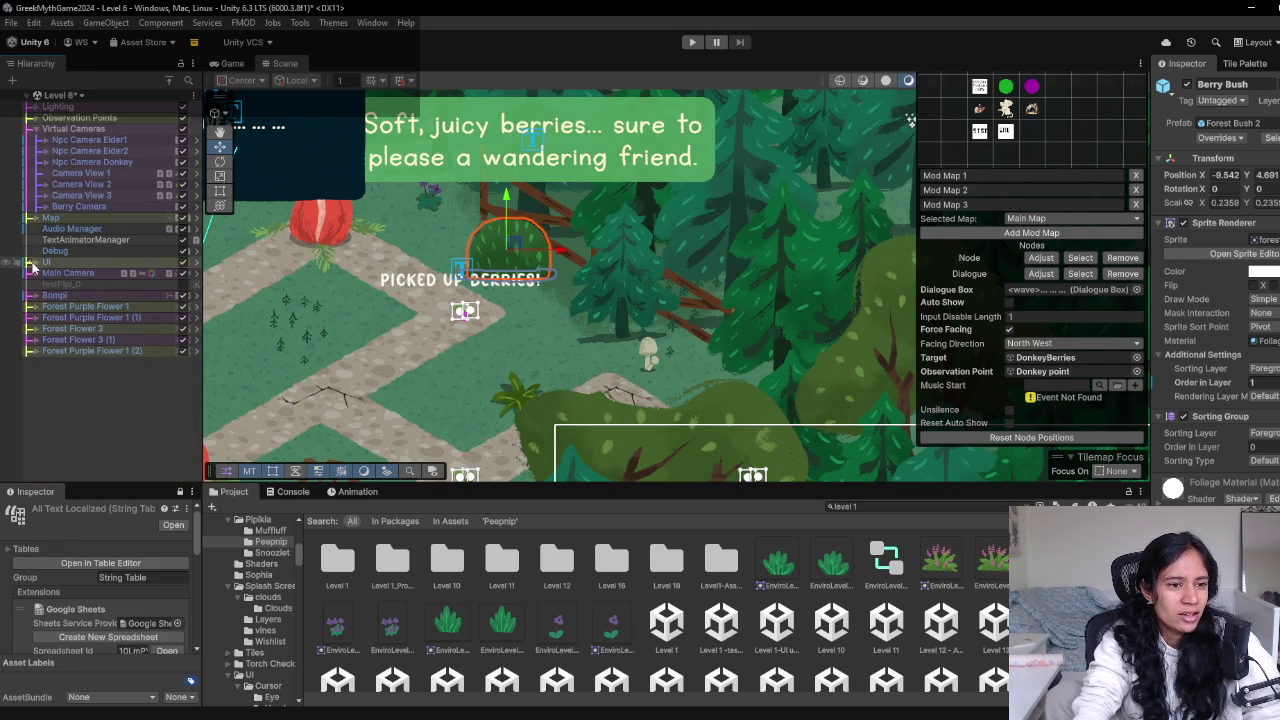
left_click(34, 263)
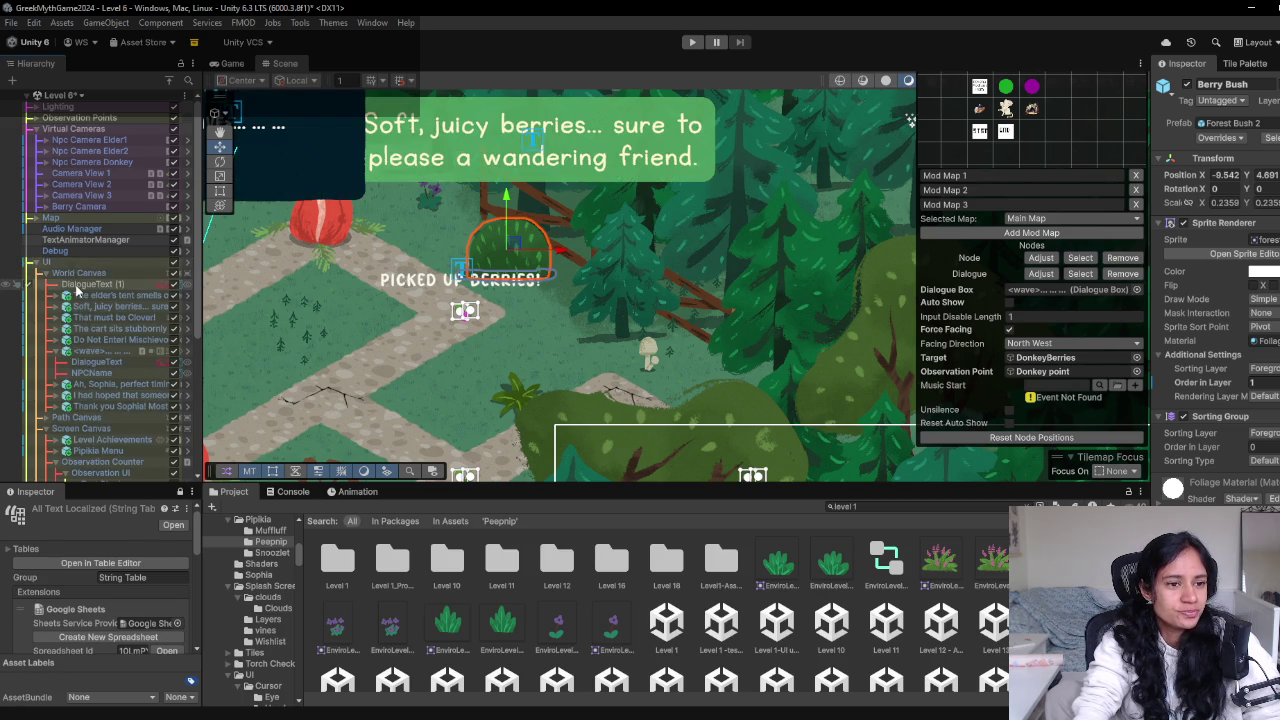
scroll(30, 310, "down", 3)
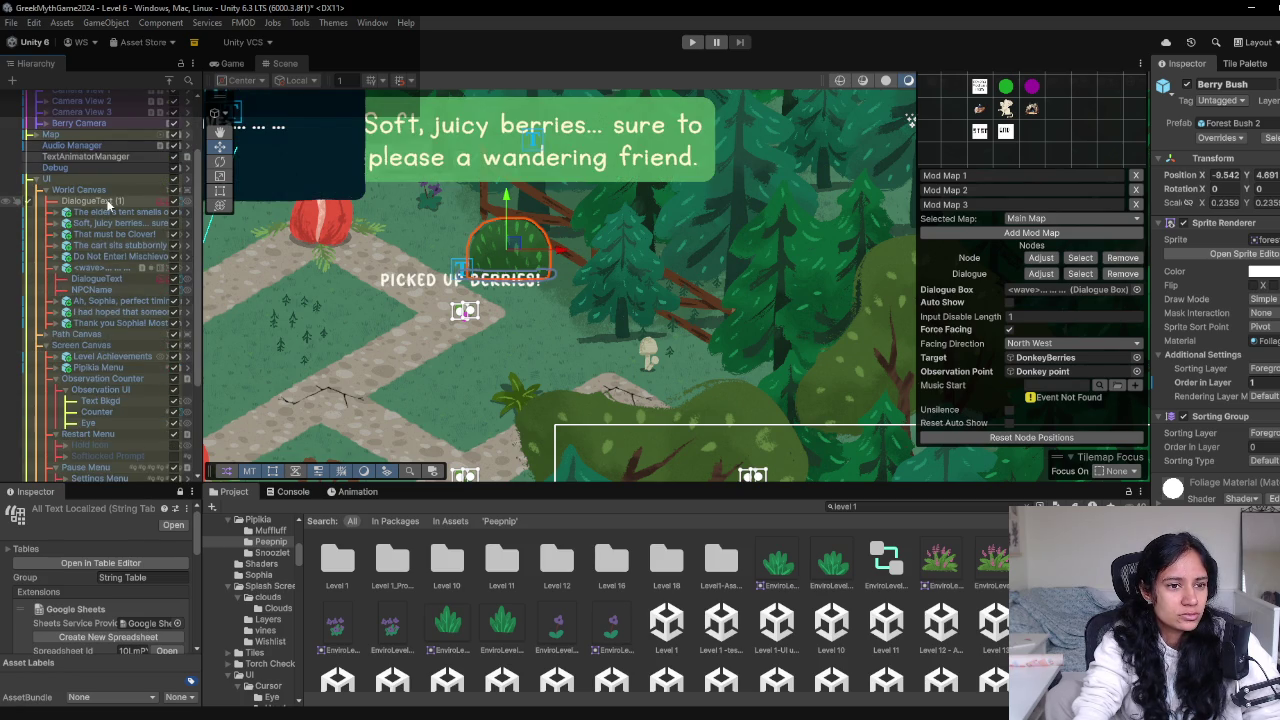
Deactivate DialogueText (1), check the Game view, then switch to the Playtest Post demo notes
left_click(174, 201)
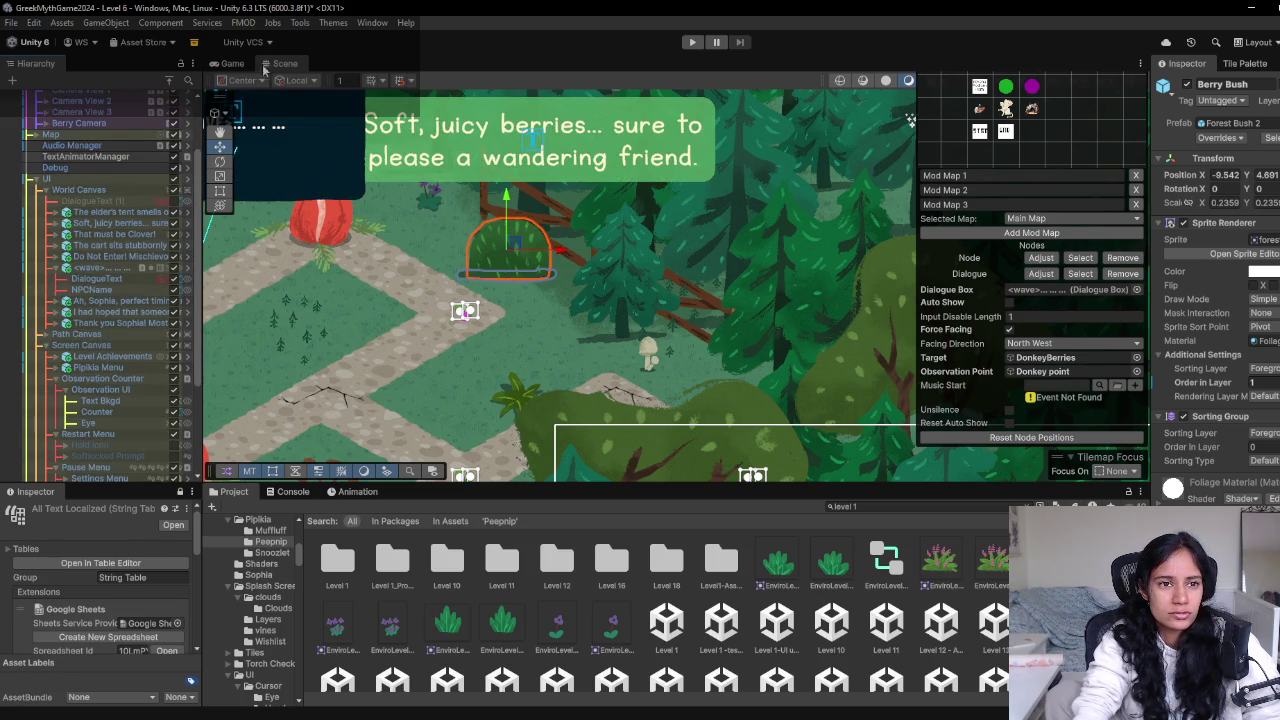
left_click(240, 63)
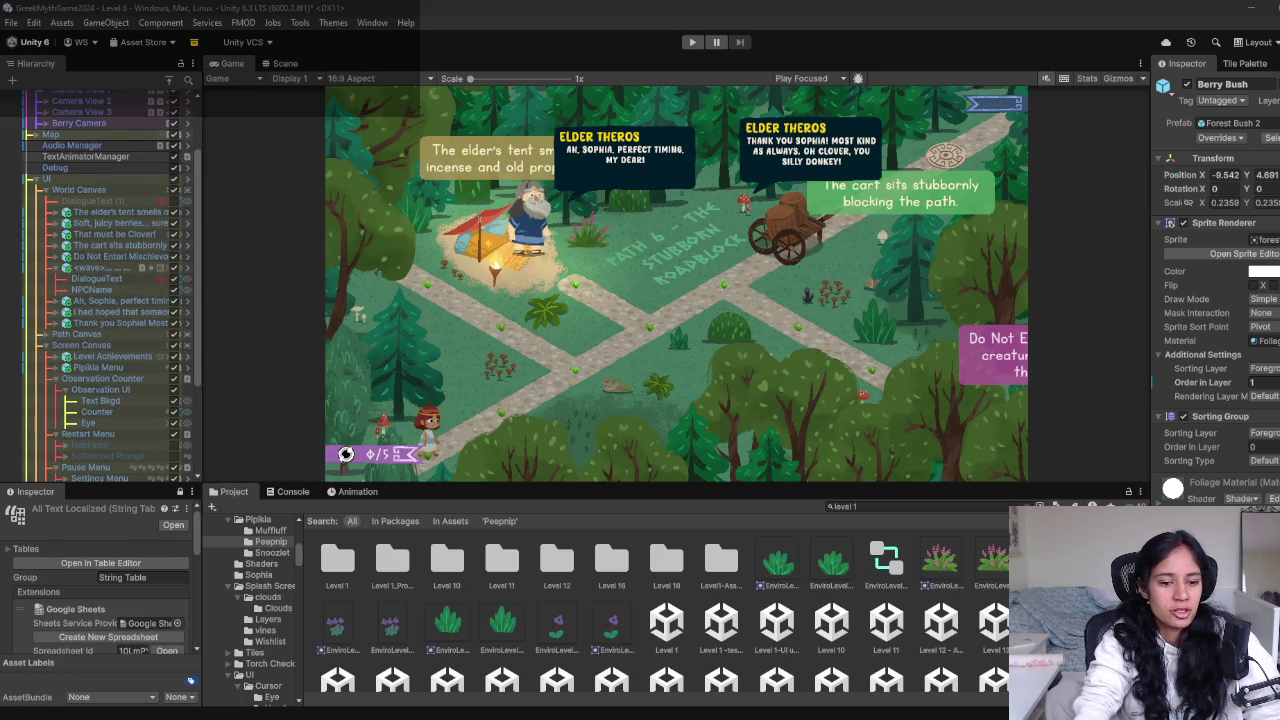
mouse_move(390, 712)
left_click(363, 656)
Add sub-bullets under the berries note: Level 9 snippet moment, 'Level 6 berries moment', 'First time you get seeds? Eh'
left_click(505, 236)
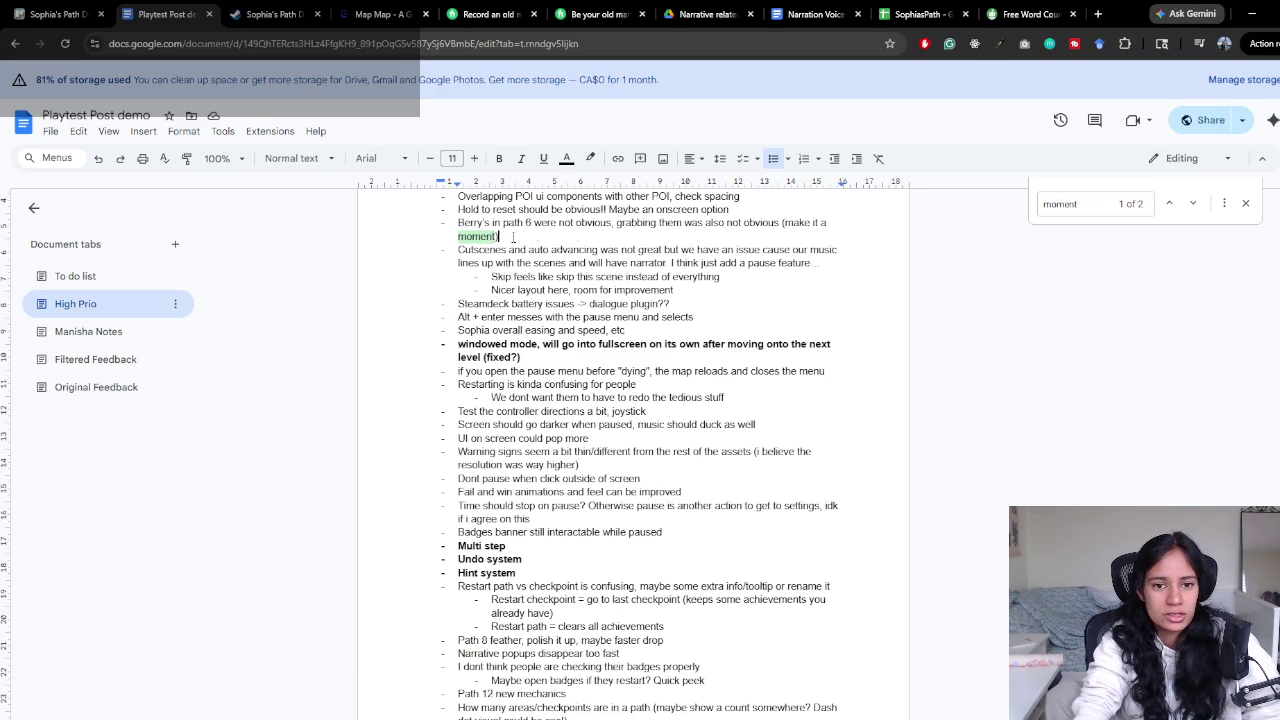
scroll(585, 340, "up", 3)
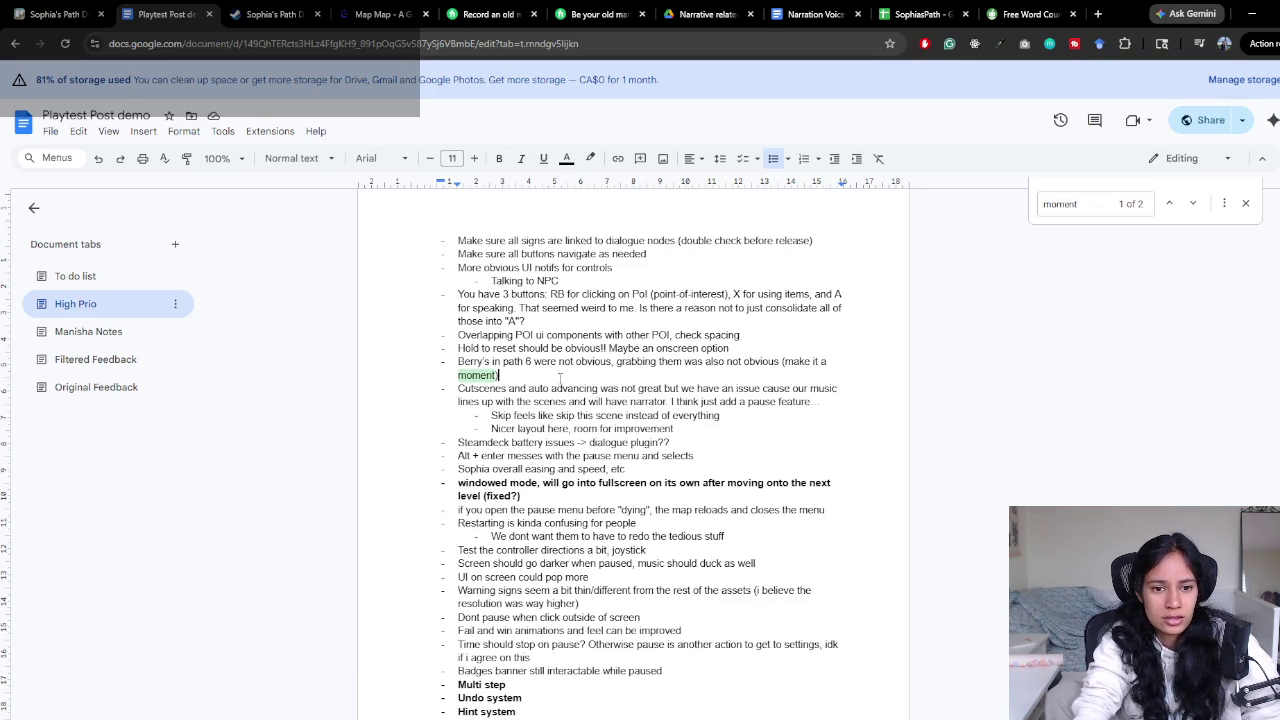
key("Return")
key("Tab")
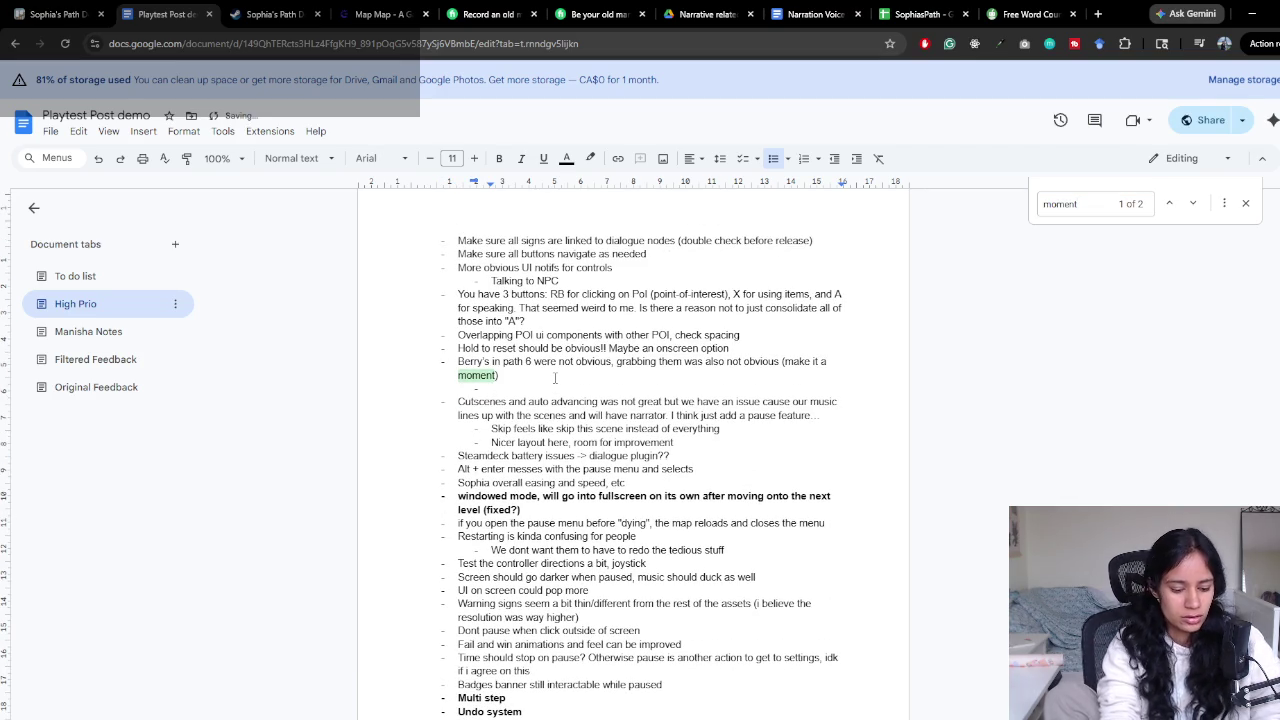
type("Level 9 moment")
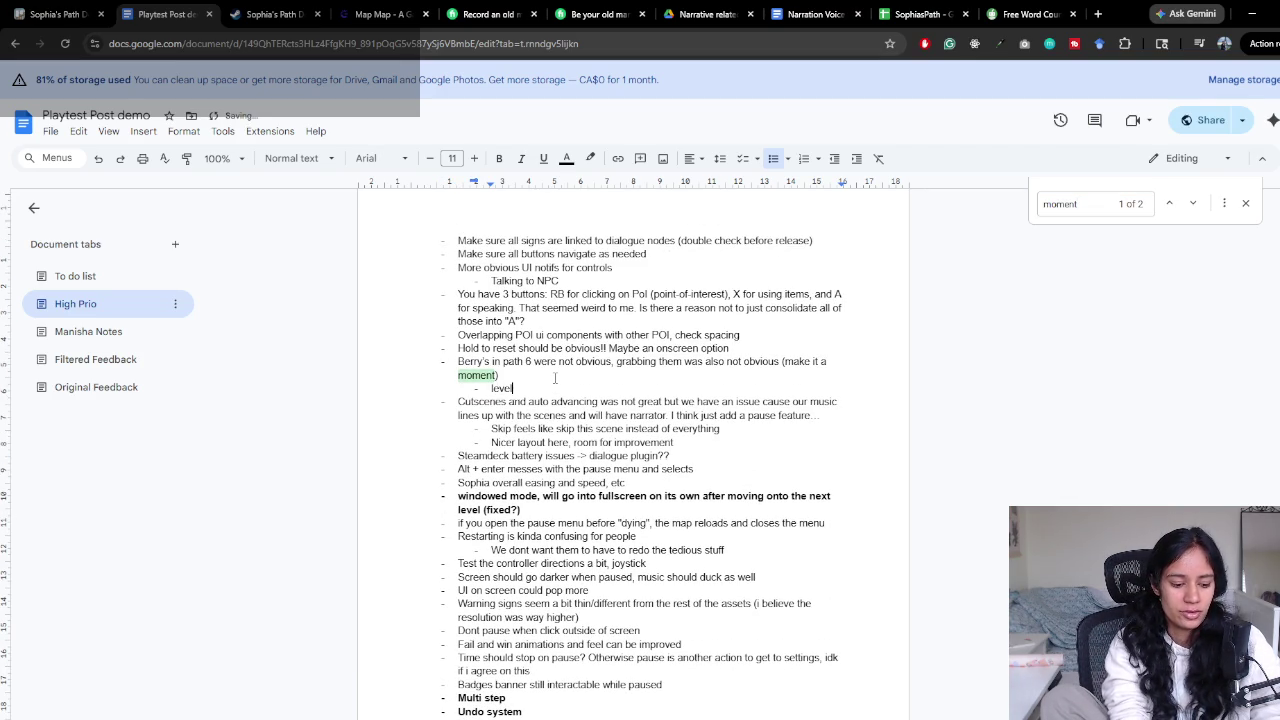
type(" wit")
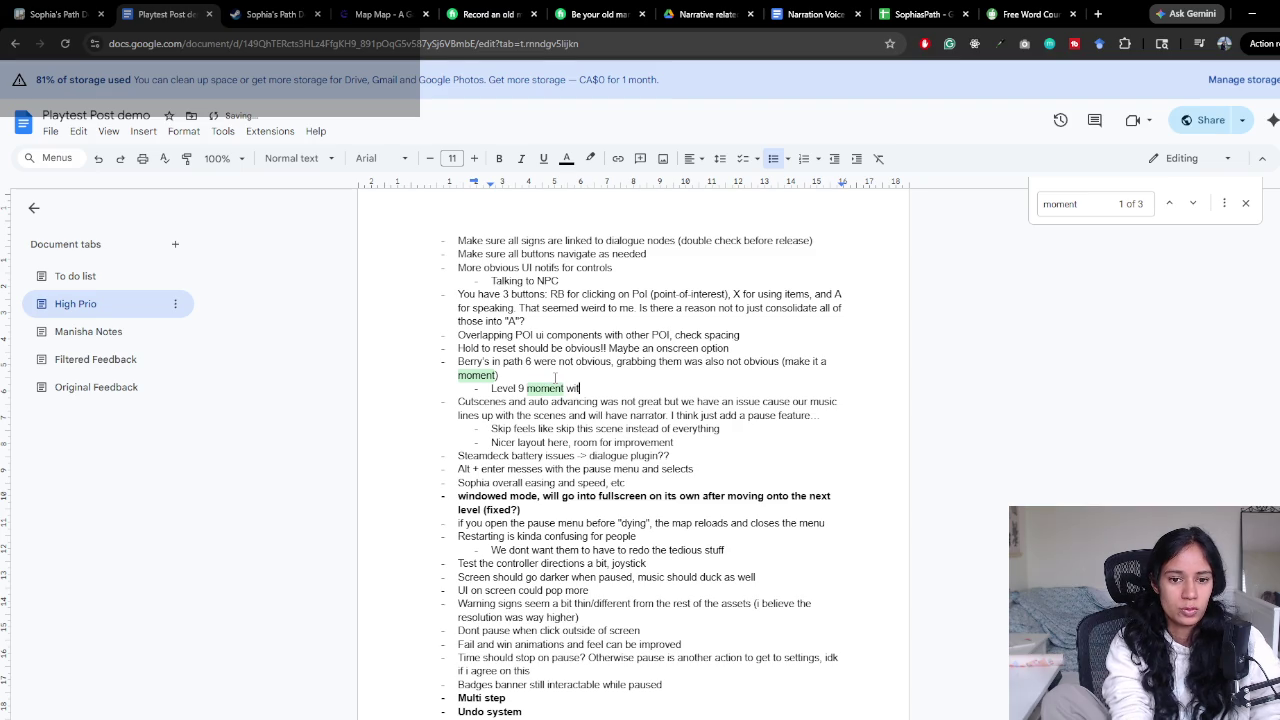
type("h the first time ")
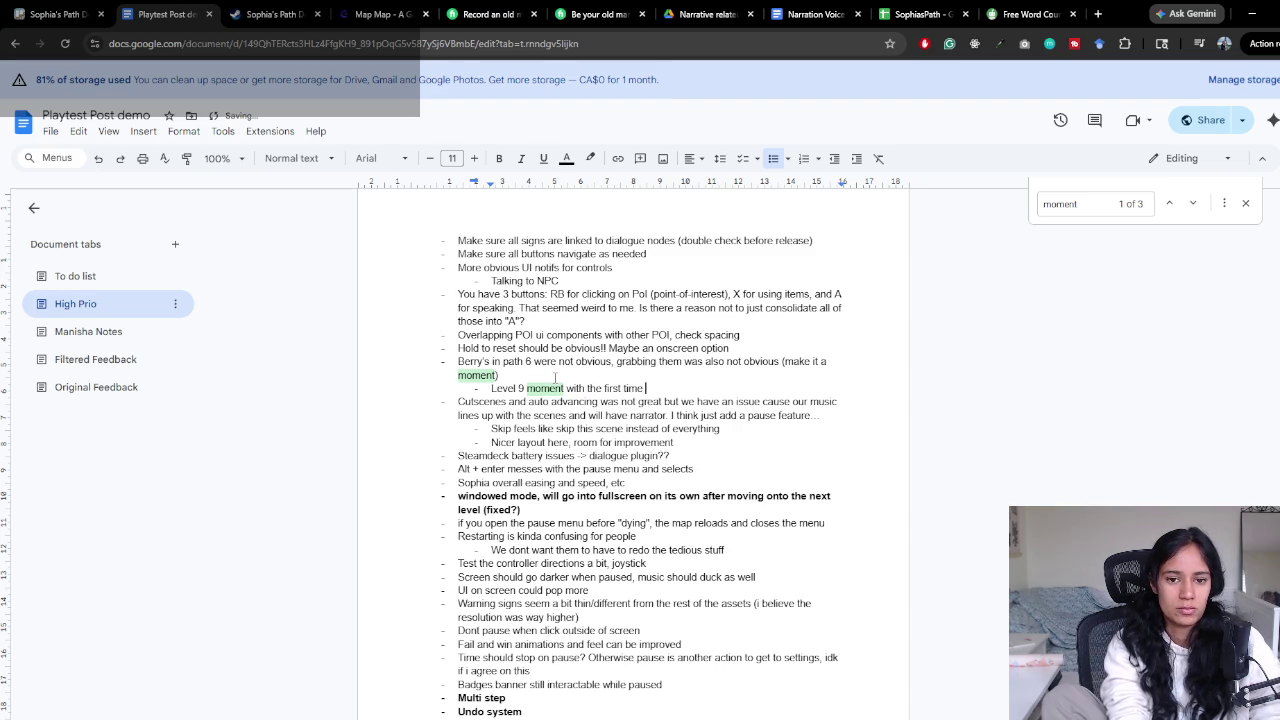
type("you get the snippet")
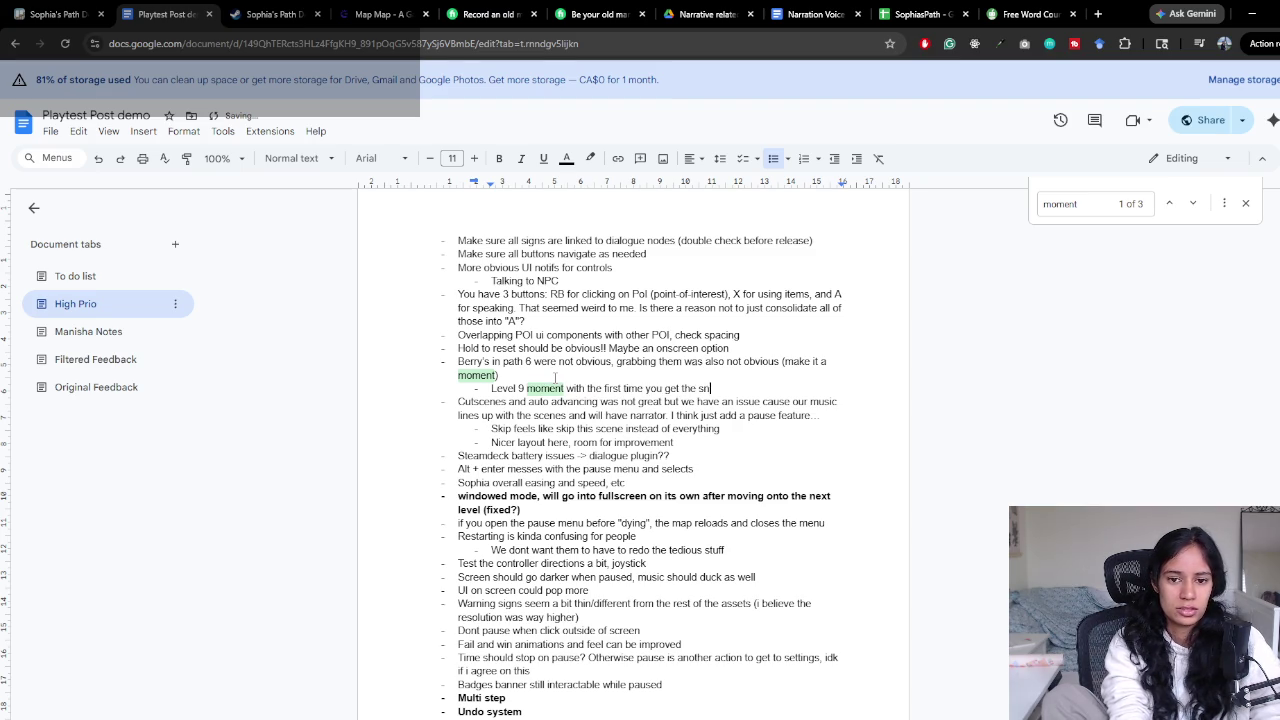
key("Return")
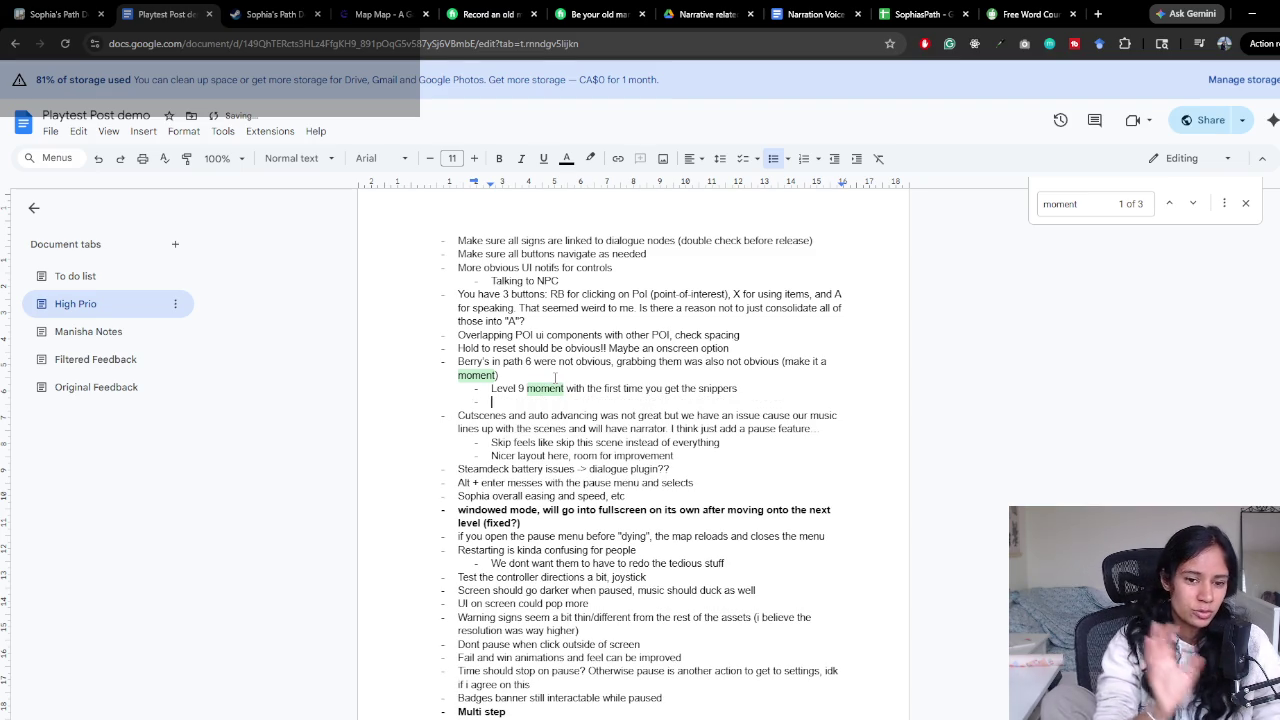
type("Level 6")
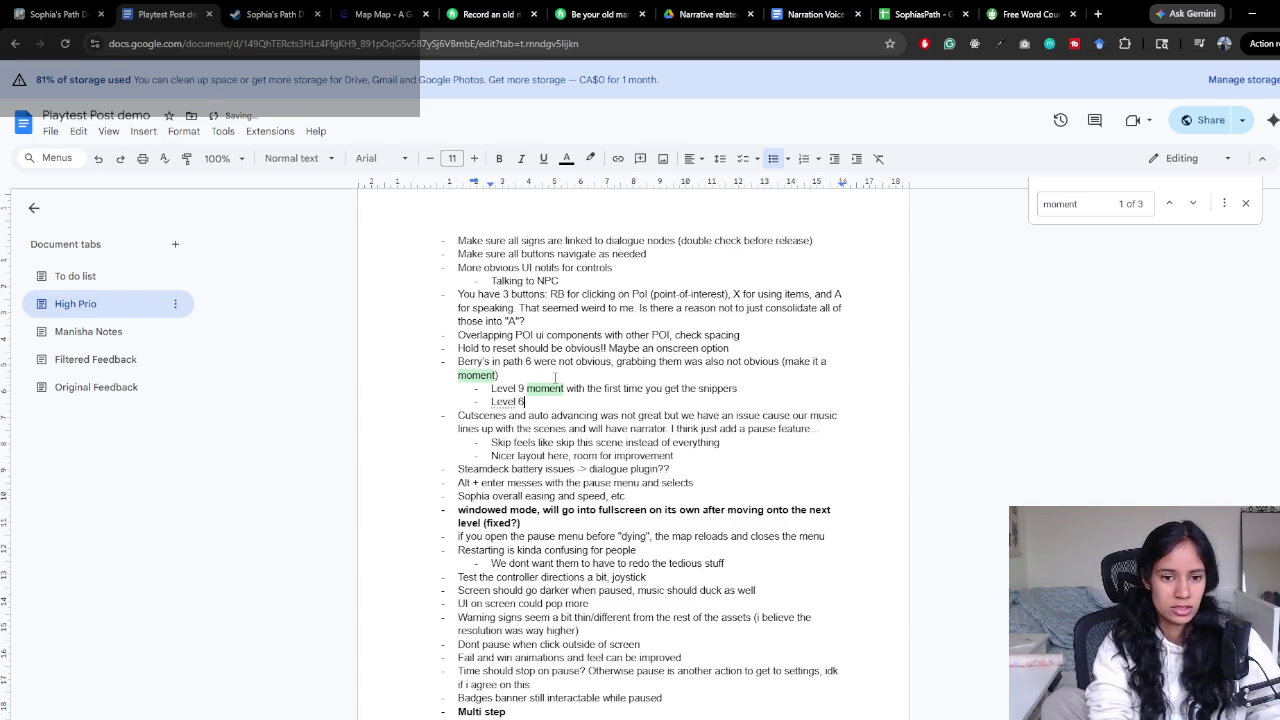
type(" berries")
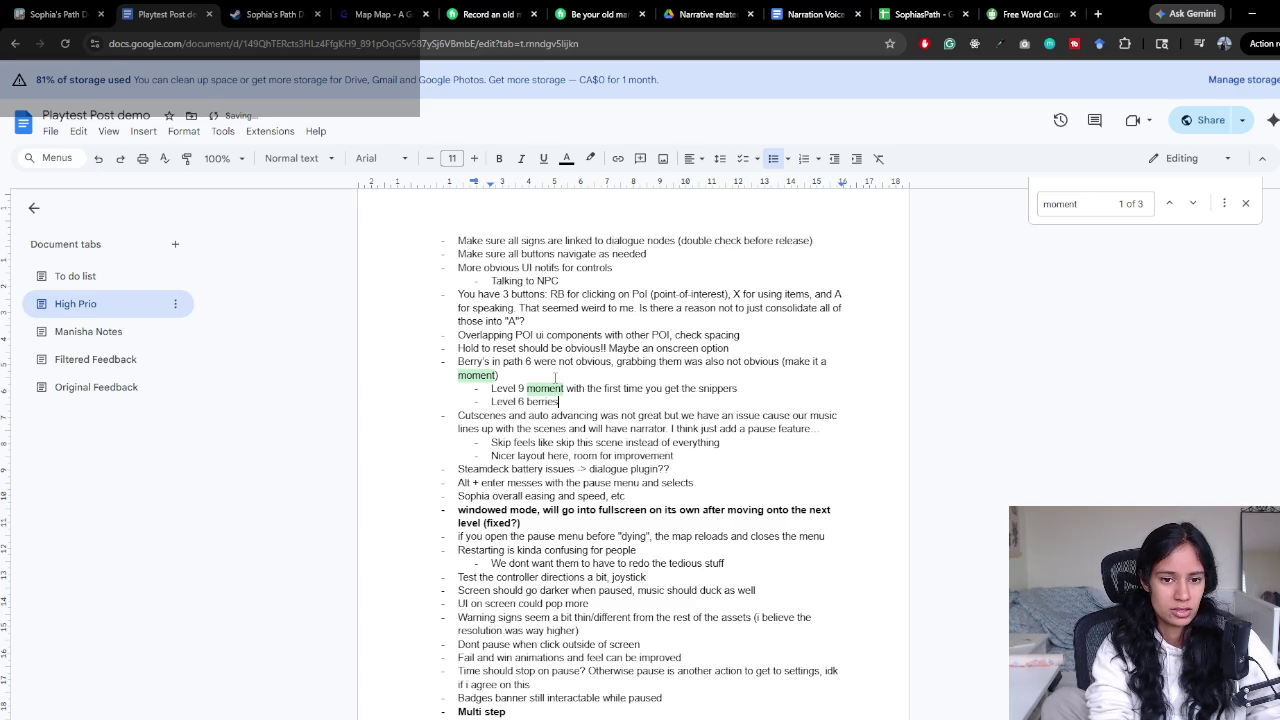
type(" moment")
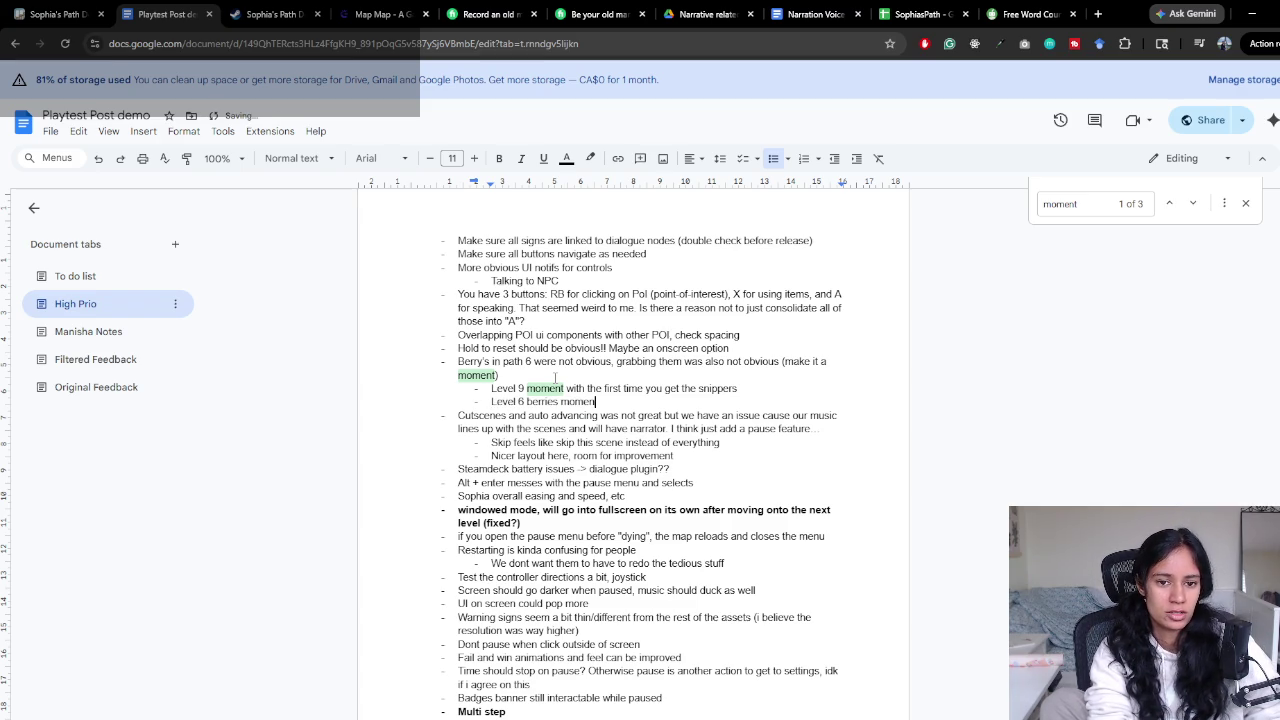
key("Return")
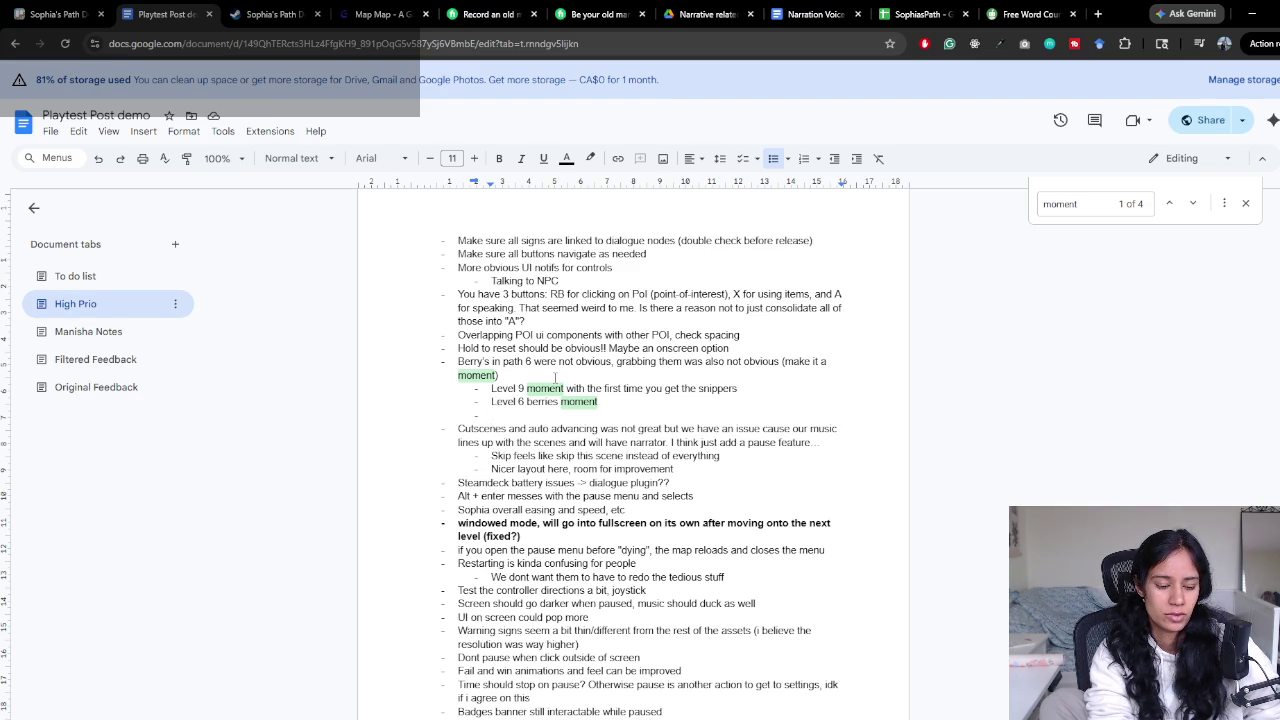
type("First time y")
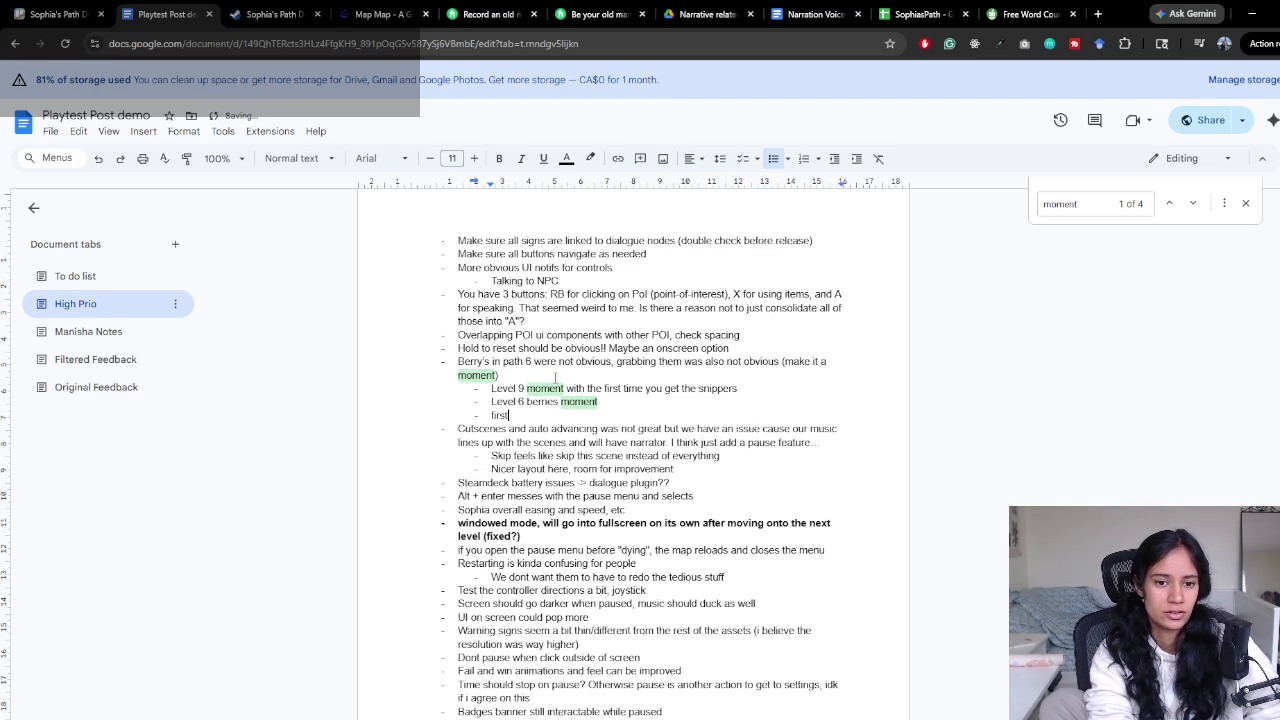
type("ou get ")
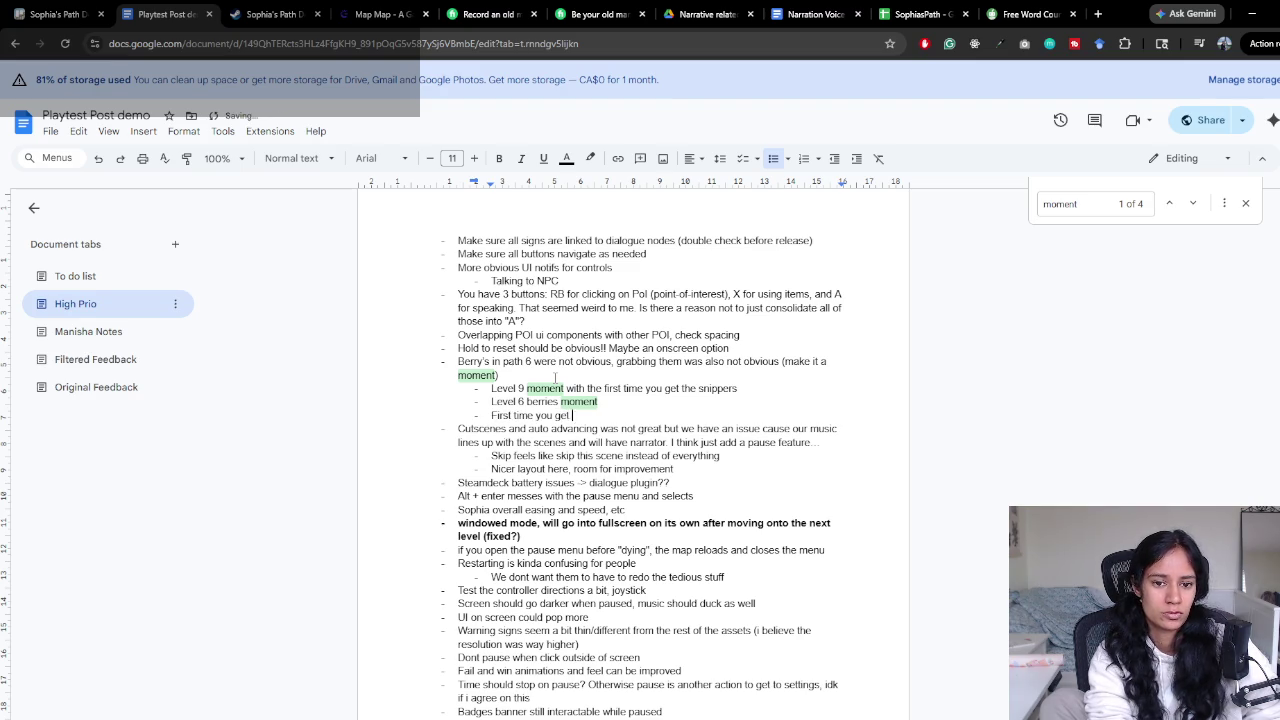
type("seeds? ")
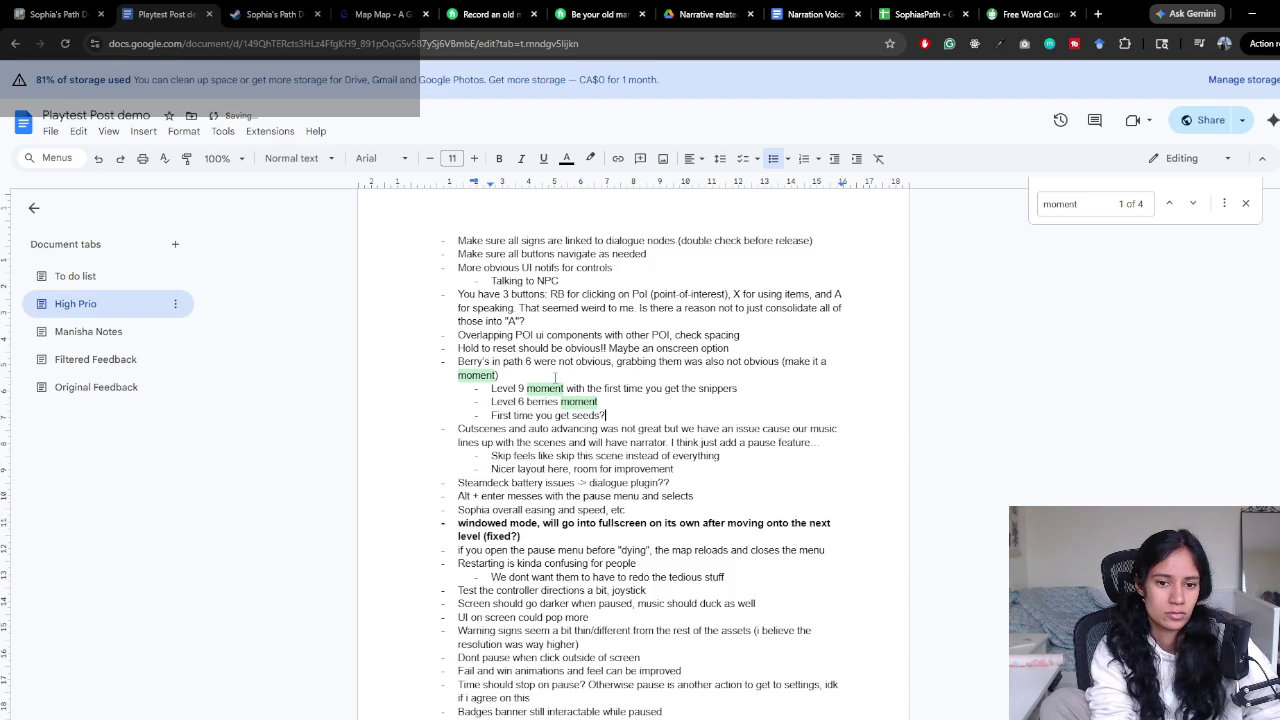
type("Eh")
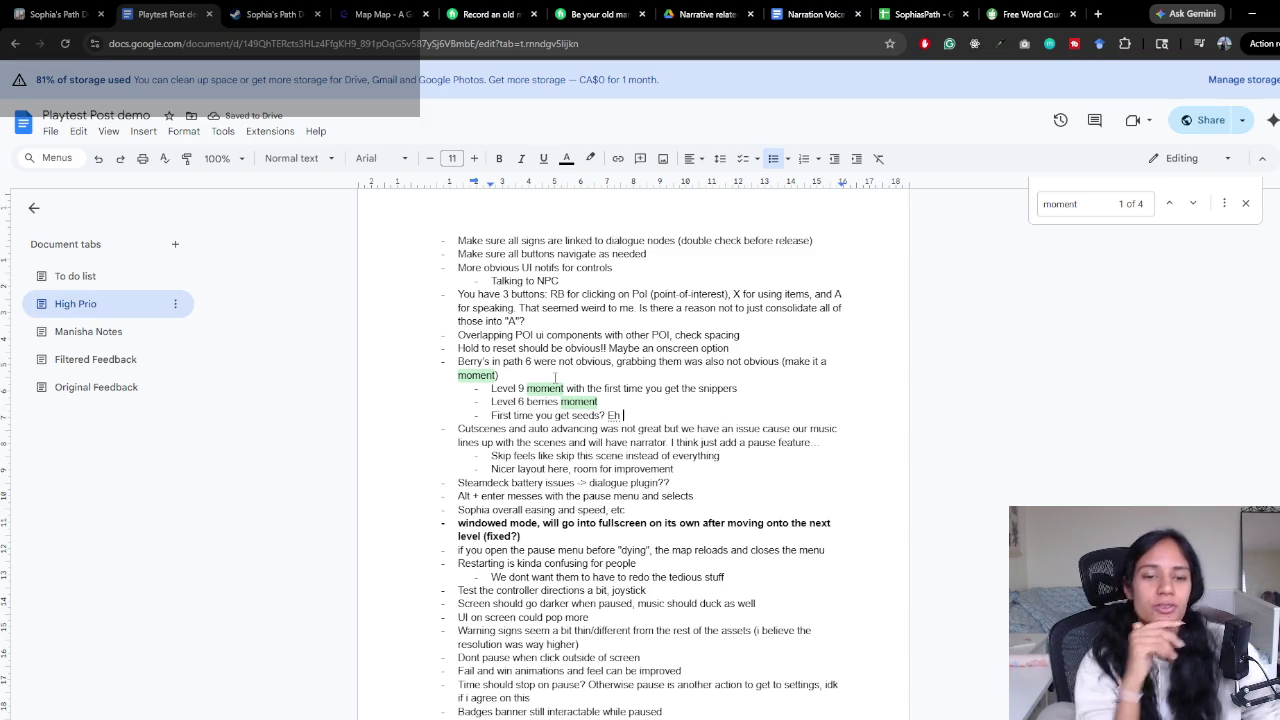
scroll(558, 400, "down", 10)
Add a High Prio bullet 'LP: throw seeds into well for fu' after 'Pause on cutscene option'
scroll(564, 455, "down", 5)
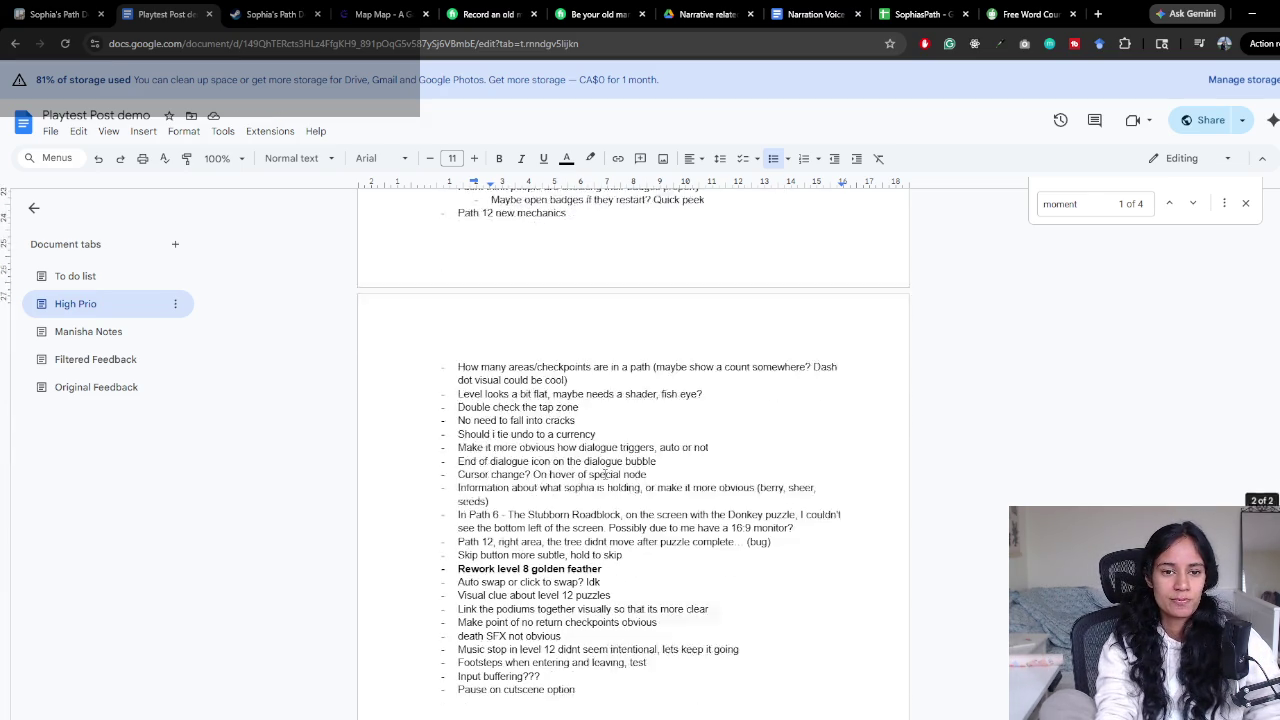
left_click(515, 326)
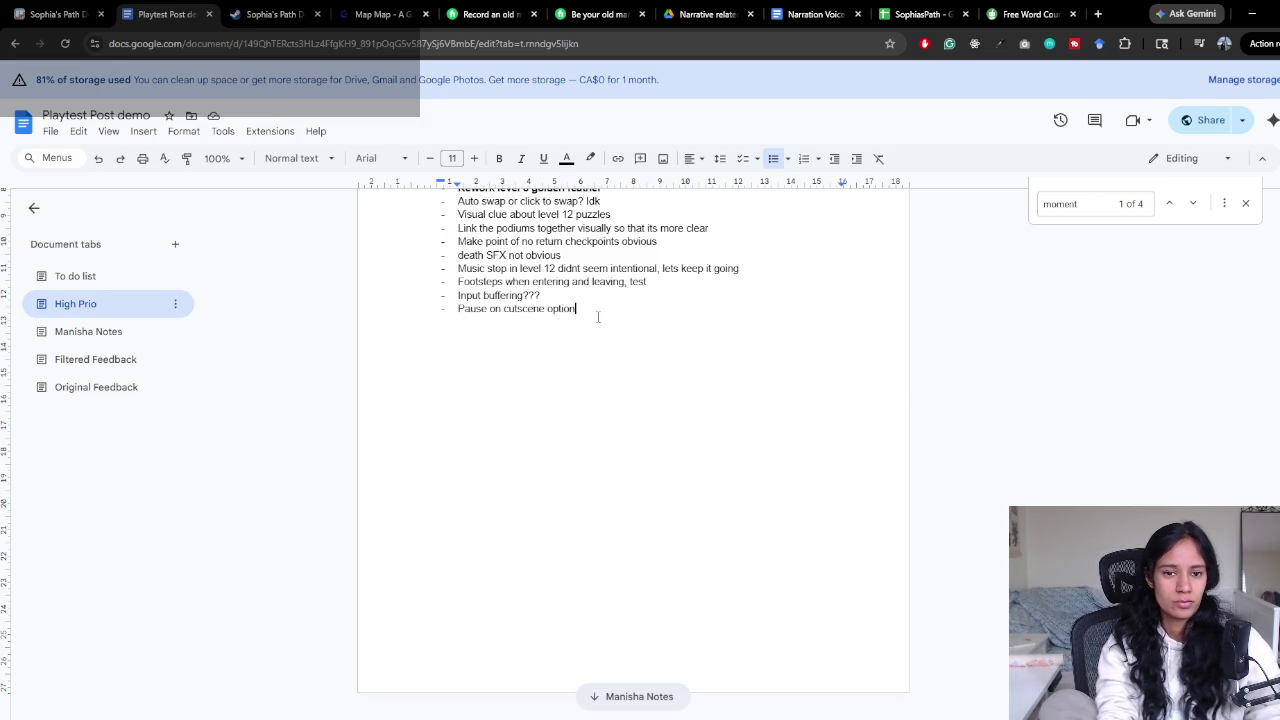
key("Return")
type("LP: ")
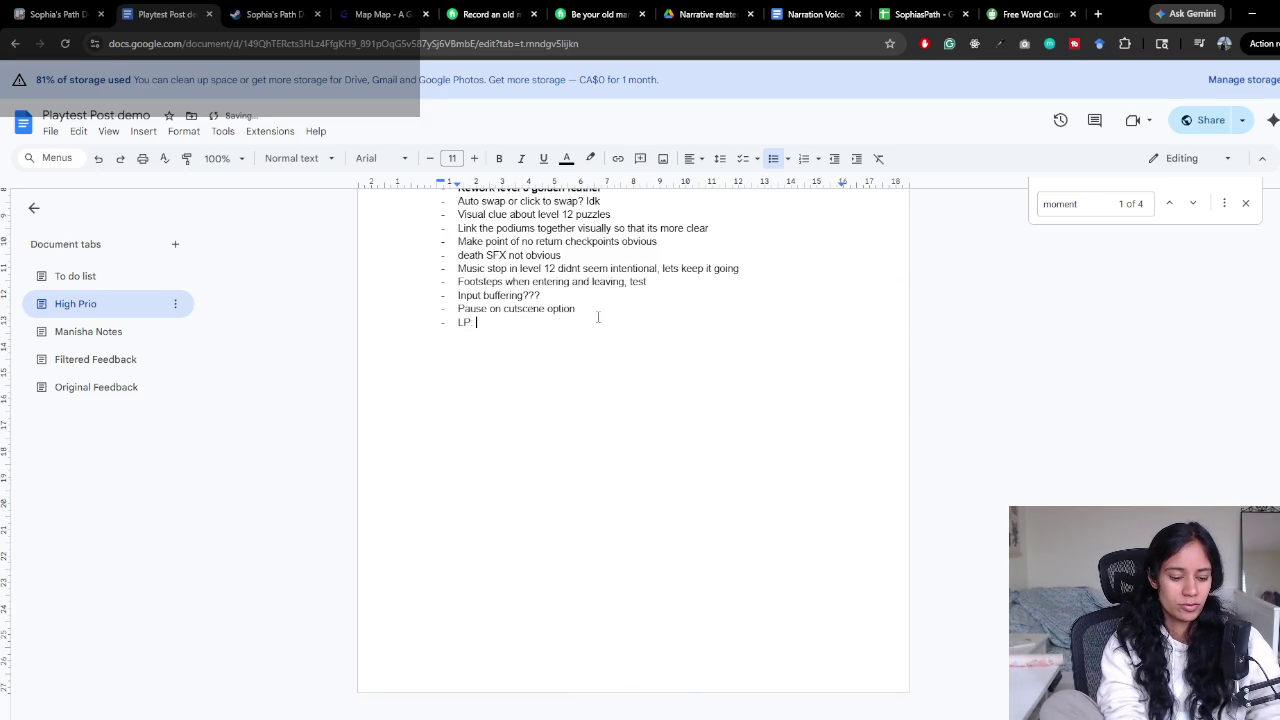
type("throw seeds in")
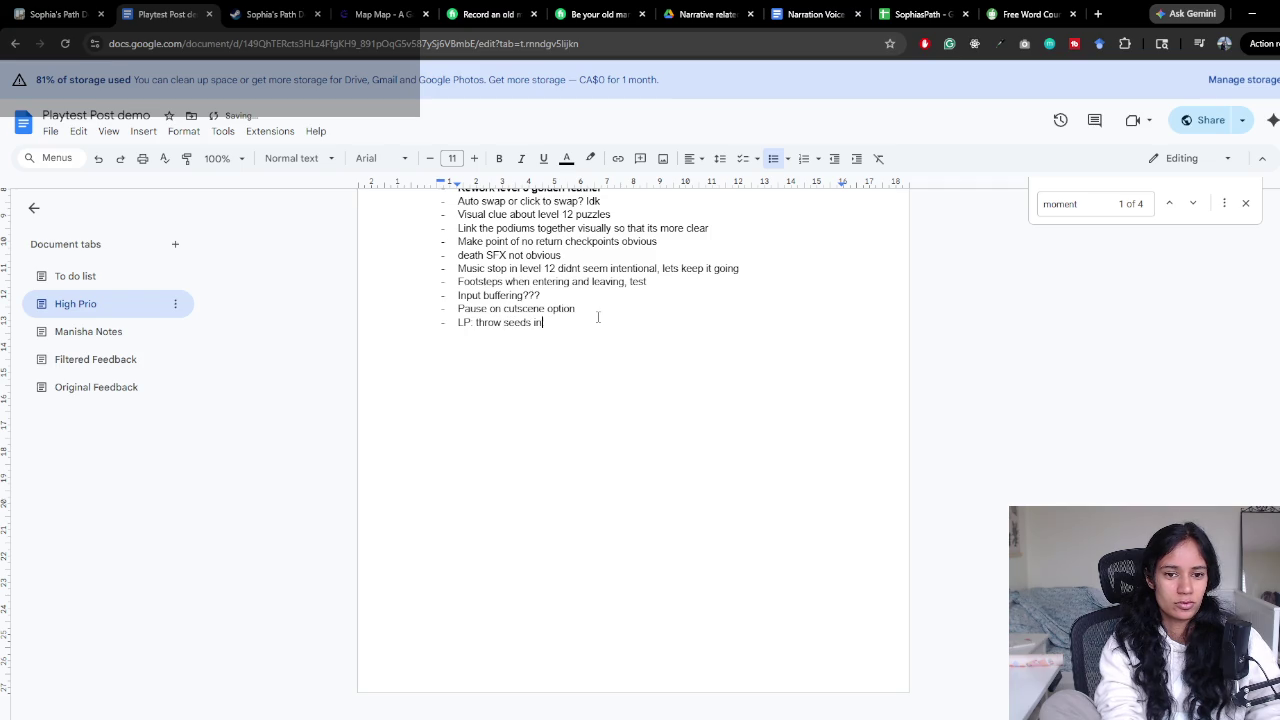
type("to well for fu")
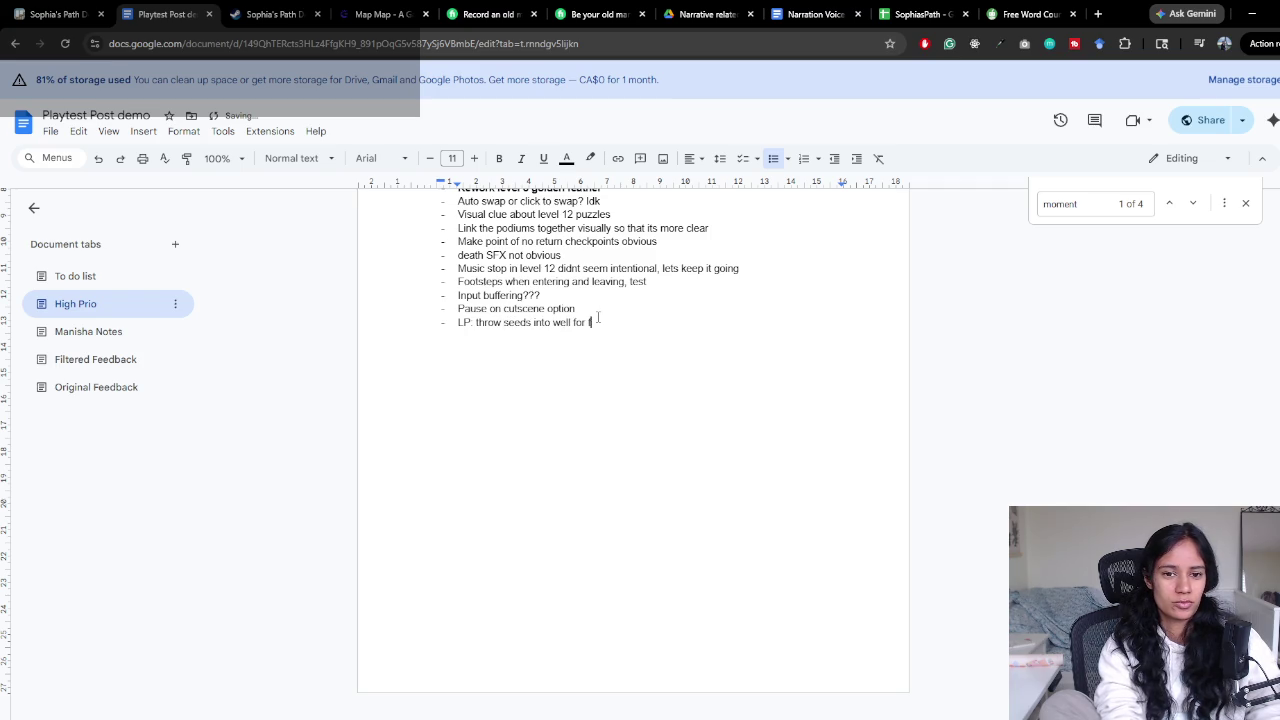
scroll(599, 316, "up", 4)
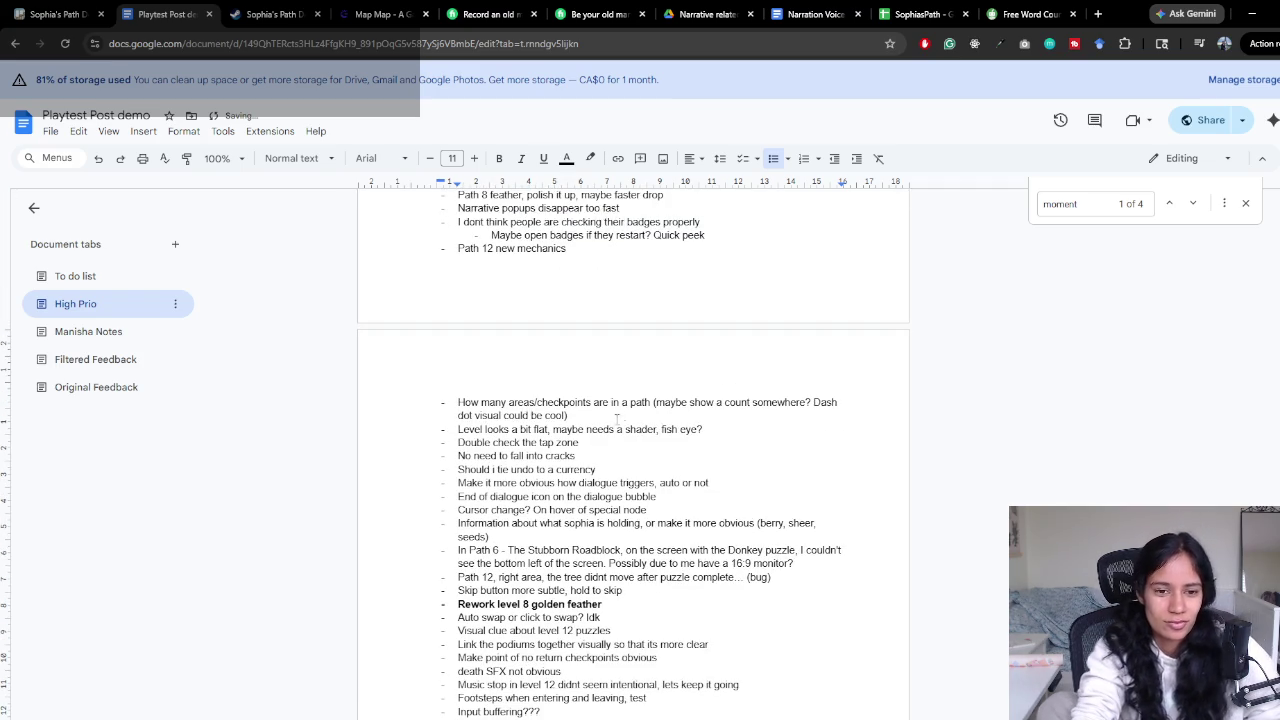
scroll(597, 446, "up", 5)
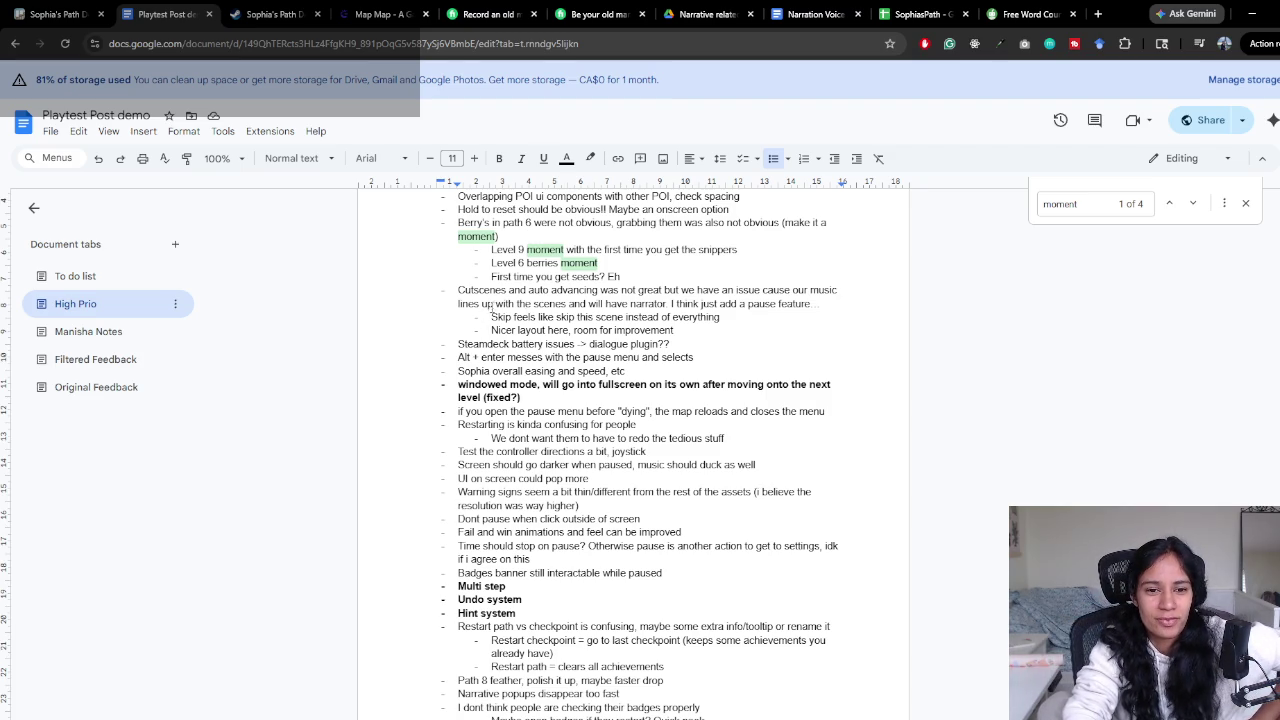
left_click_drag(494, 290, 597, 304)
left_click(452, 411)
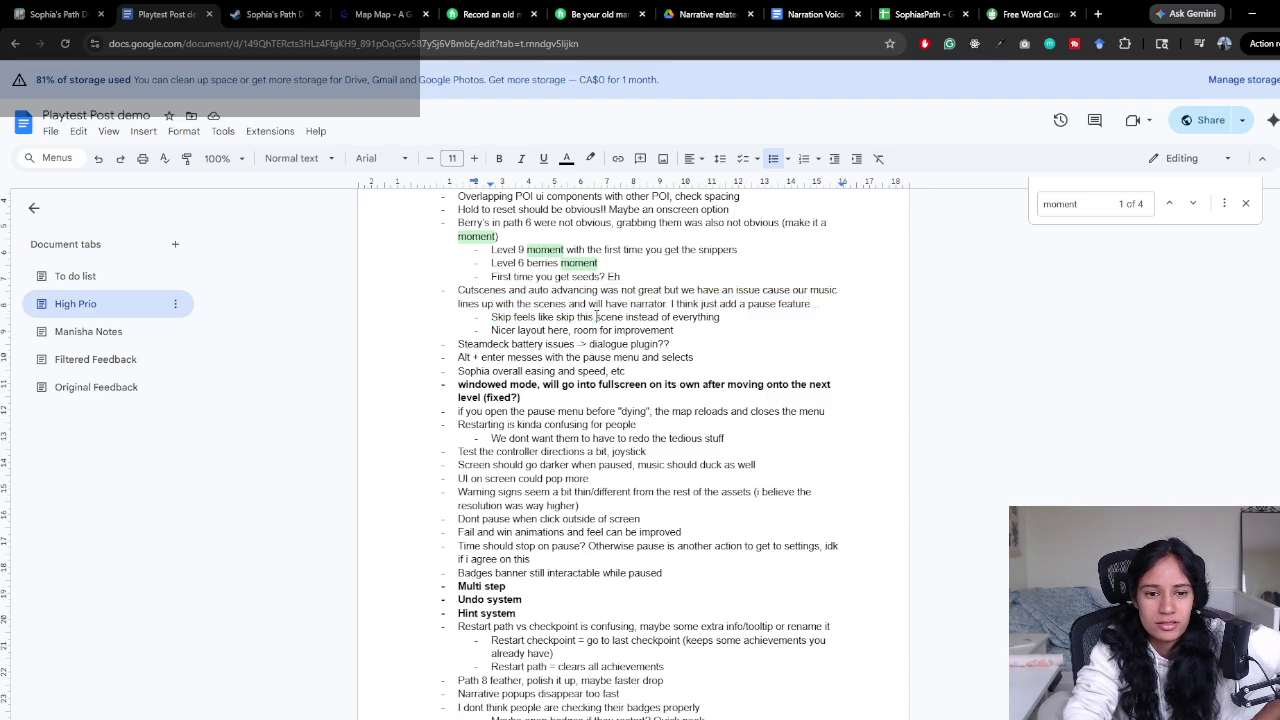
scroll(452, 411, "down", 2)
left_click_drag(452, 272, 709, 284)
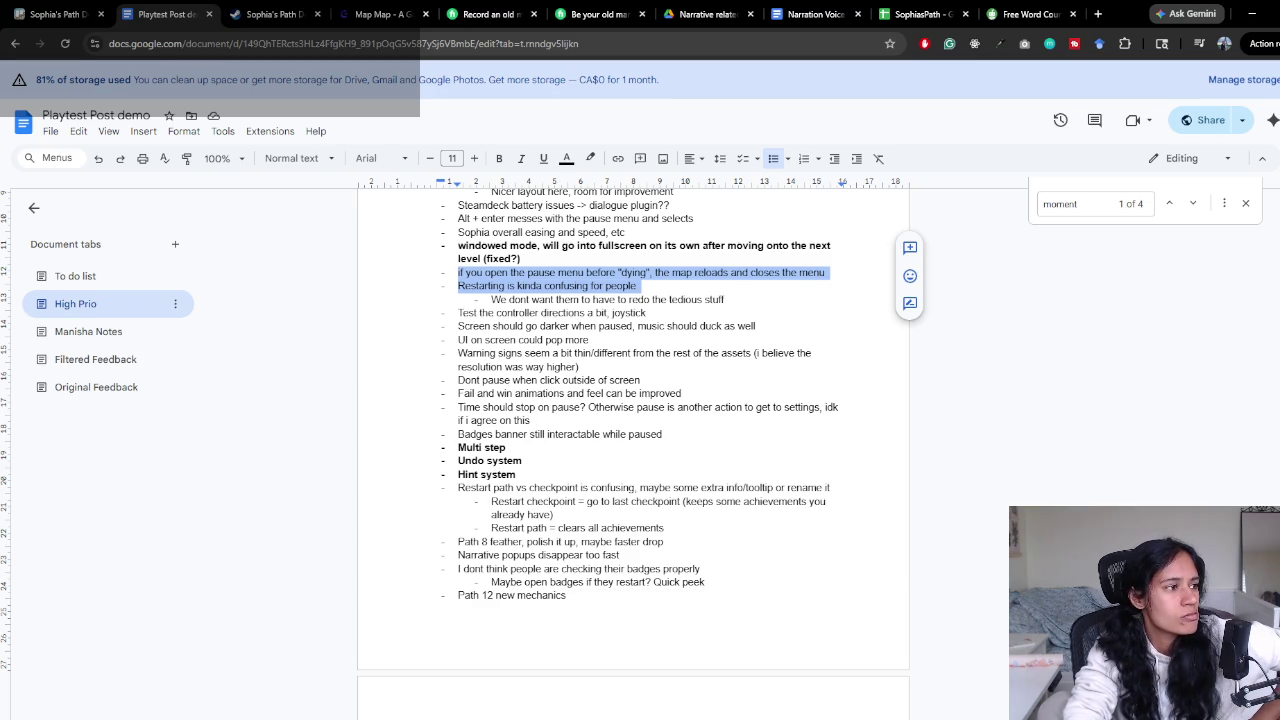
key("alt+Tab")
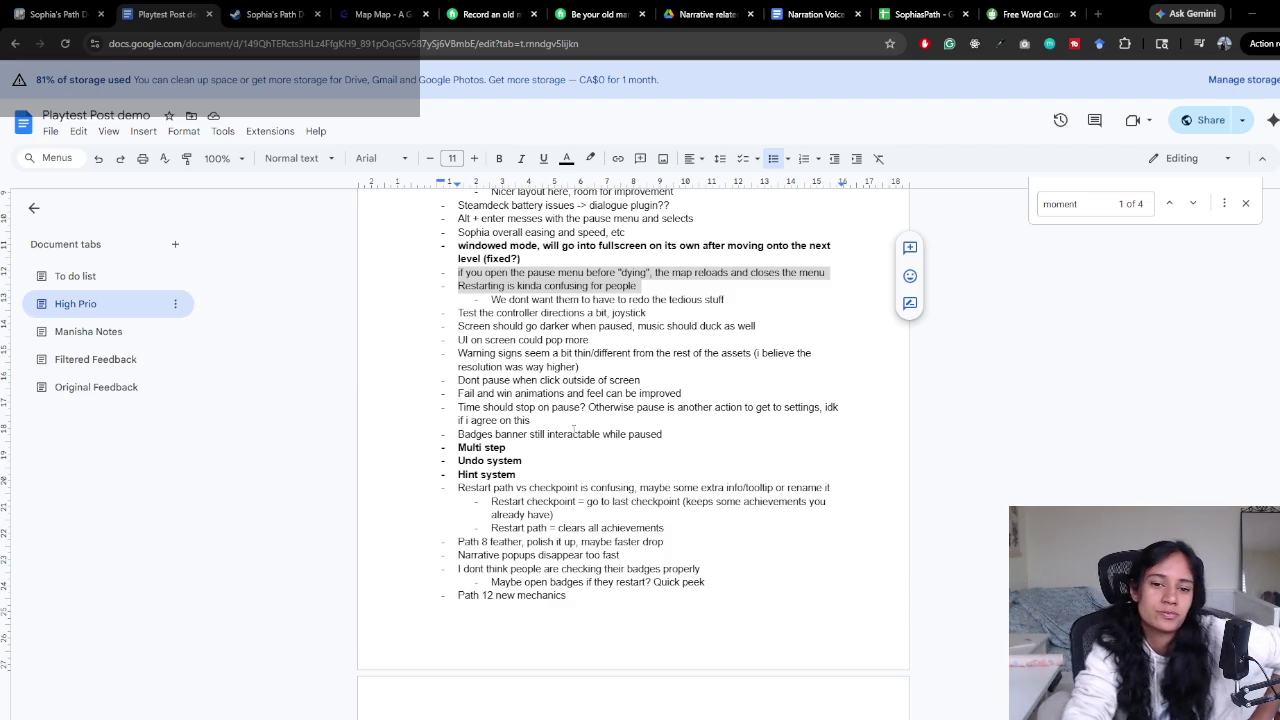
left_click(601, 309)
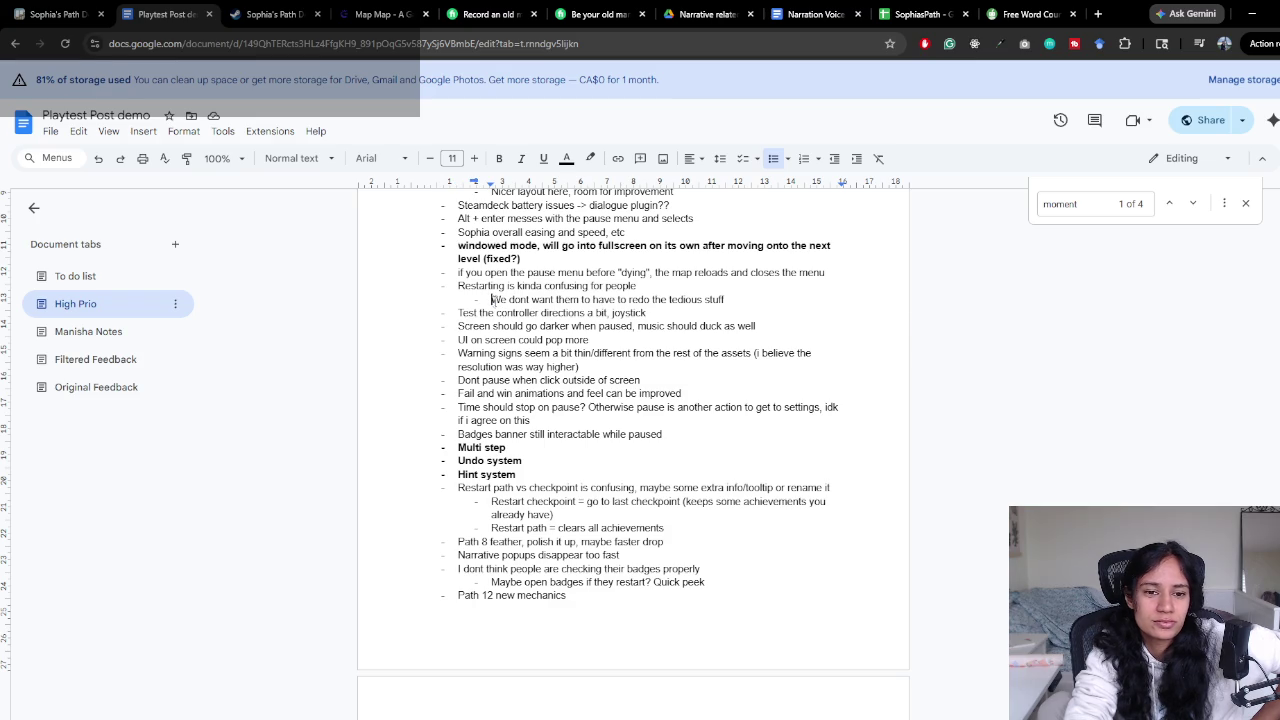
Review the High Prio feedback, briefly selecting the start of the redo sub-bullet
left_click_drag(491, 299, 552, 300)
left_click(552, 298)
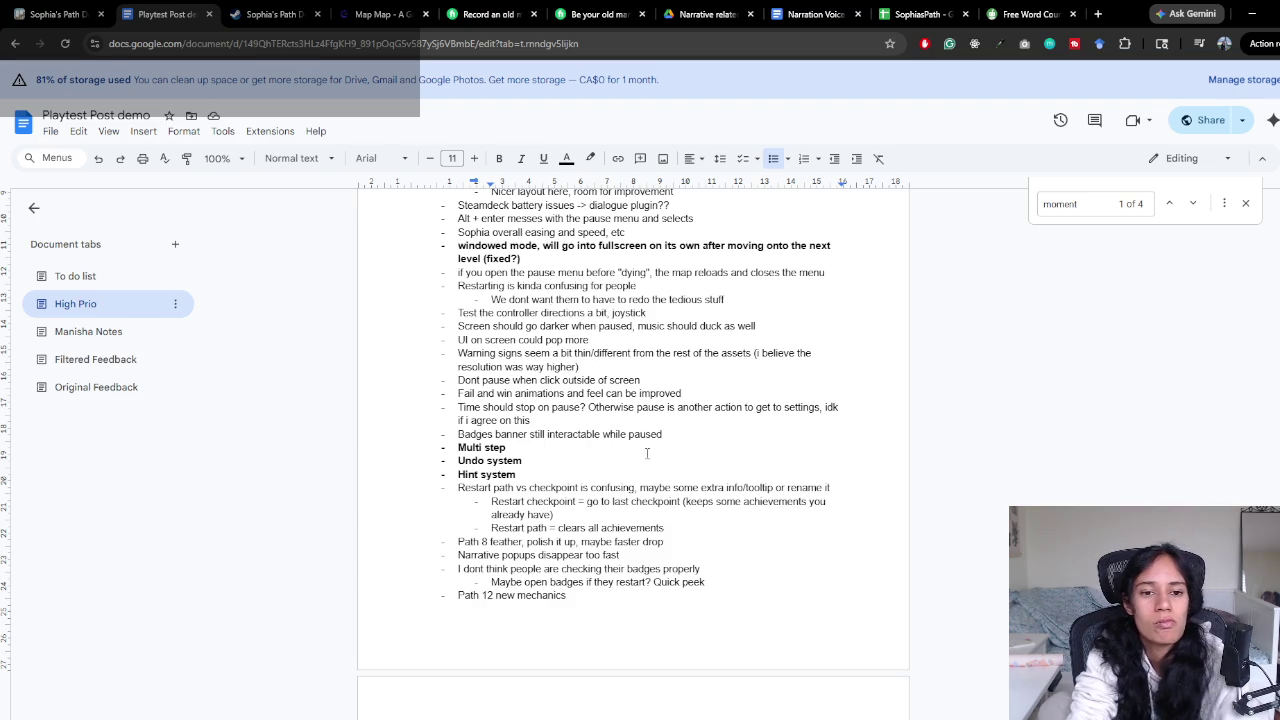
scroll(579, 300, "down", 1)
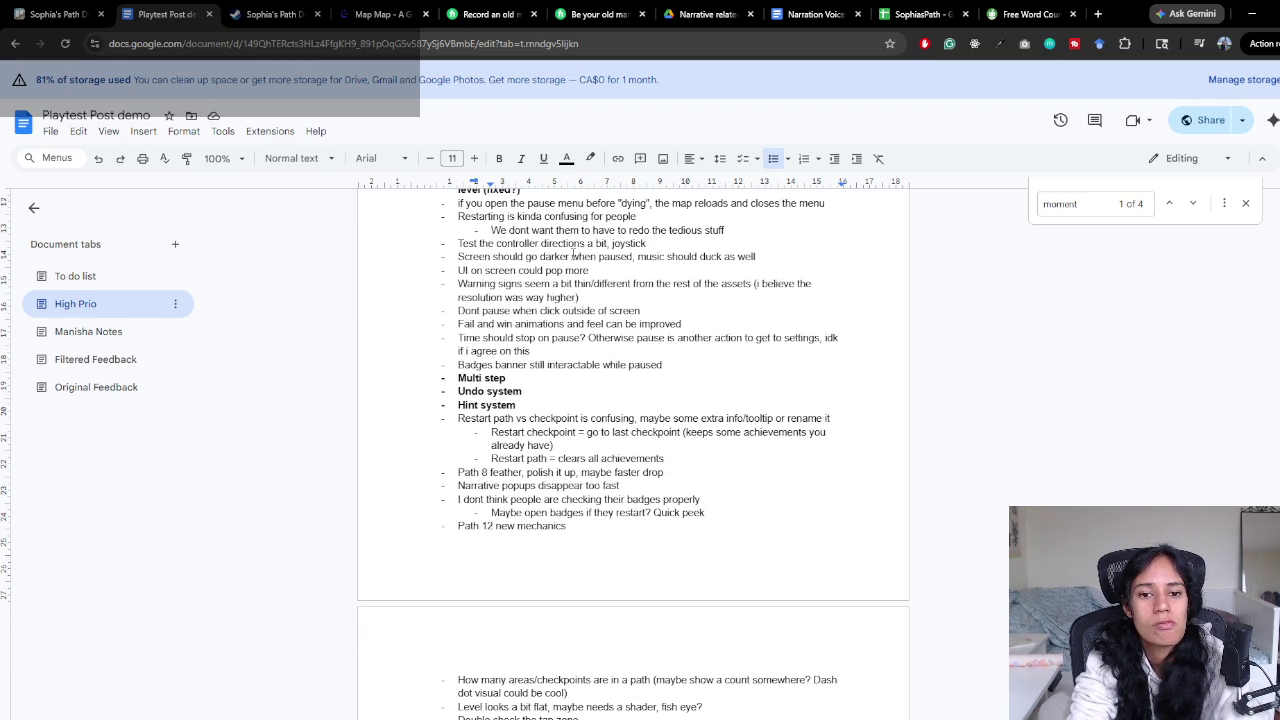
scroll(572, 253, "down", 5)
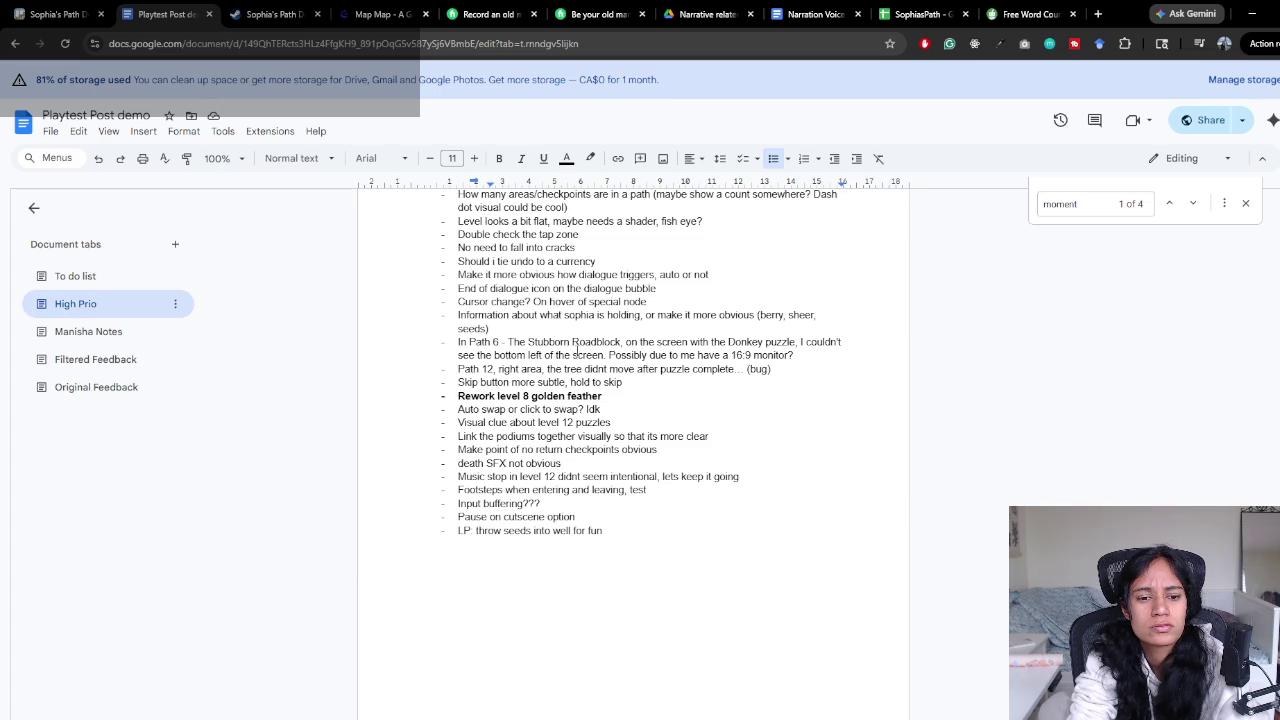
scroll(576, 351, "down", 3)
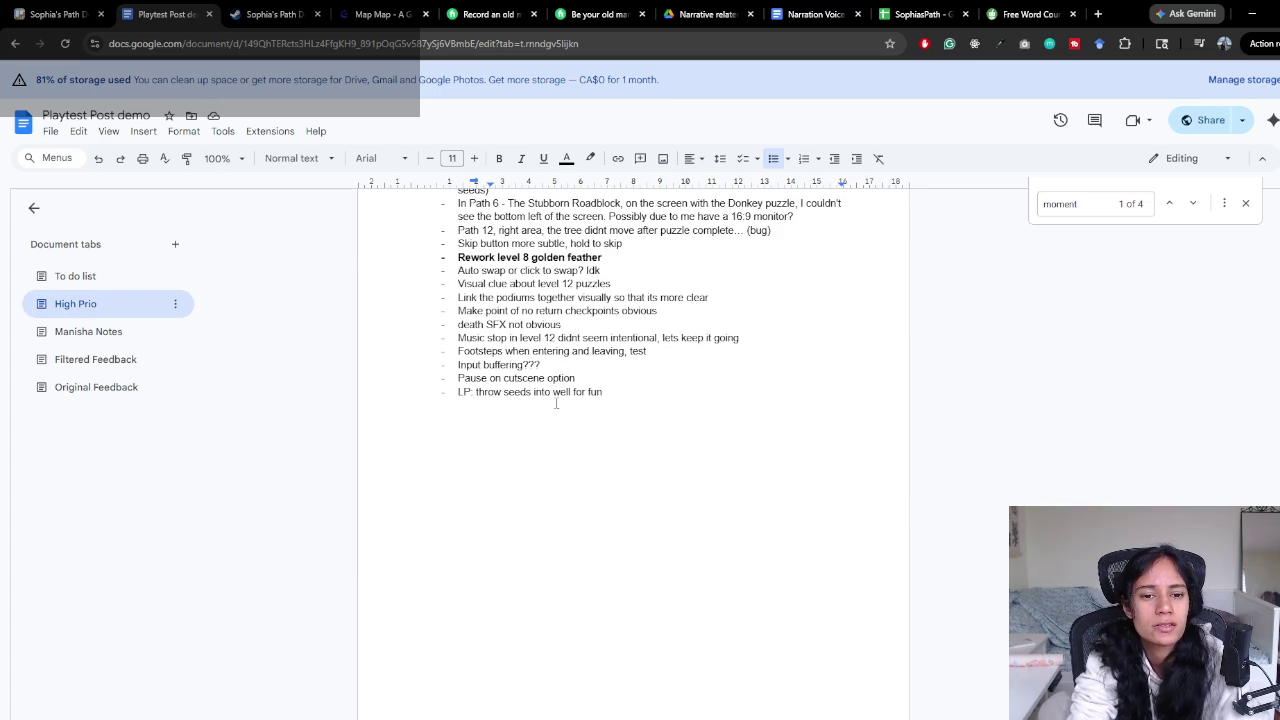
scroll(554, 399, "up", 10)
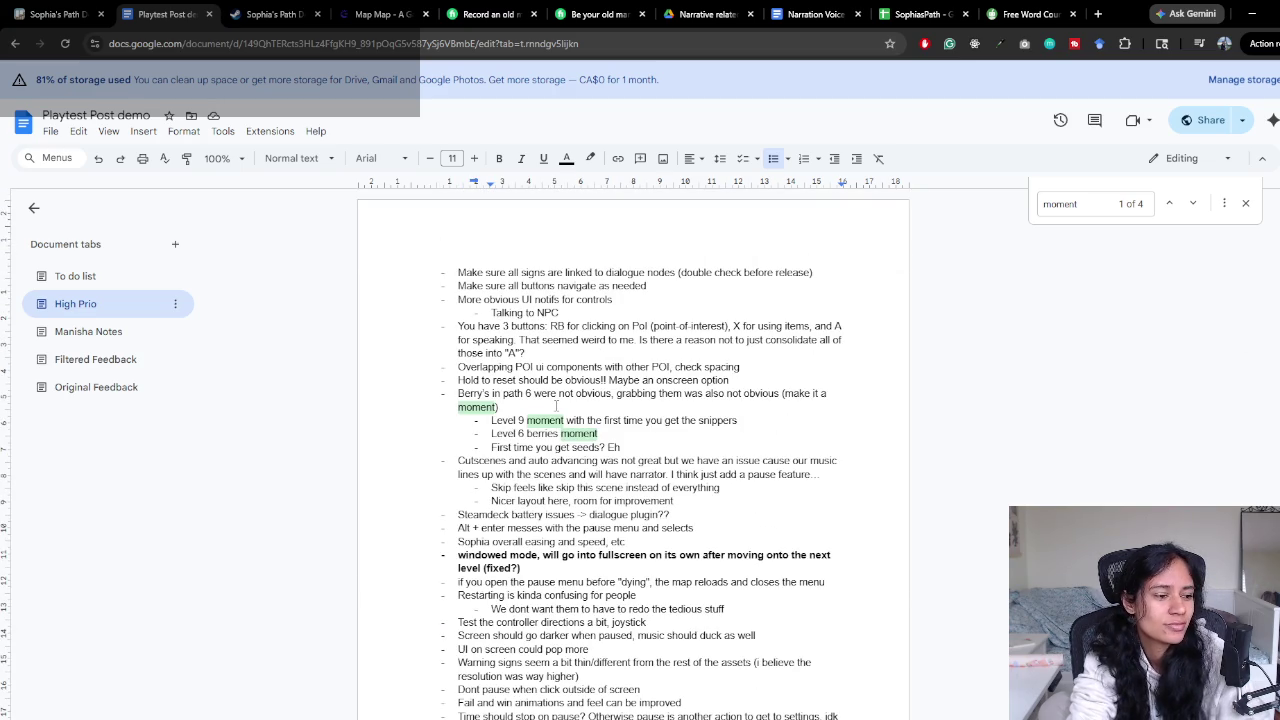
scroll(630, 400, "down", 2)
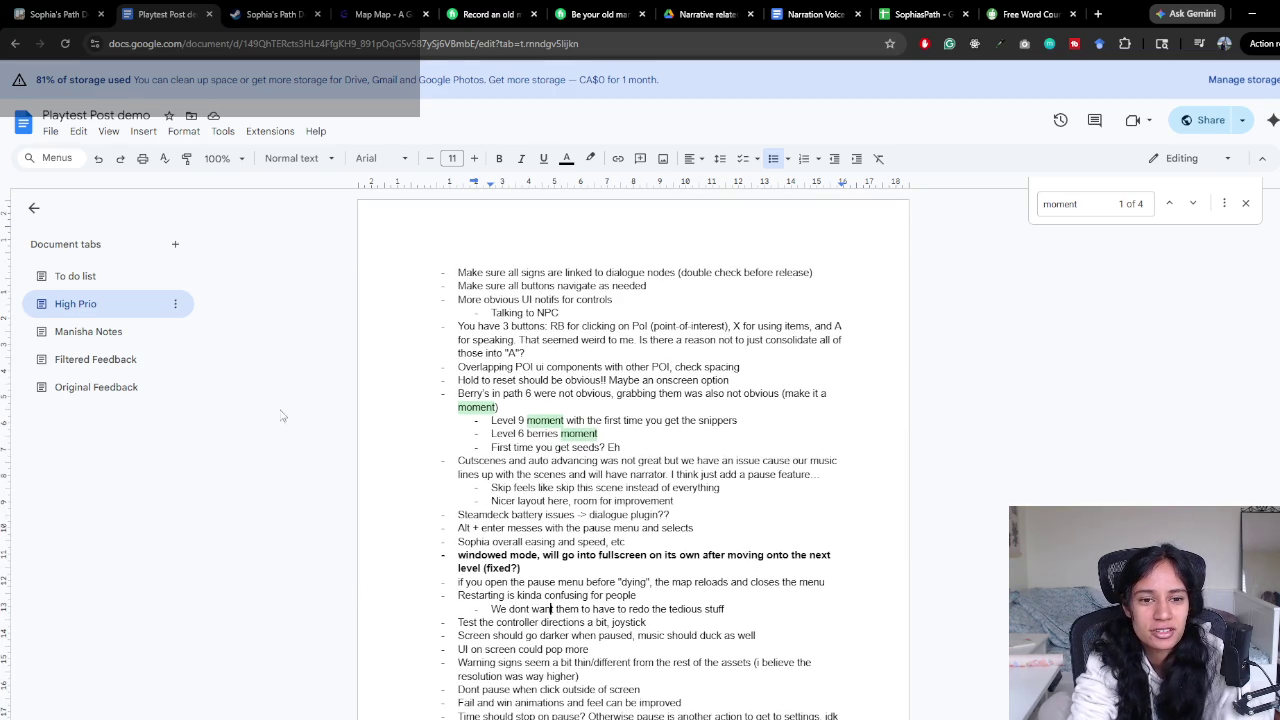
scroll(281, 414, "down", 1)
scroll(281, 414, "up", 2)
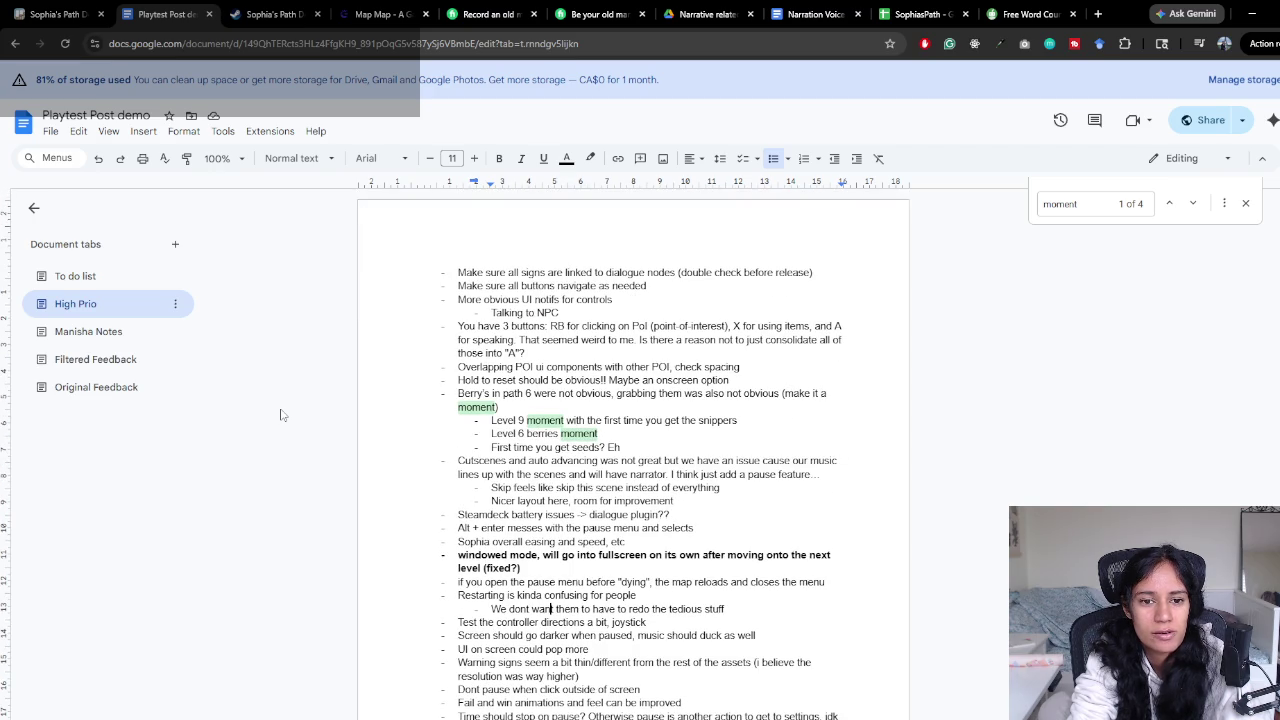
Go to the To do list section of the Playtest Post demo document
left_click(527, 352)
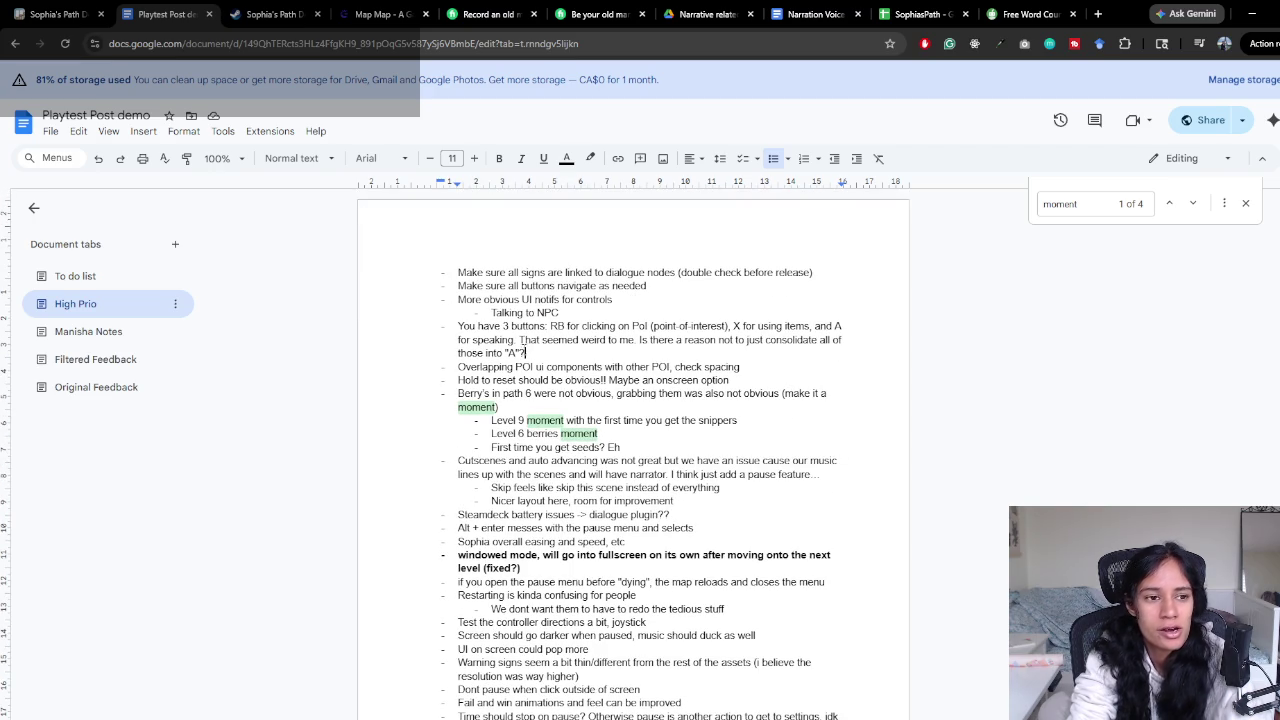
left_click(111, 280)
scroll(552, 385, "down", 4)
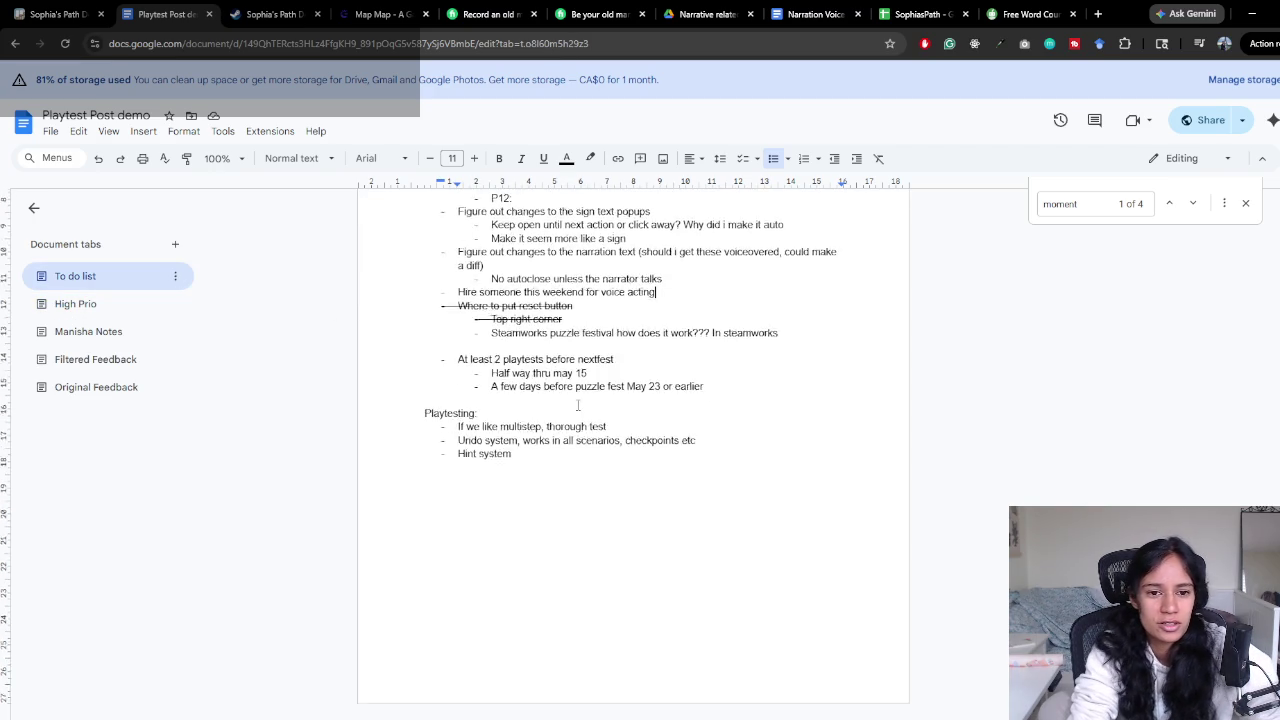
Append ', prep document' to the voice acting item and add a 'Control scheme for all types,' bullet below
scroll(568, 402, "up", 3)
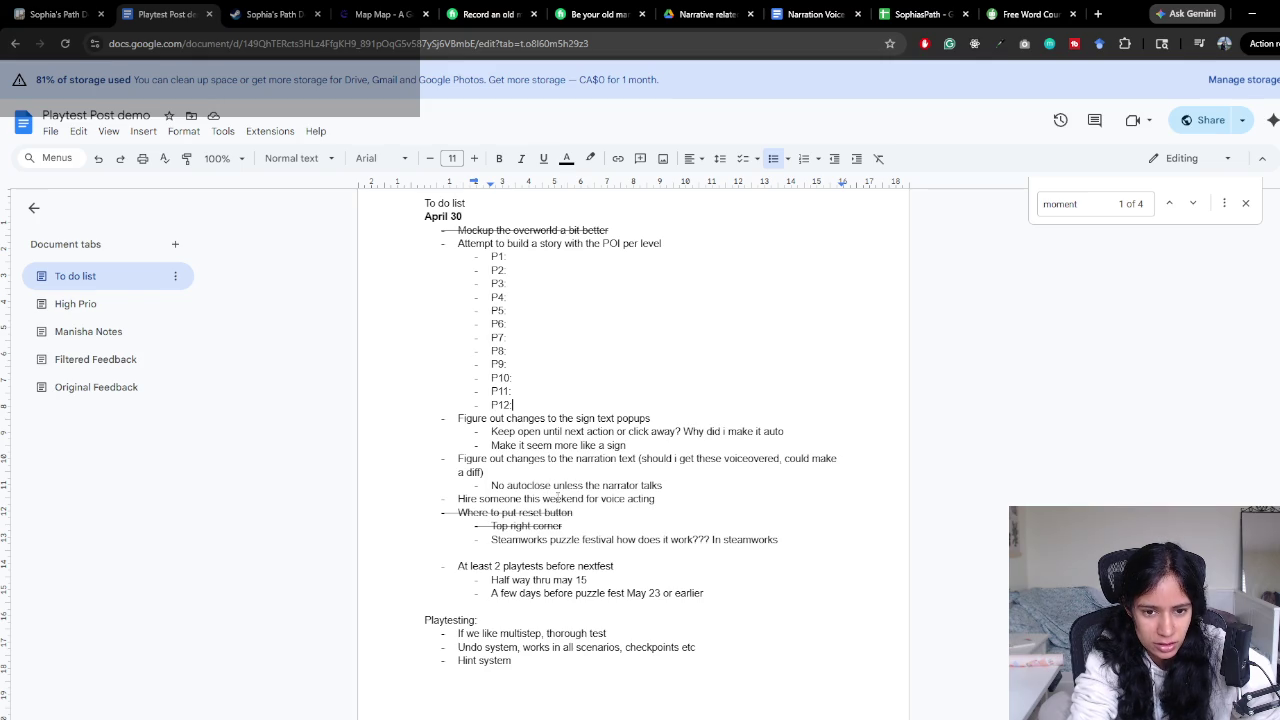
left_click(674, 497)
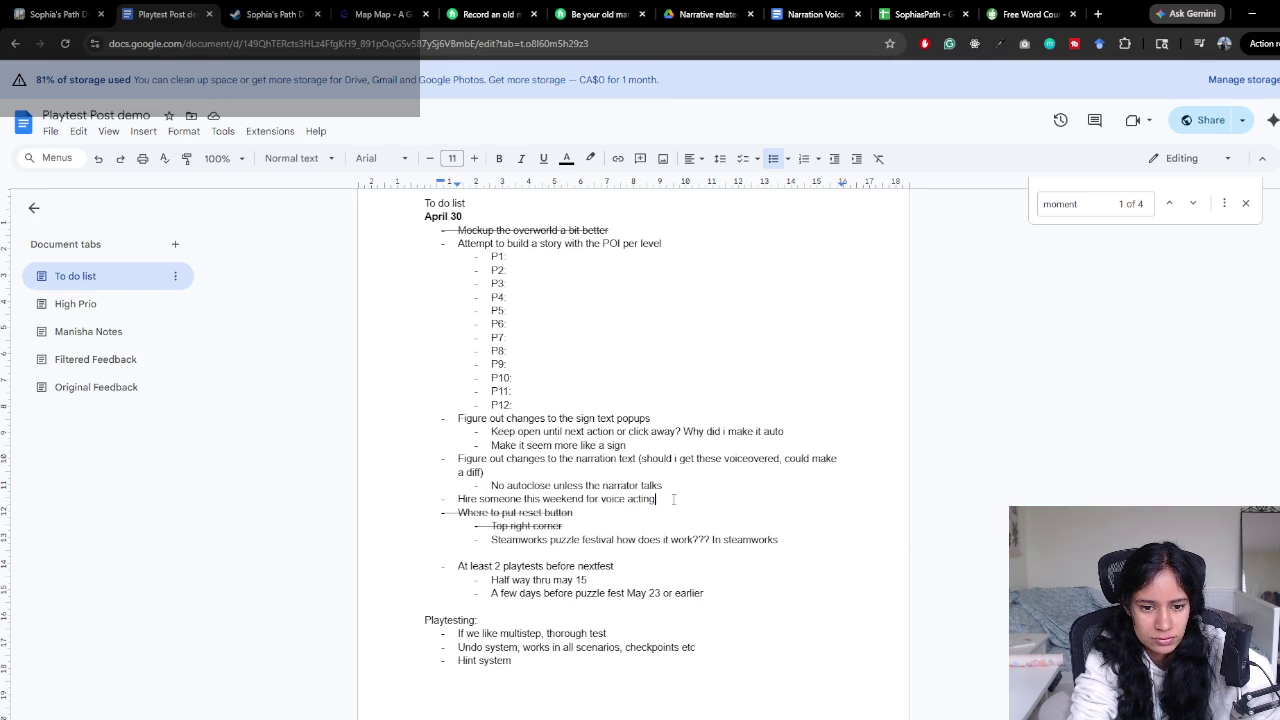
type(", prep document")
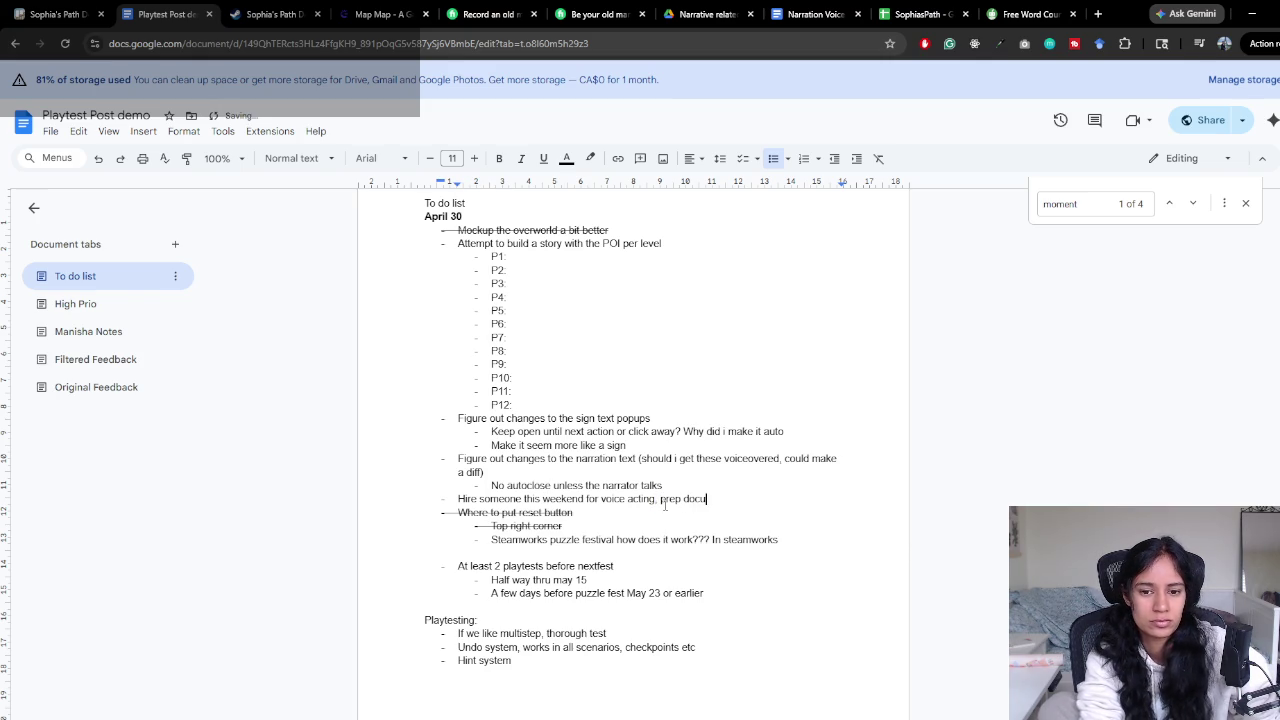
key("Return")
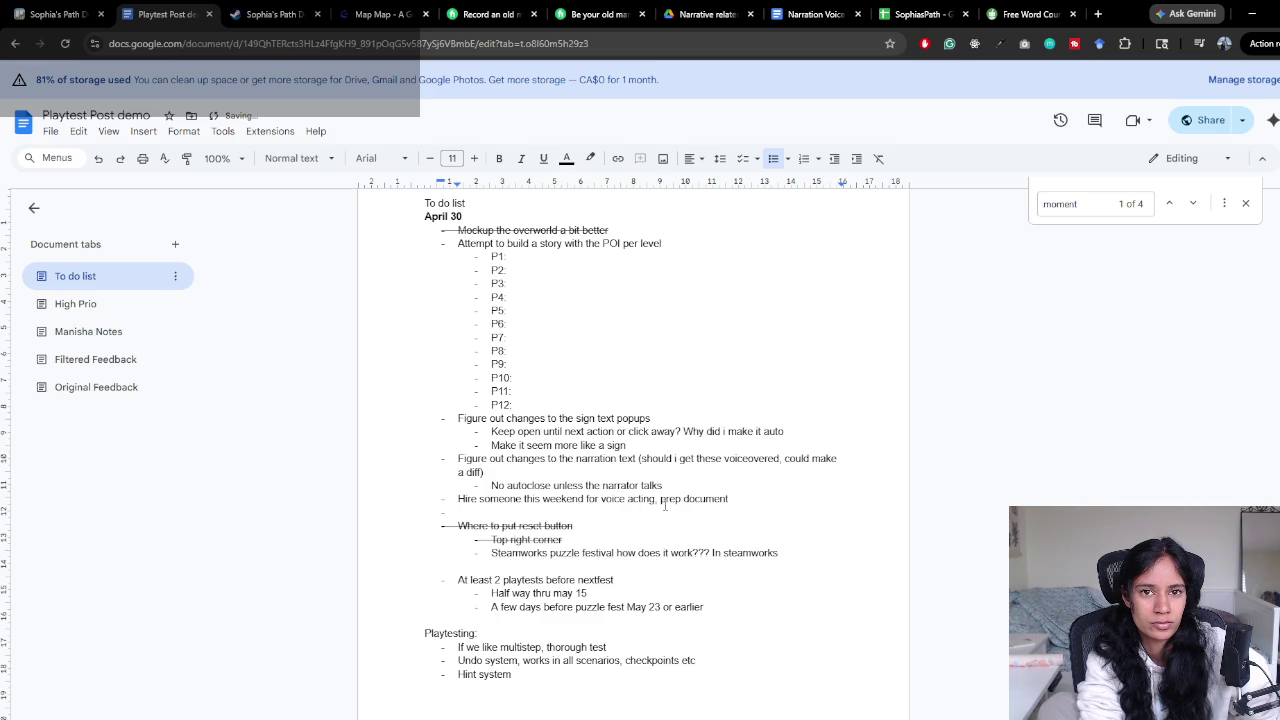
type("Control ")
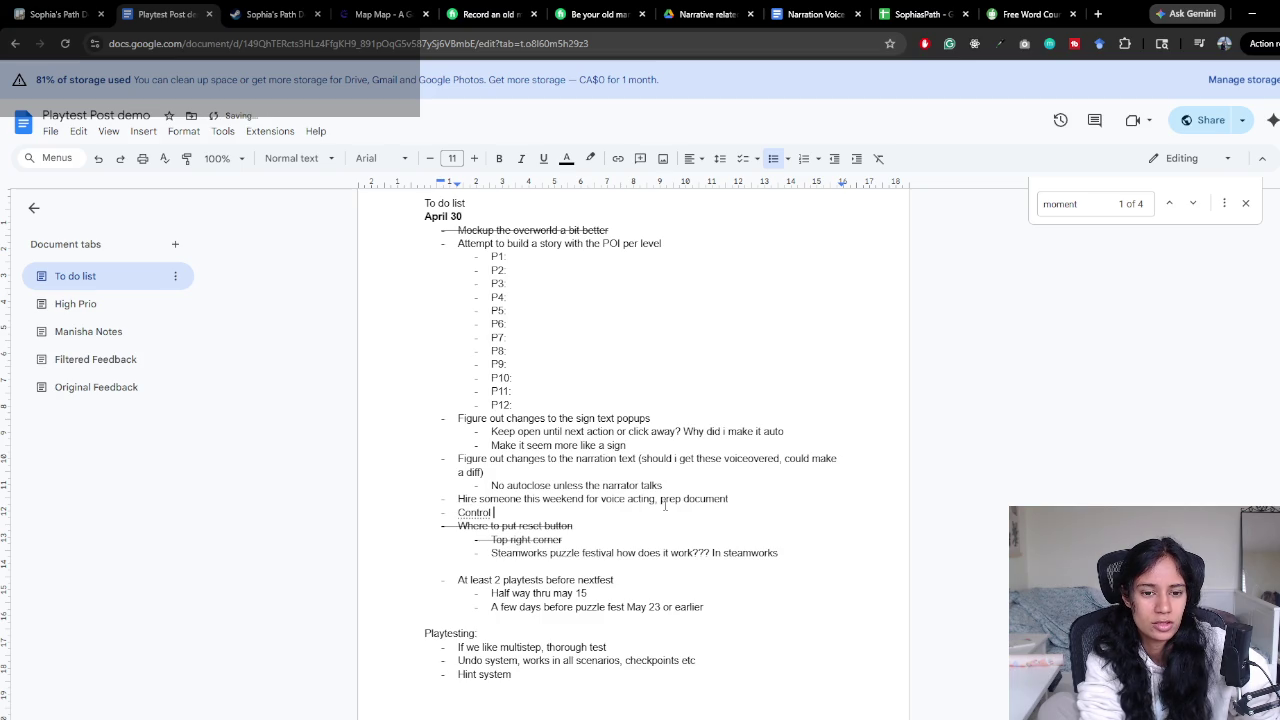
type("sceme")
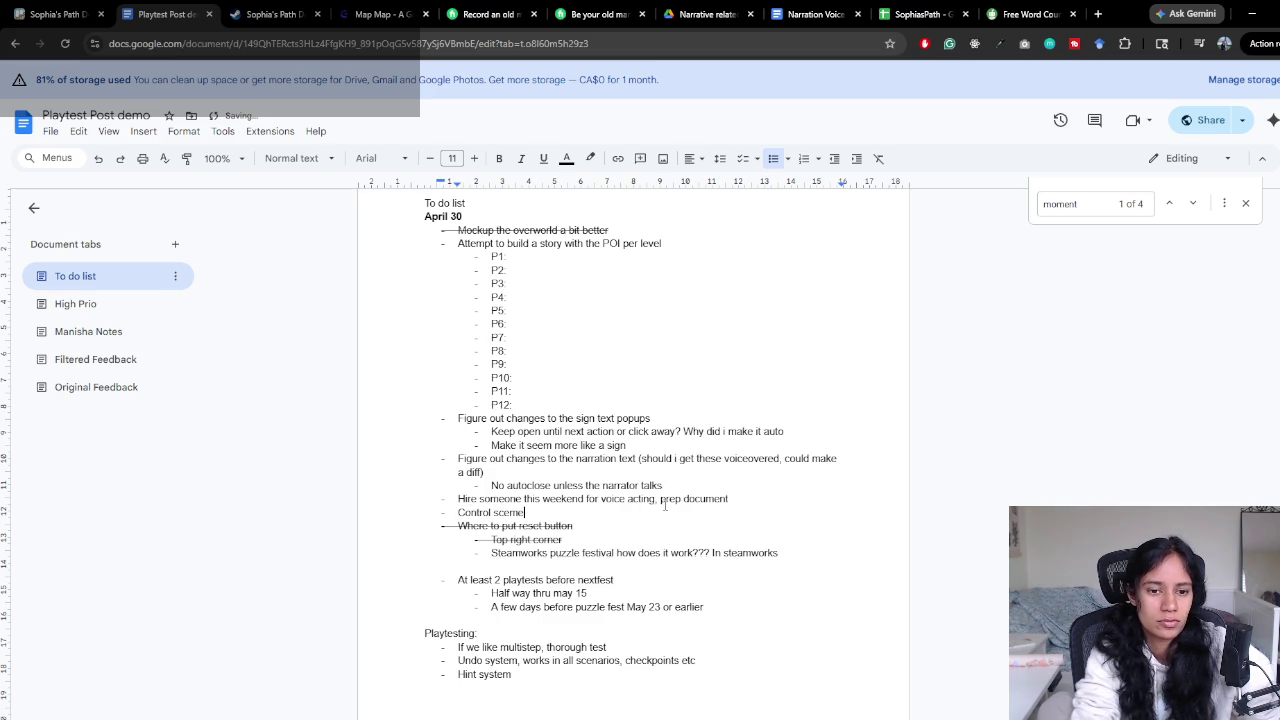
key("BackSpace")
key("BackSpace")
key("BackSpace")
type("cheme for")
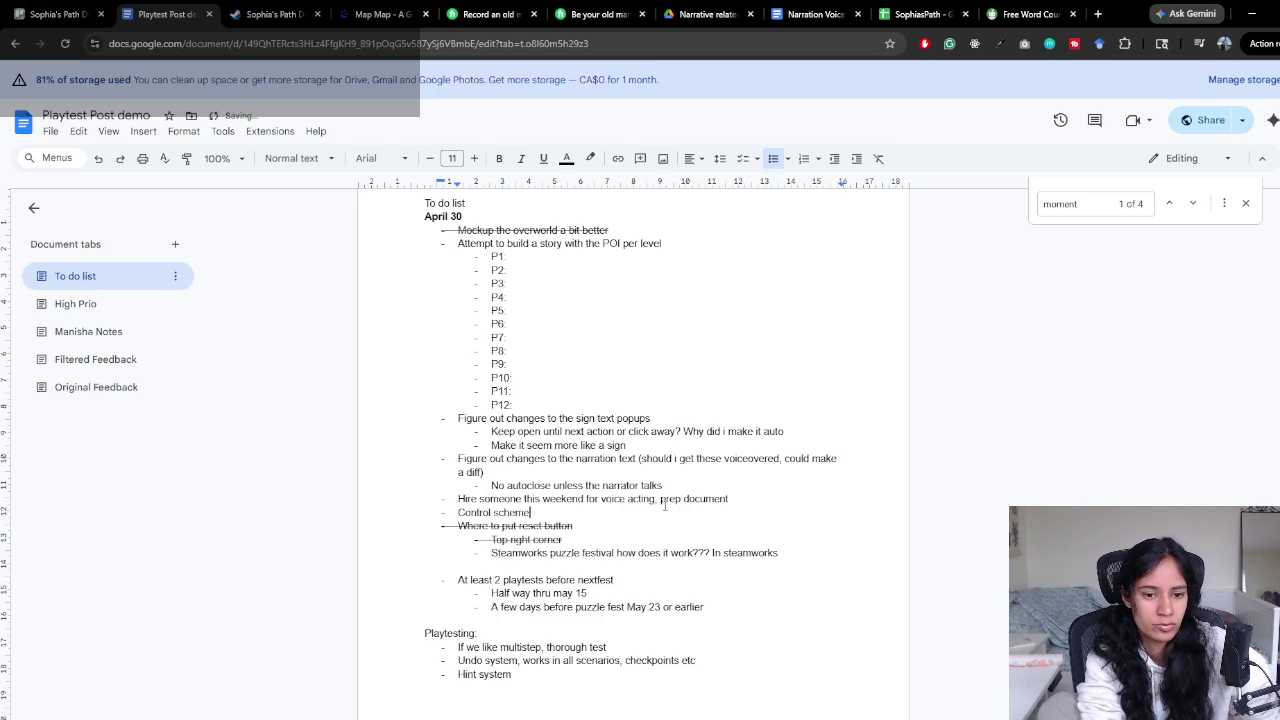
type(" all types,")
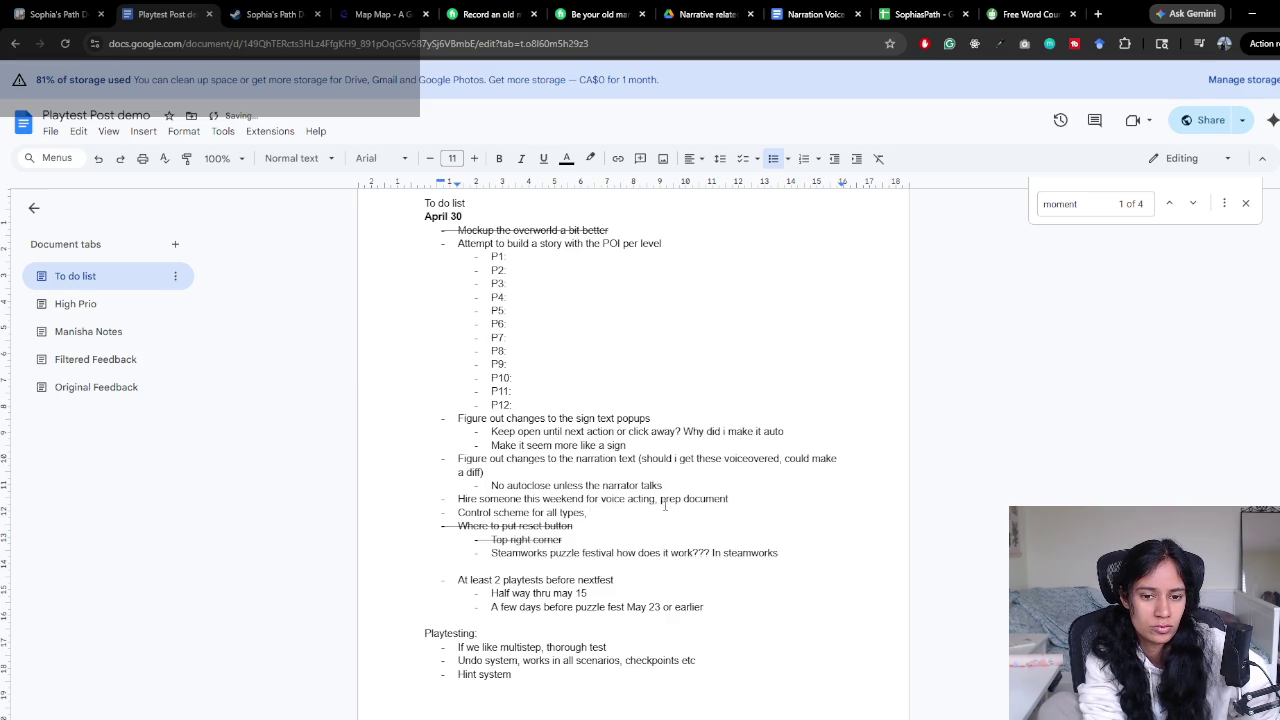
scroll(534, 274, "up", 3)
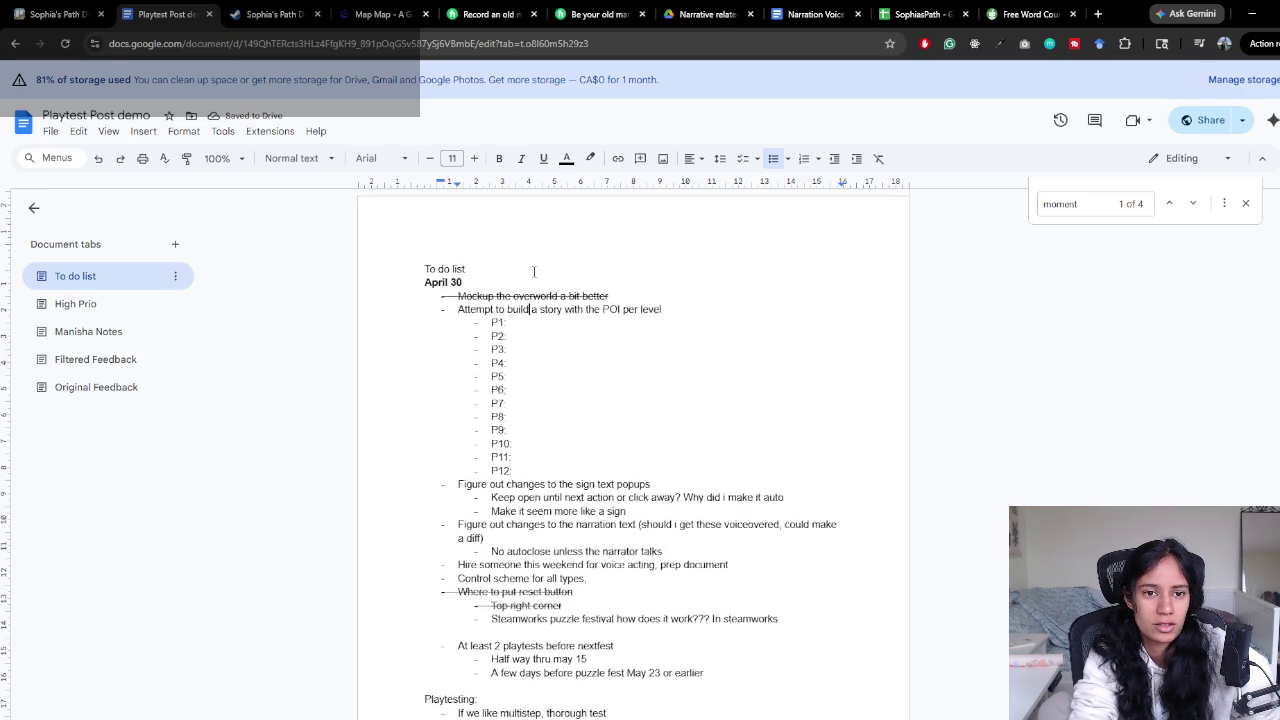
Change the To do list date heading from April 30 to May 6
left_click_drag(483, 285, 425, 286)
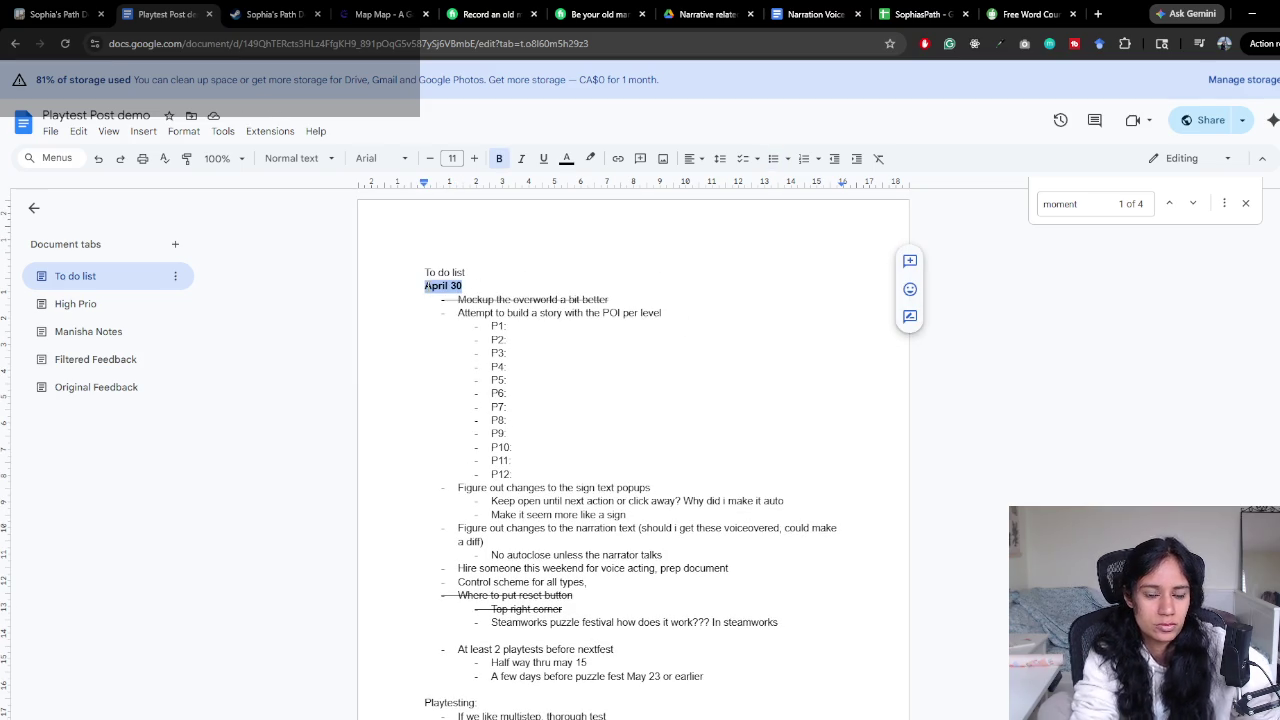
type("May 6")
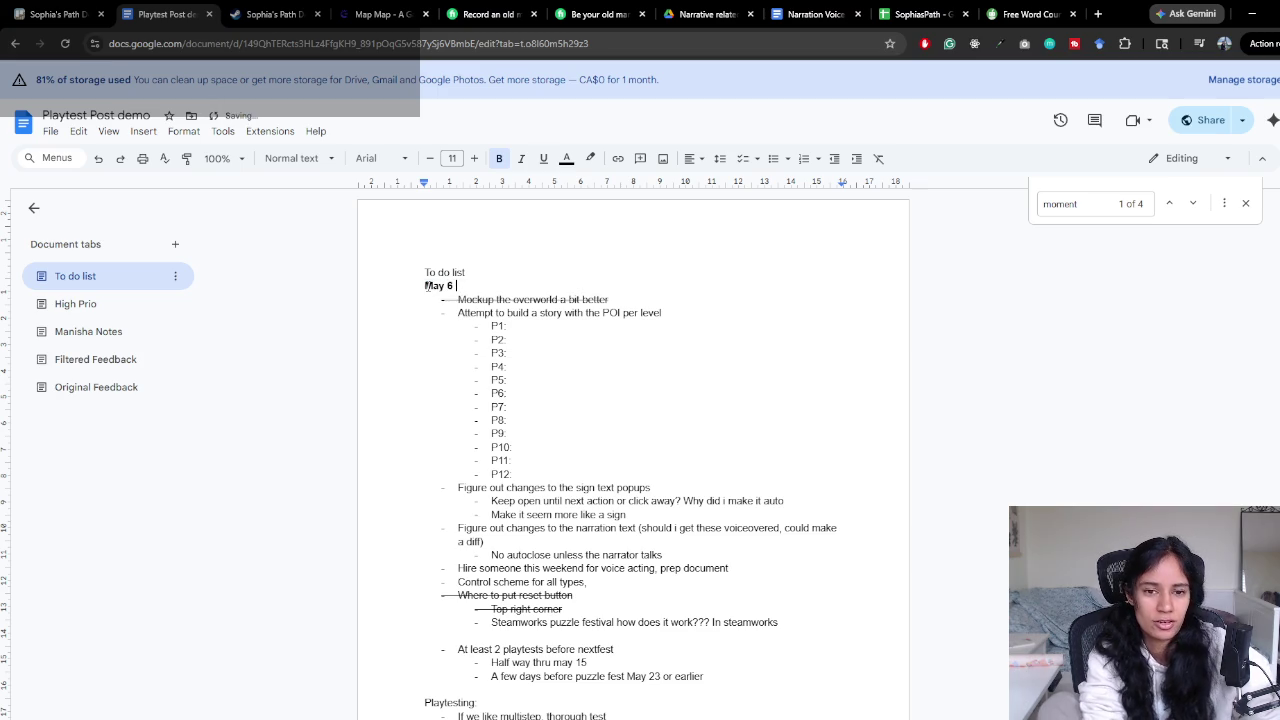
left_click(557, 609)
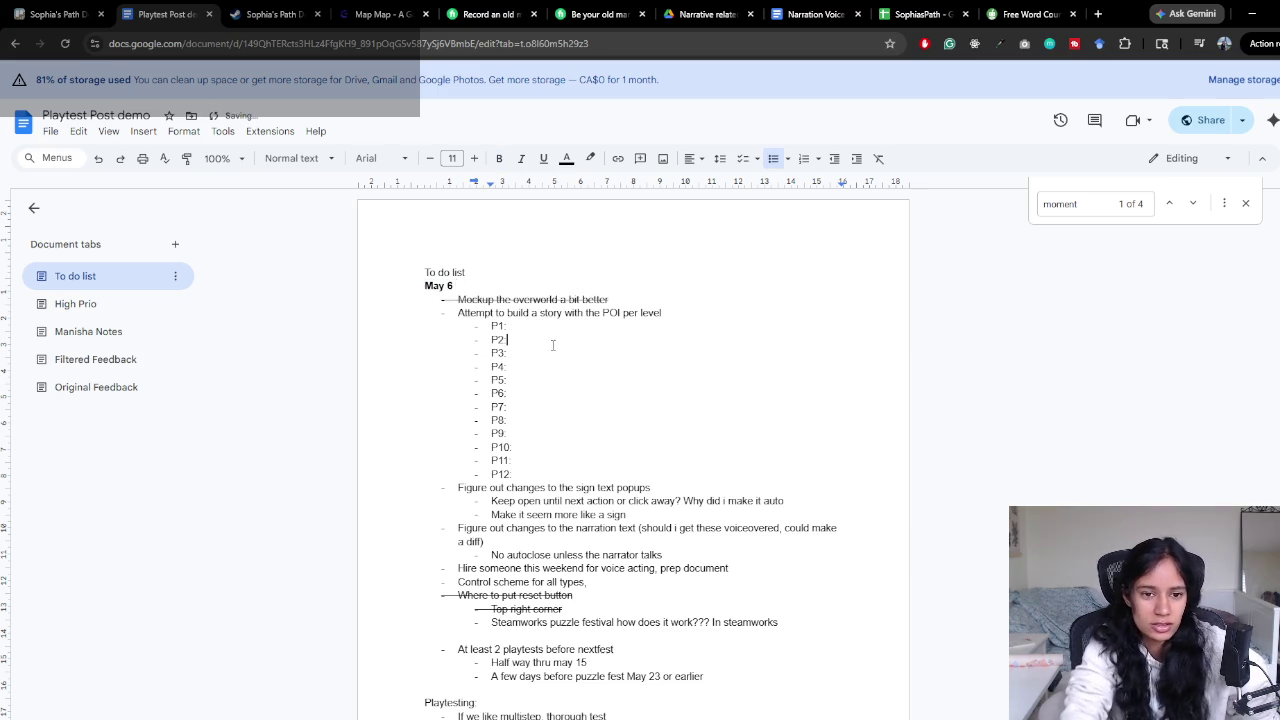
scroll(557, 609, "down", 2)
Bold the 'Half way thru may 15' line and add a comma after 'thru'
left_click(757, 484)
double_click(470, 510)
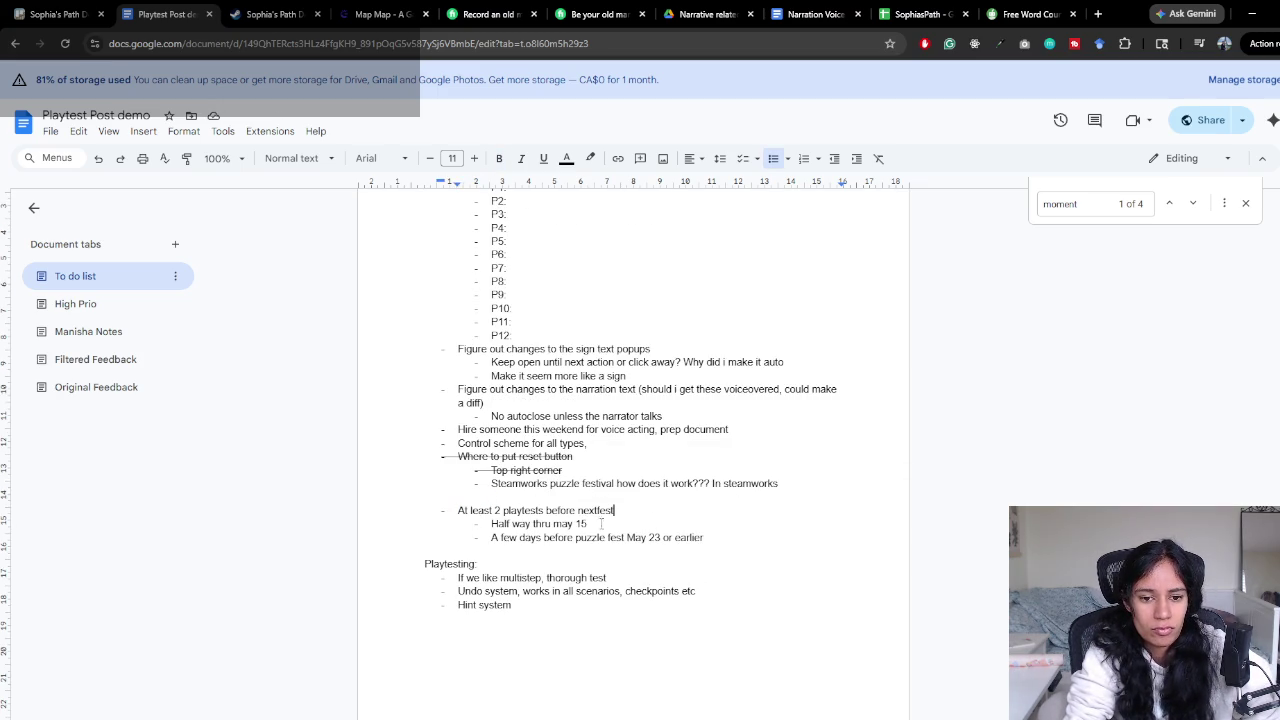
left_click_drag(491, 524, 587, 524)
key("ctrl+b")
left_click(695, 483)
scroll(688, 475, "up", 3)
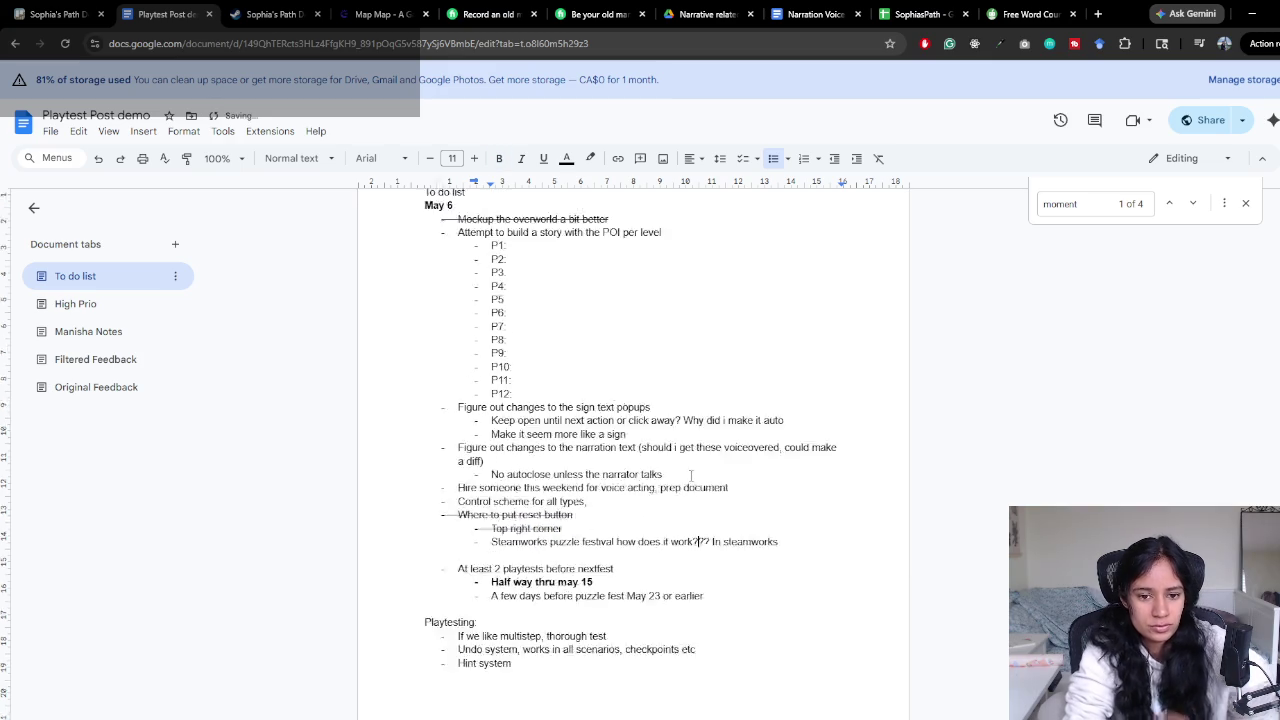
left_click(555, 662)
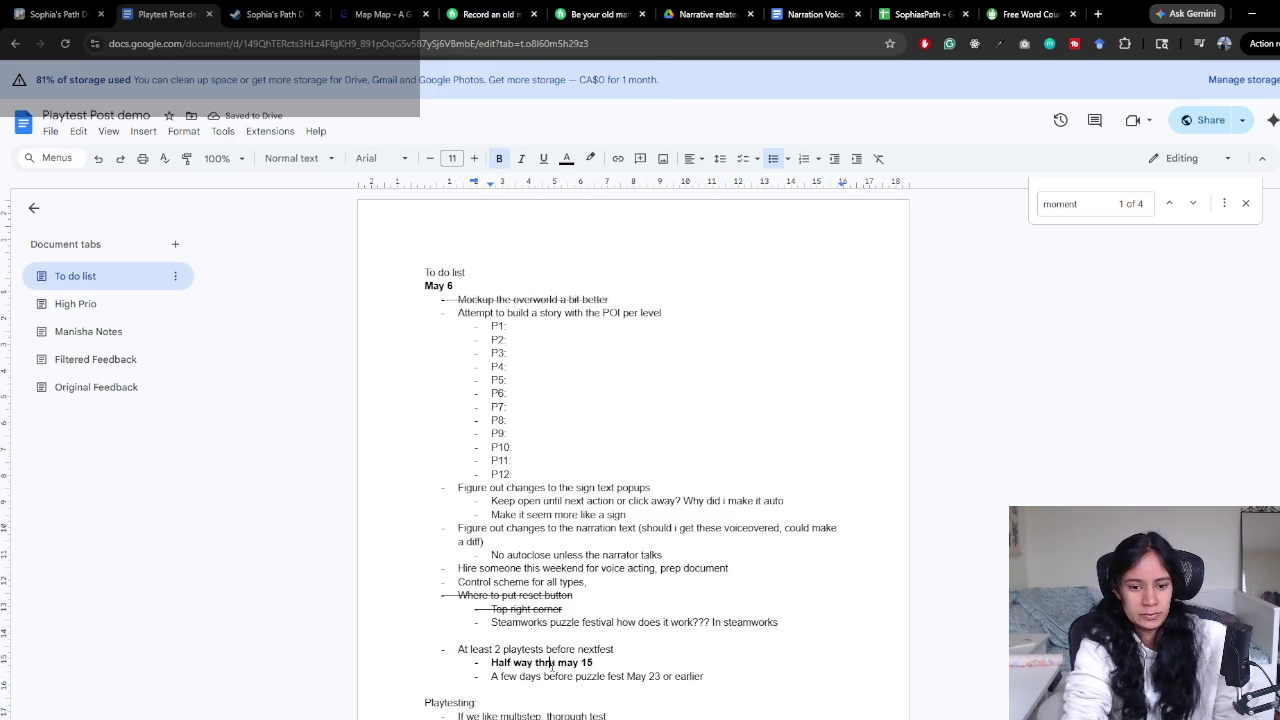
type(",")
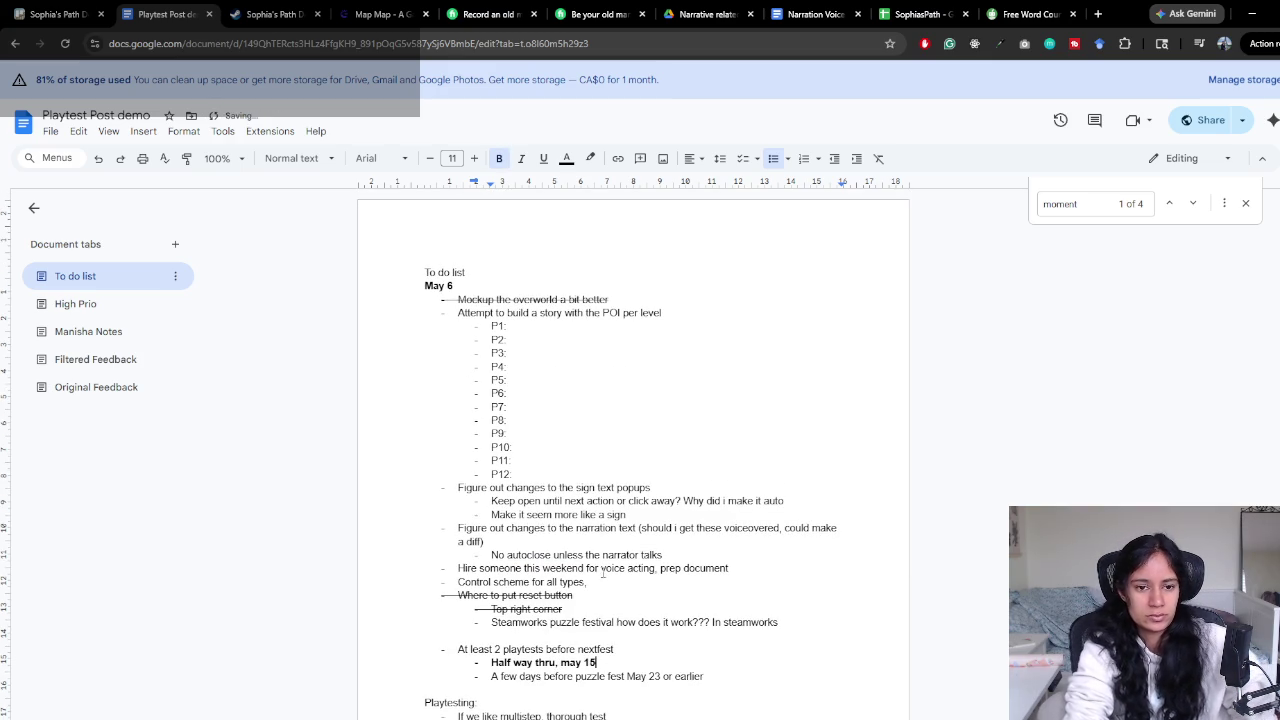
Select the P1 through P12 lines, then deselect them
scroll(503, 297, "down", 1)
left_click_drag(490, 256, 567, 404)
left_click(567, 404)
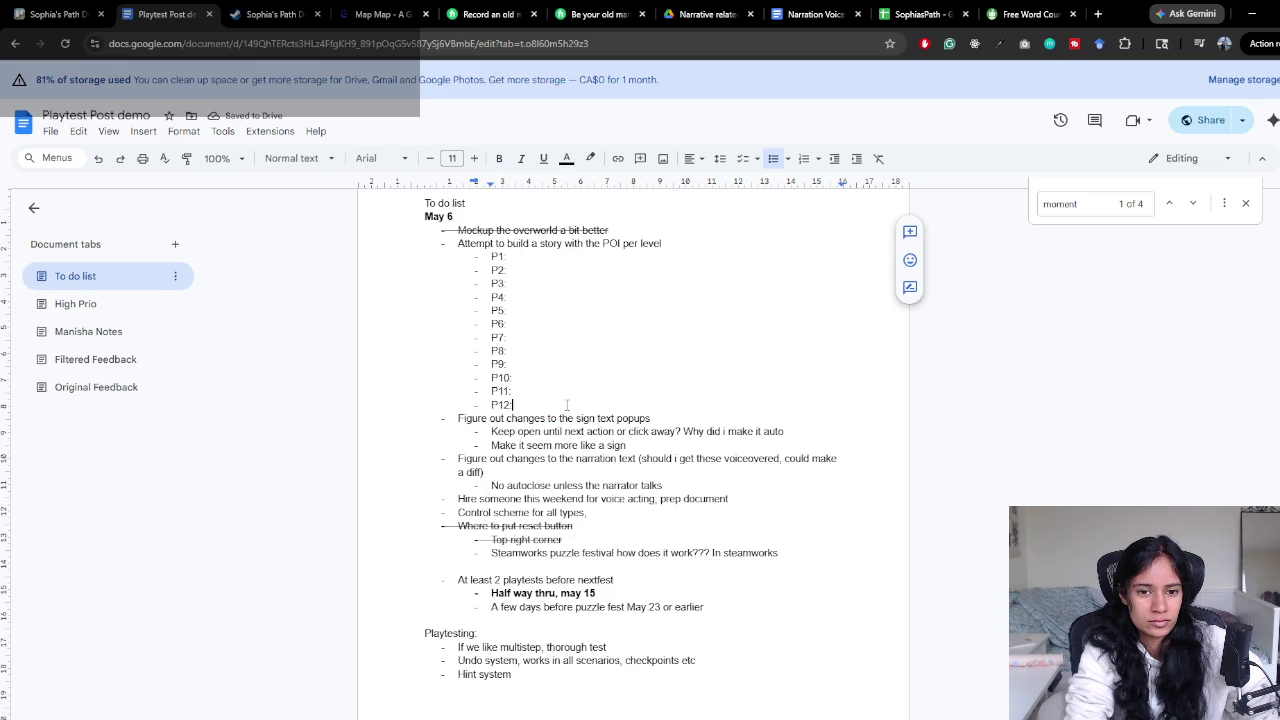
Delete the narration-text to-do and its no-autoclose sub-item from the May 6 list
mouse_move(458, 419)
left_mouse_down()
mouse_move(686, 422)
mouse_move(686, 434)
left_mouse_up()
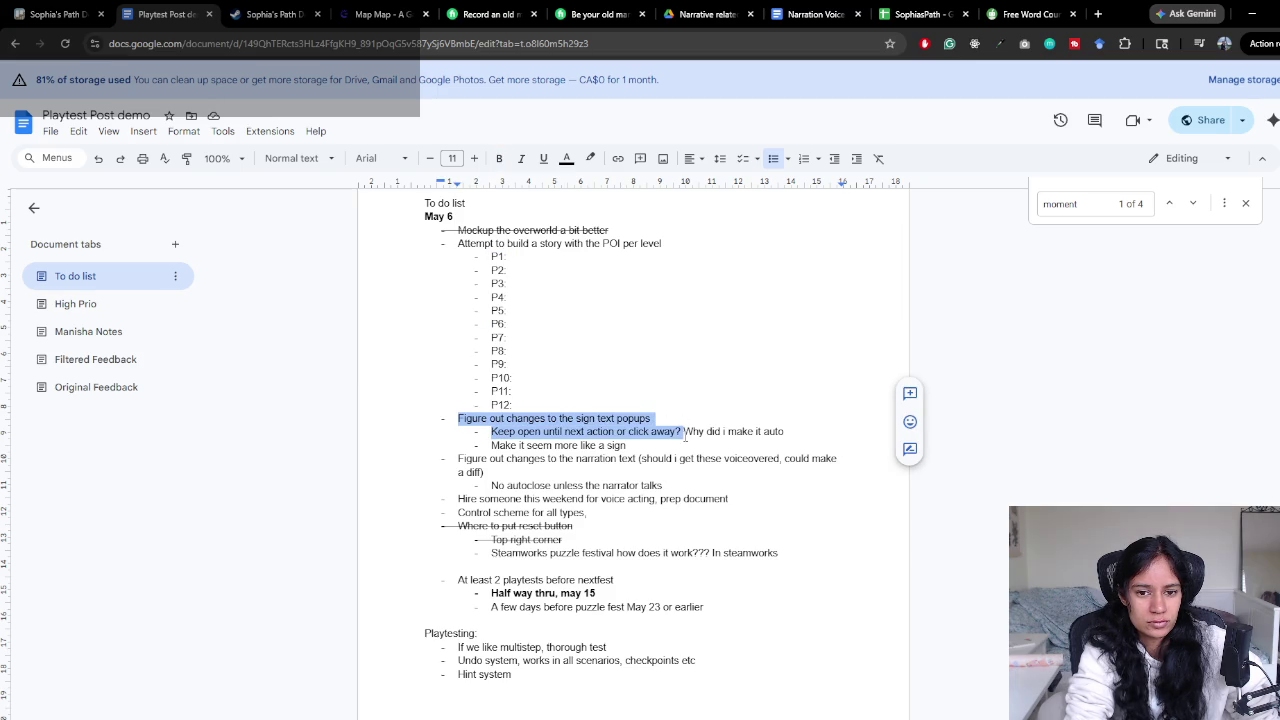
left_click(685, 432)
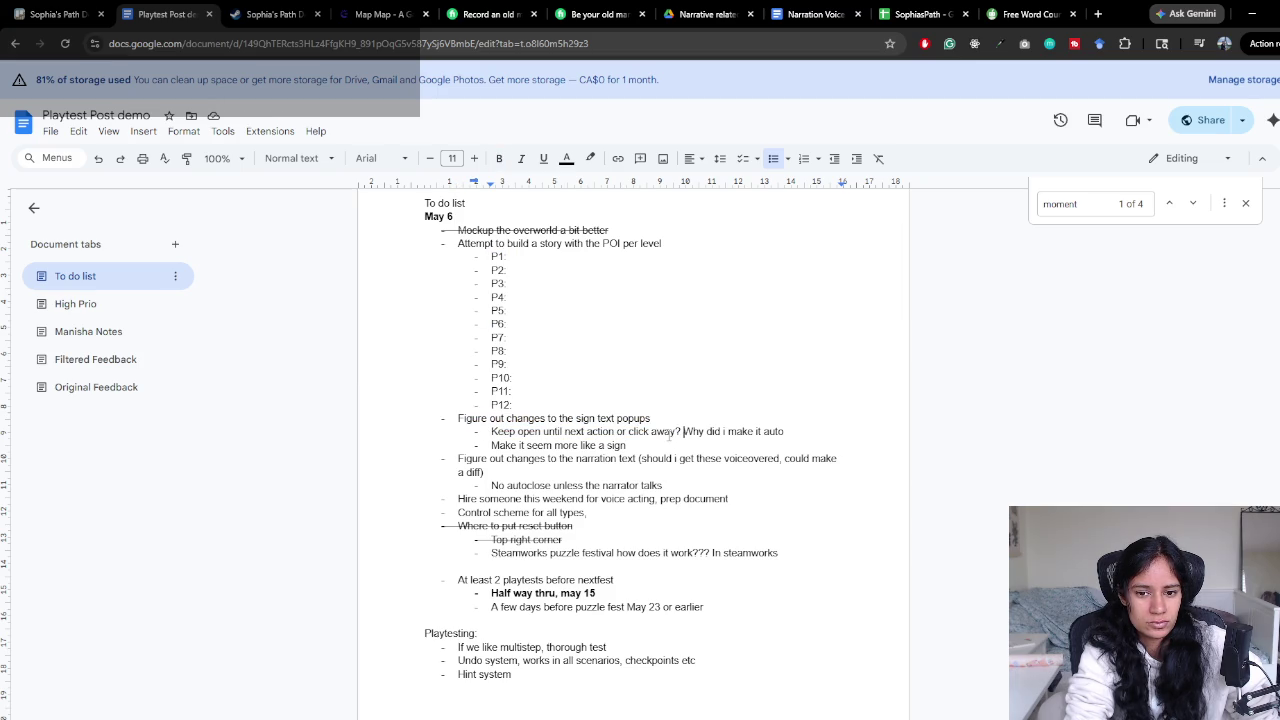
mouse_move(666, 420)
left_mouse_down()
mouse_move(668, 444)
mouse_move(488, 446)
mouse_move(453, 428)
left_mouse_up()
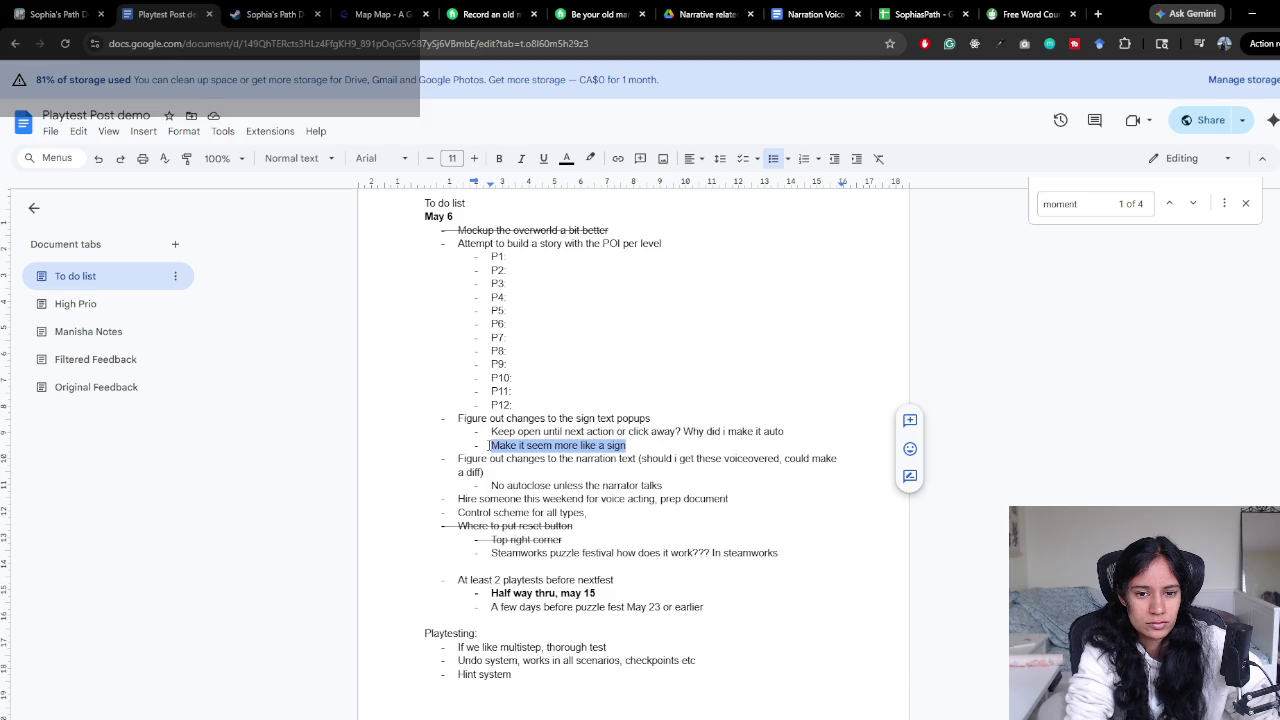
left_click(457, 453)
mouse_move(457, 453)
left_mouse_down()
mouse_move(594, 470)
mouse_move(402, 460)
left_mouse_up()
left_click(565, 472)
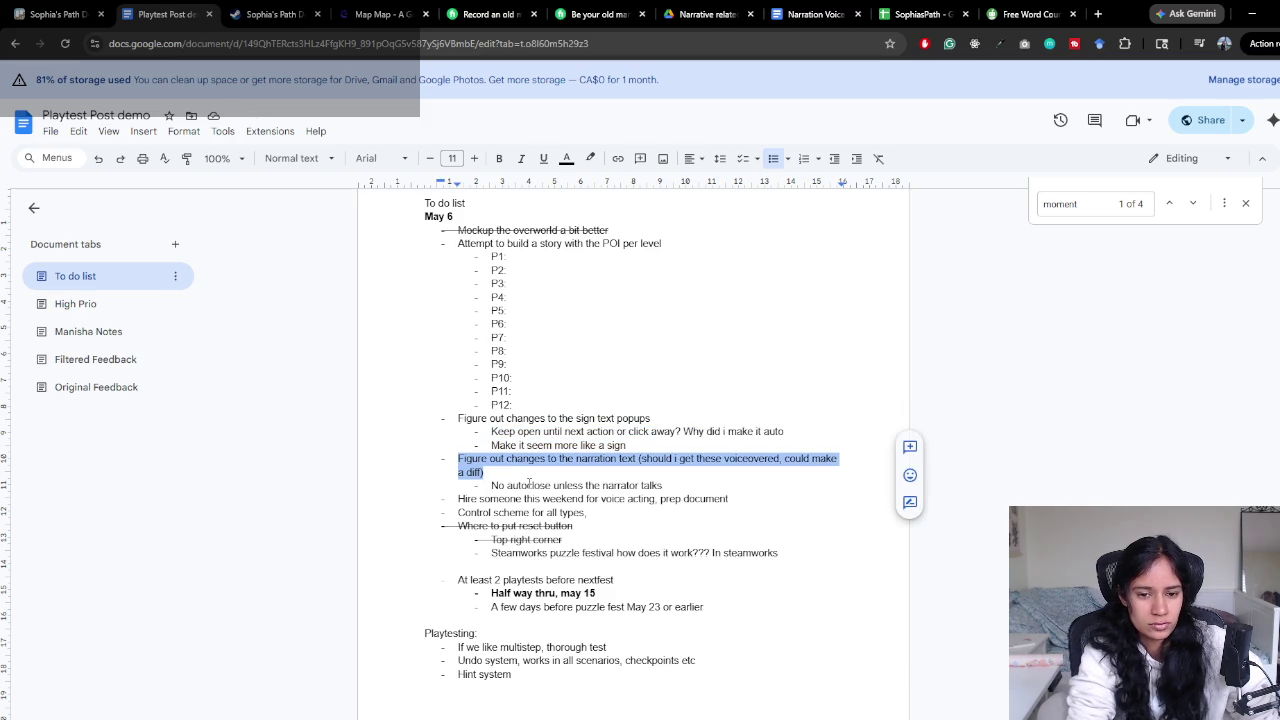
key("BackSpace")
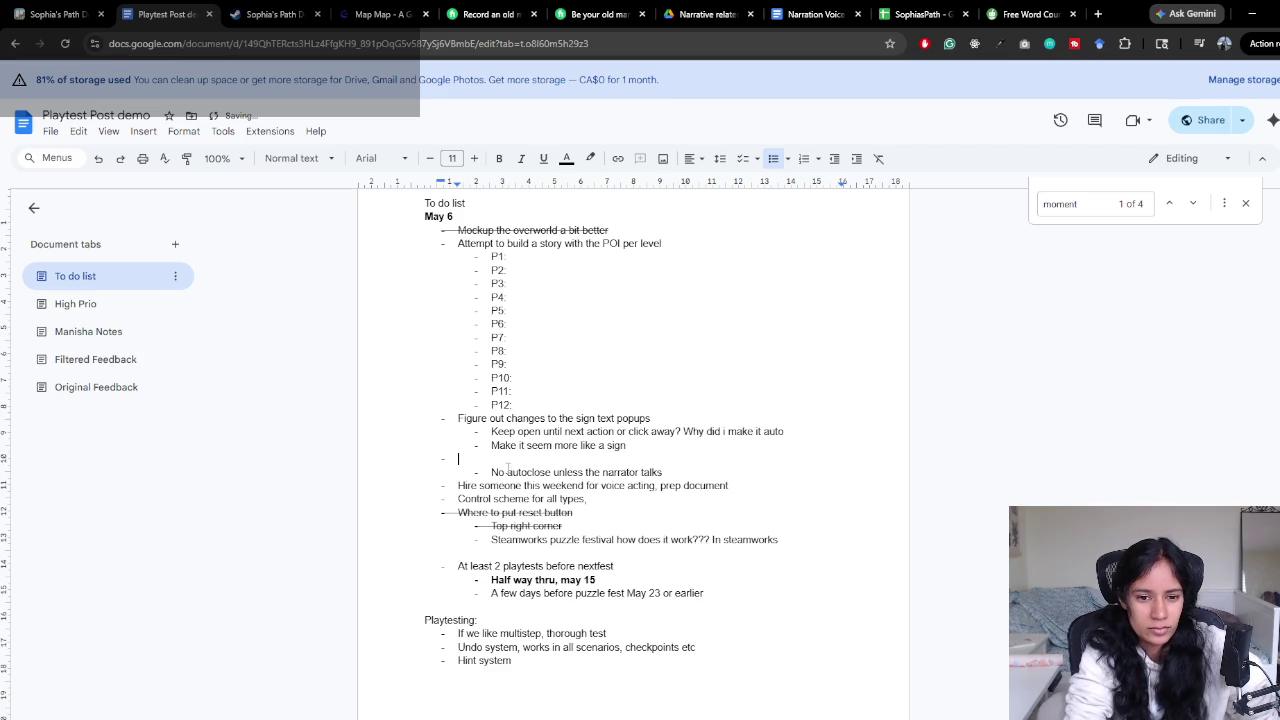
left_click_drag(684, 475, 414, 456)
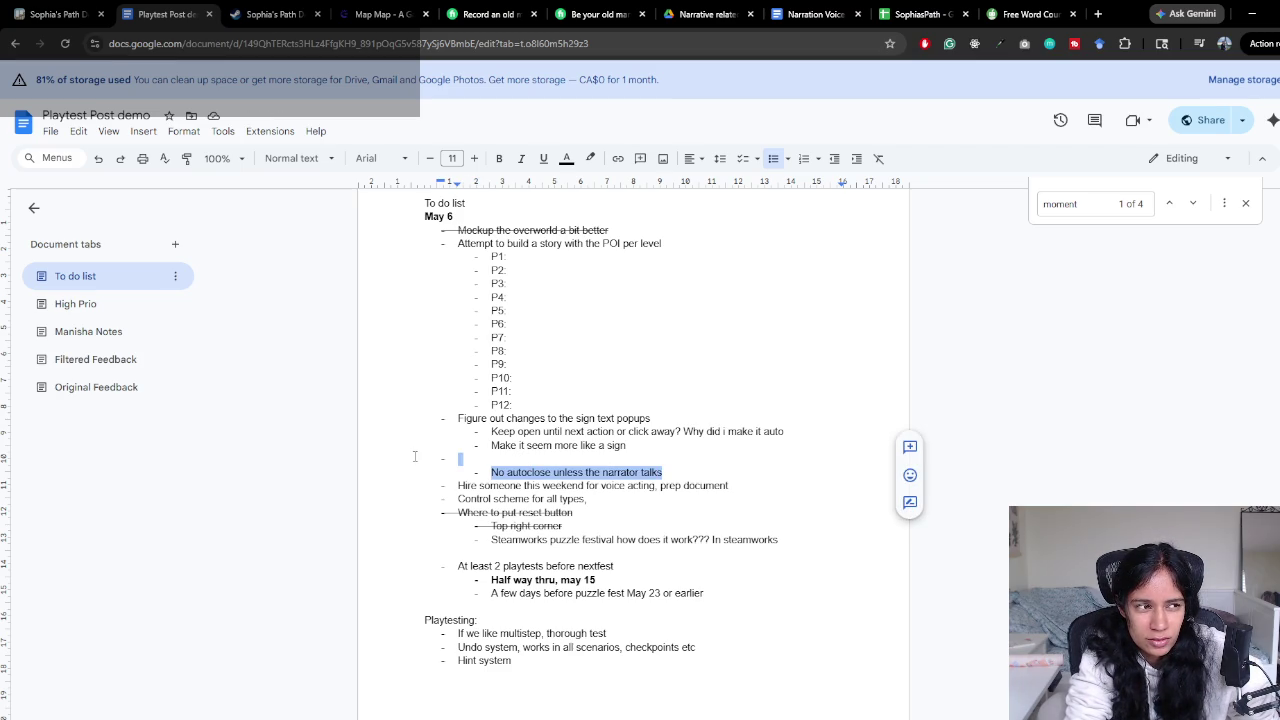
key("BackSpace")
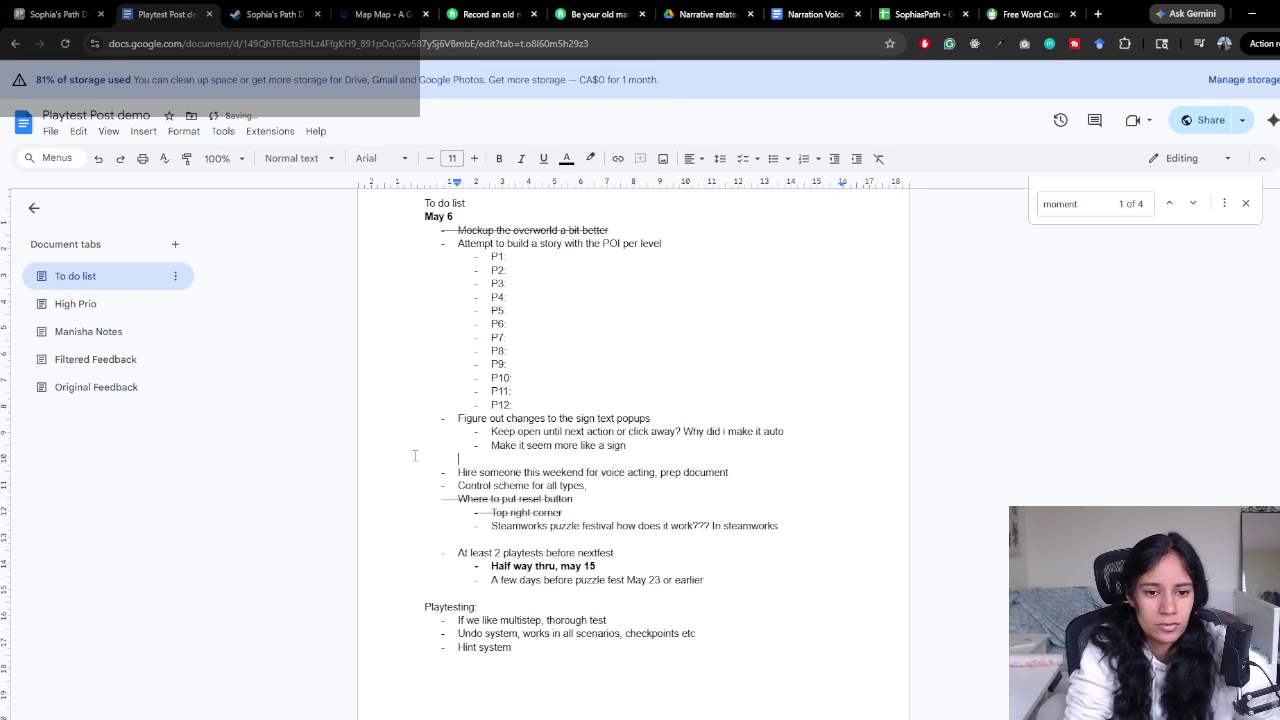
Append 'figure that out' after 'Control scheme for all types,'
left_click(603, 485)
type("figure ta")
key("BackSpace")
type("hat out")
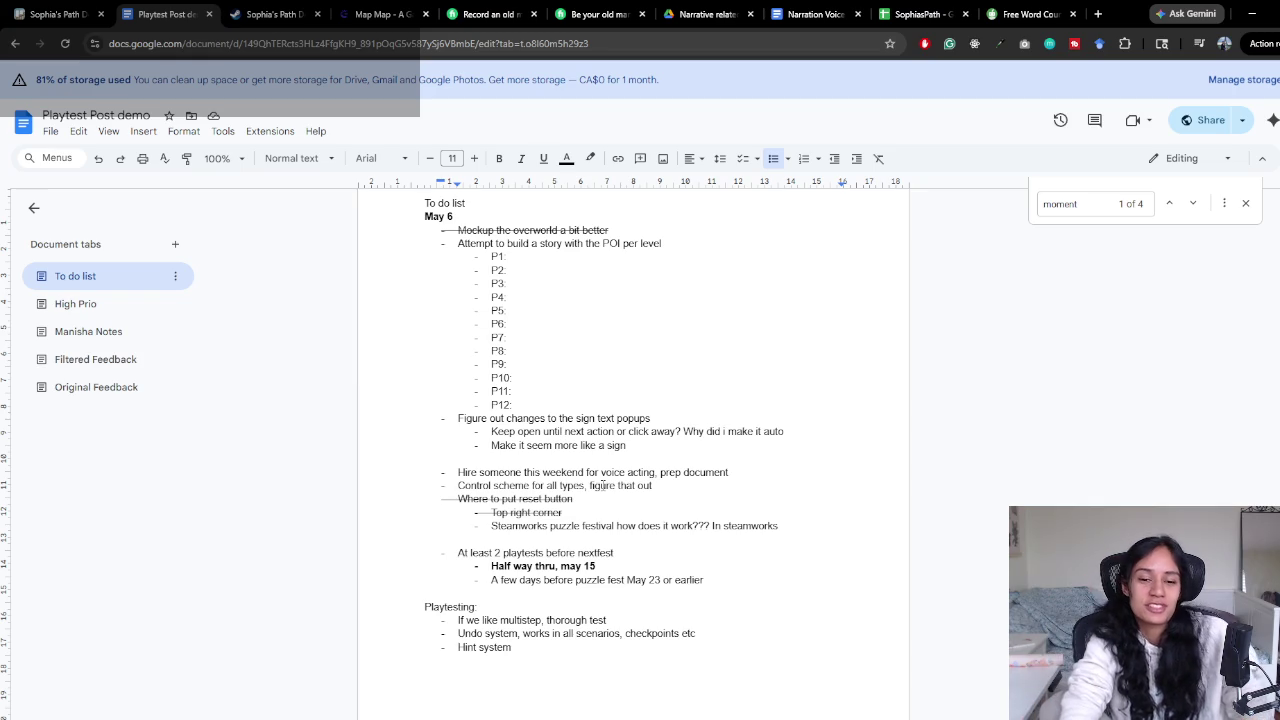
Review the 'Top right corner' and 'Make it seem more like a sign' to-do lines
left_click(640, 507)
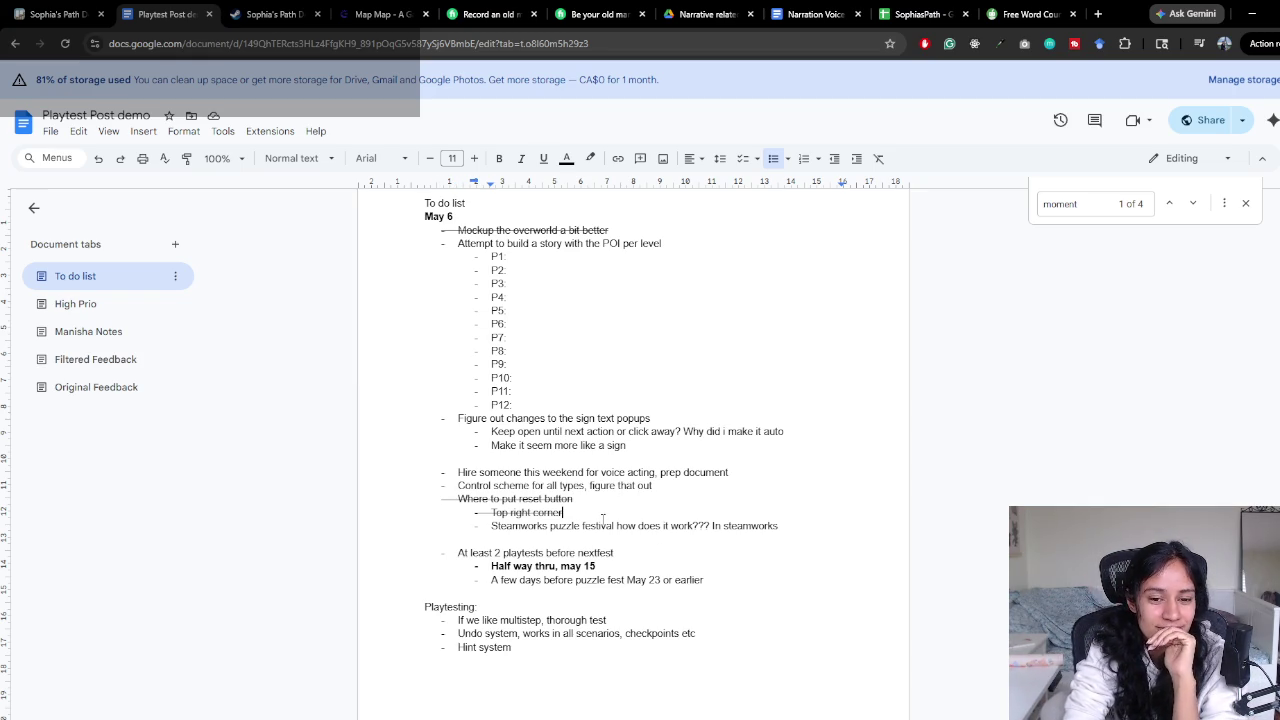
left_click(546, 456)
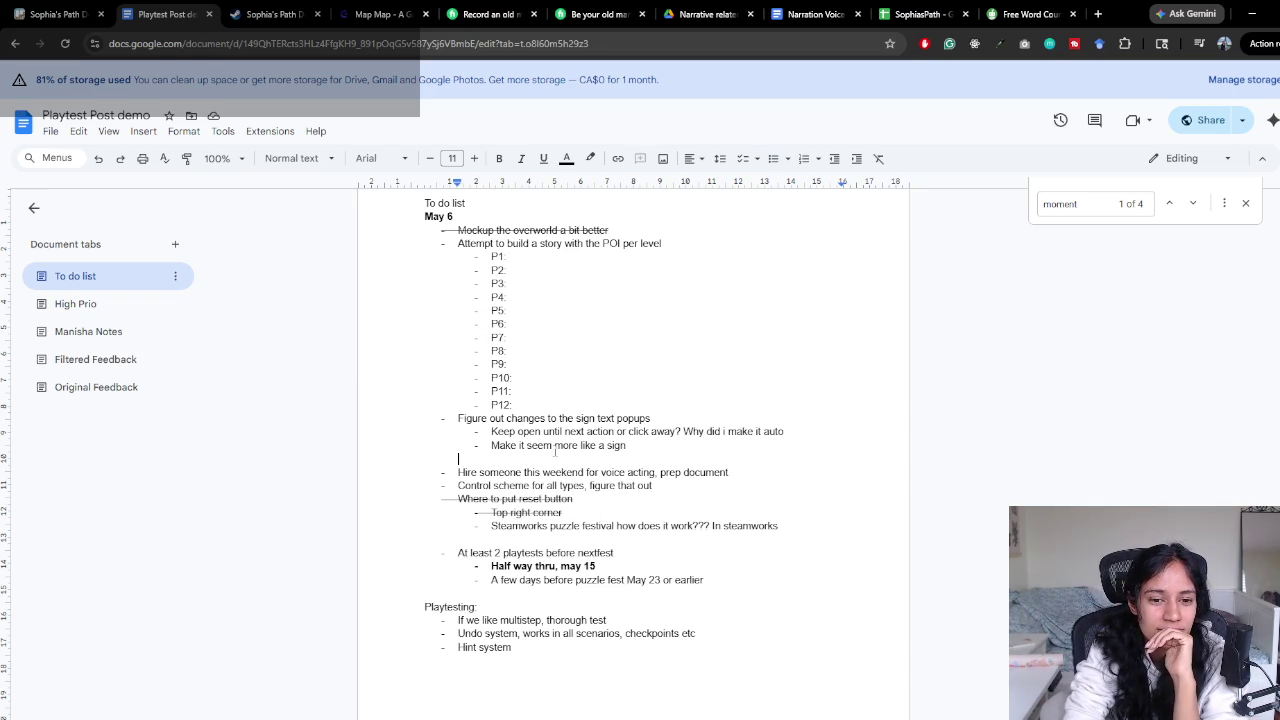
left_click(650, 447)
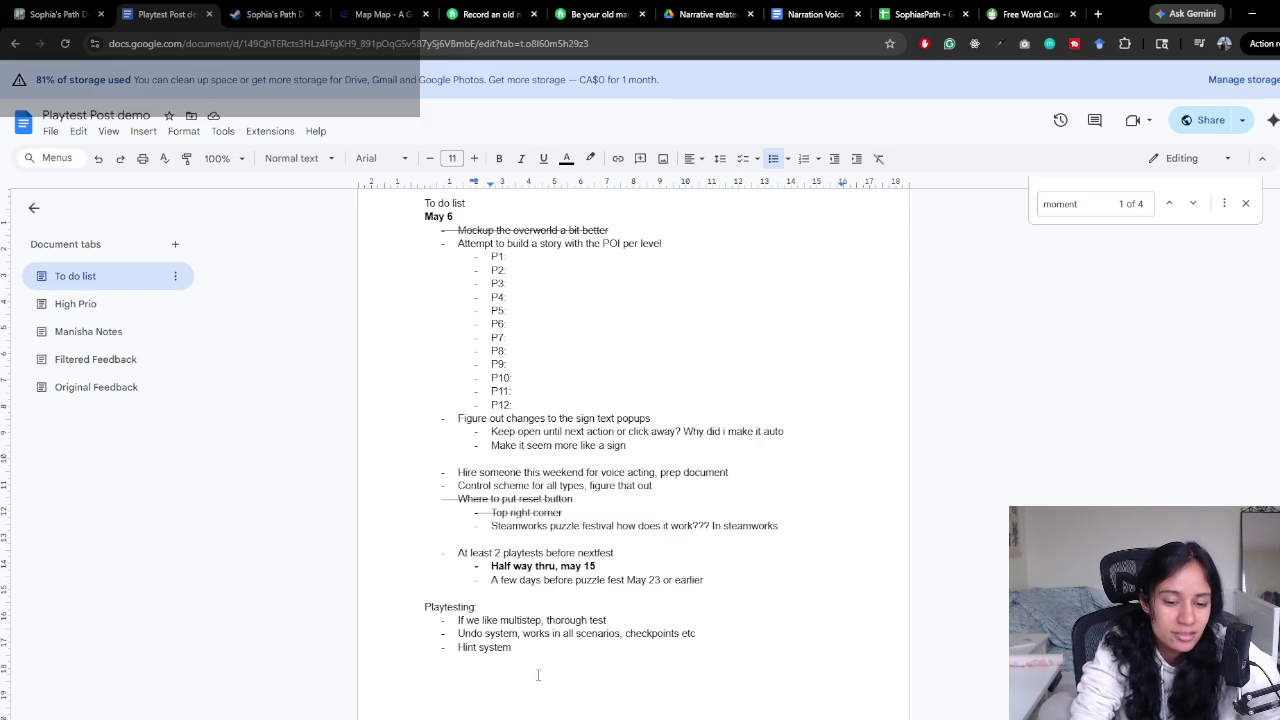
left_click(100, 305)
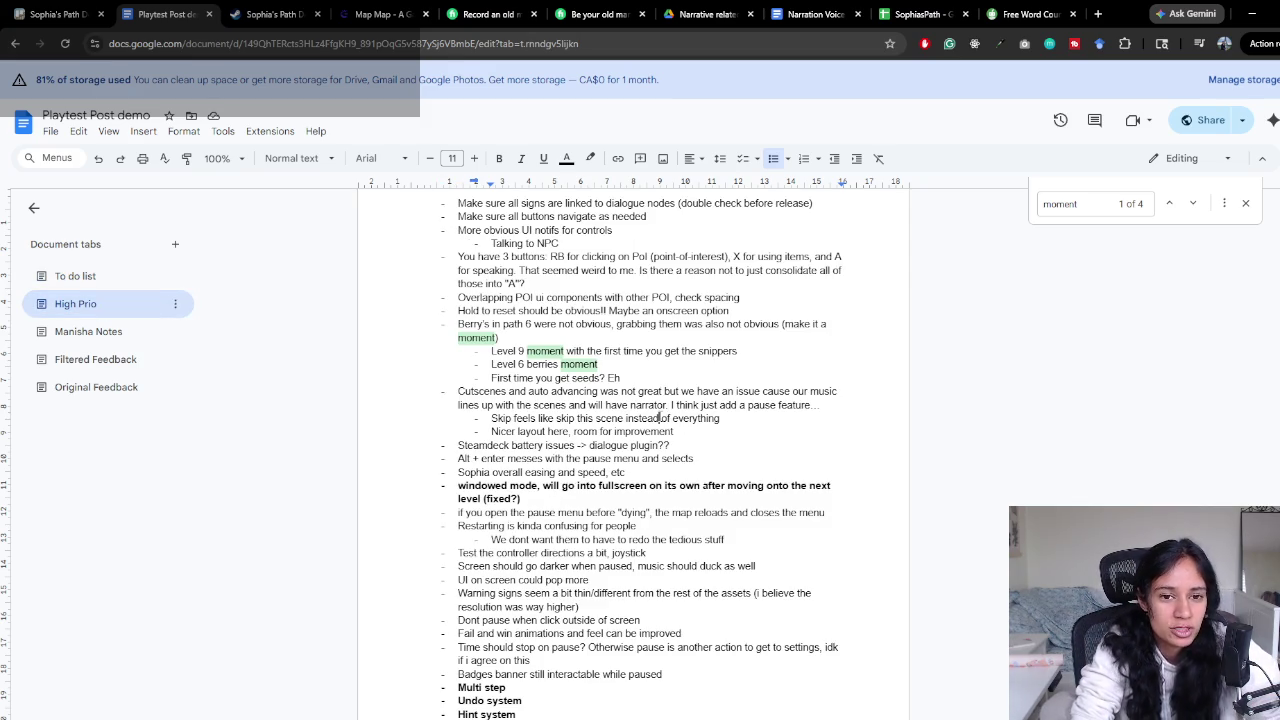
Search the High Prio notes for 'dialogue' and scroll to the dialogue-bubble icon note
type("dialogue")
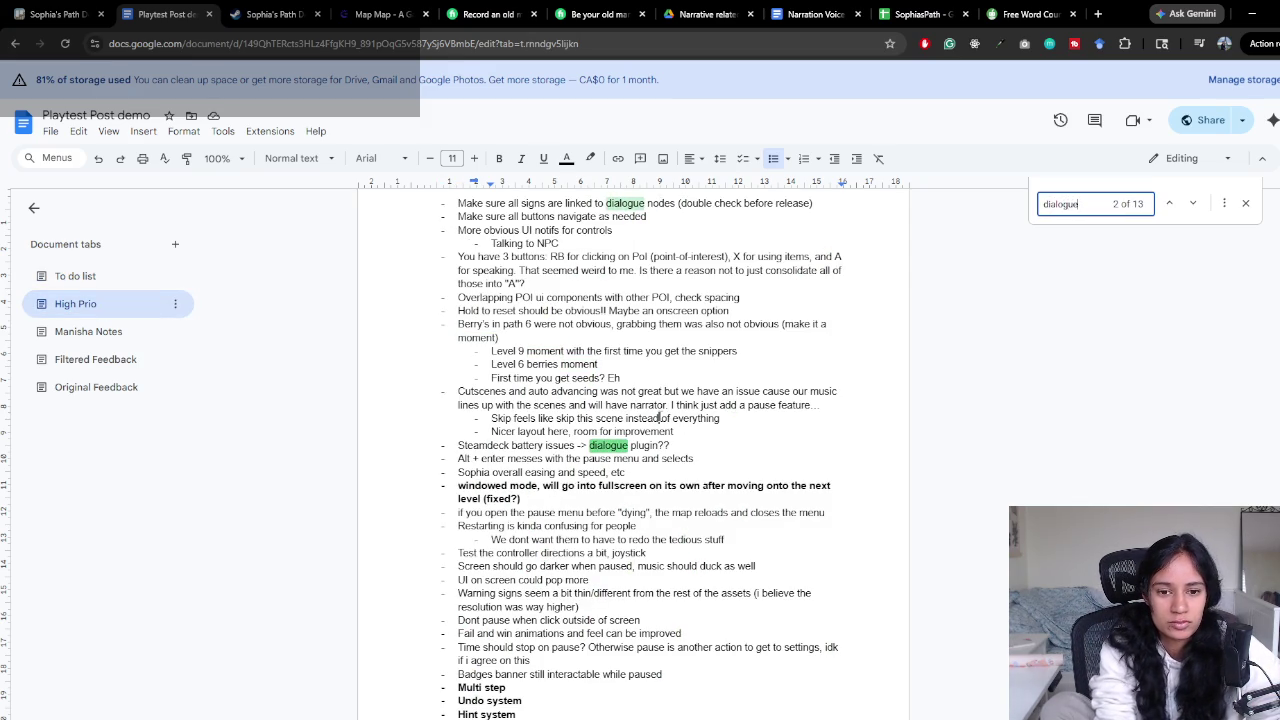
key("Return")
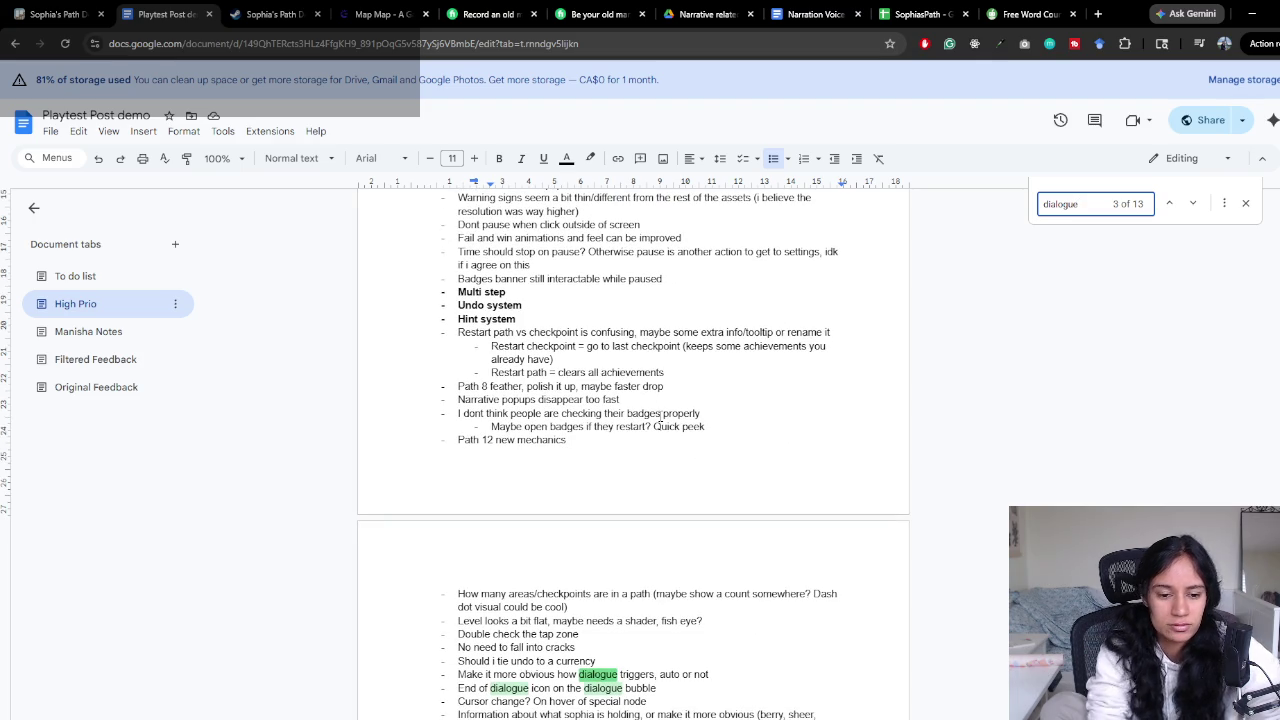
scroll(578, 547, "down", 1)
left_click(657, 634)
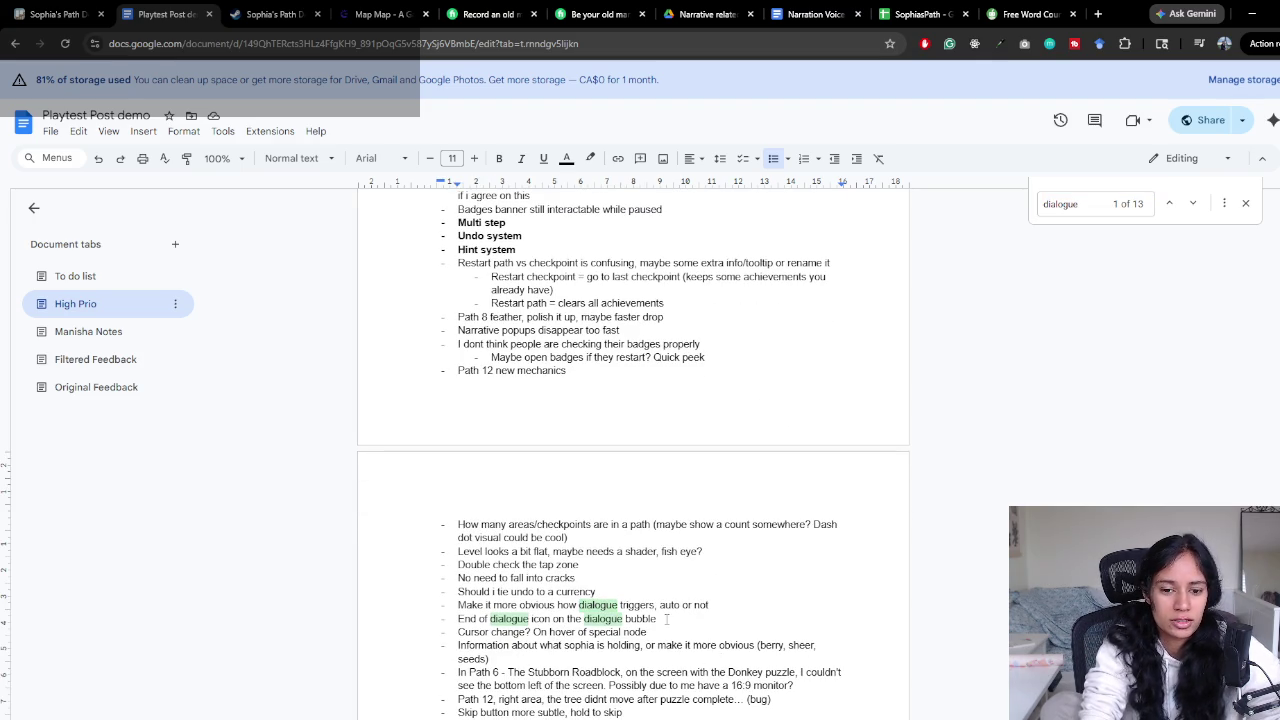
scroll(662, 619, "down", 1)
scroll(662, 619, "down", 5)
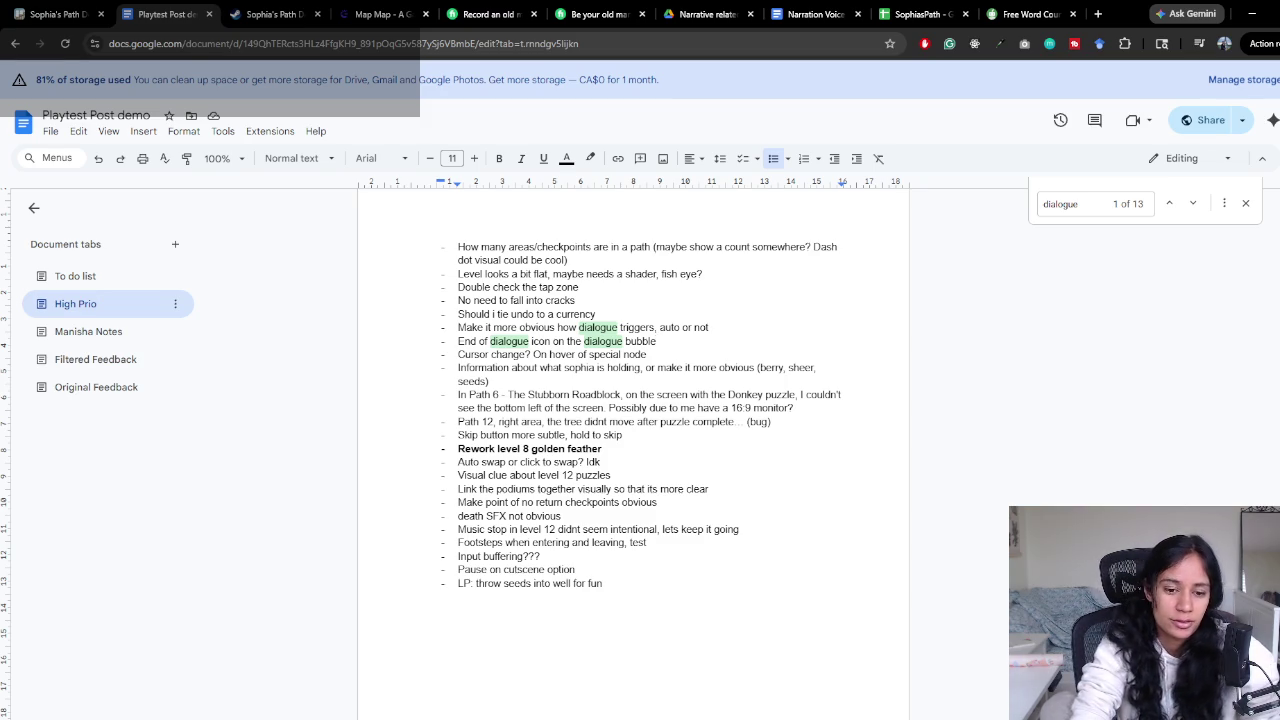
key("alt+Tab")
Load the Level 2 scene from the Hierarchy scene list, choosing Don't Save for Level 6
left_click(285, 64)
left_click(238, 65)
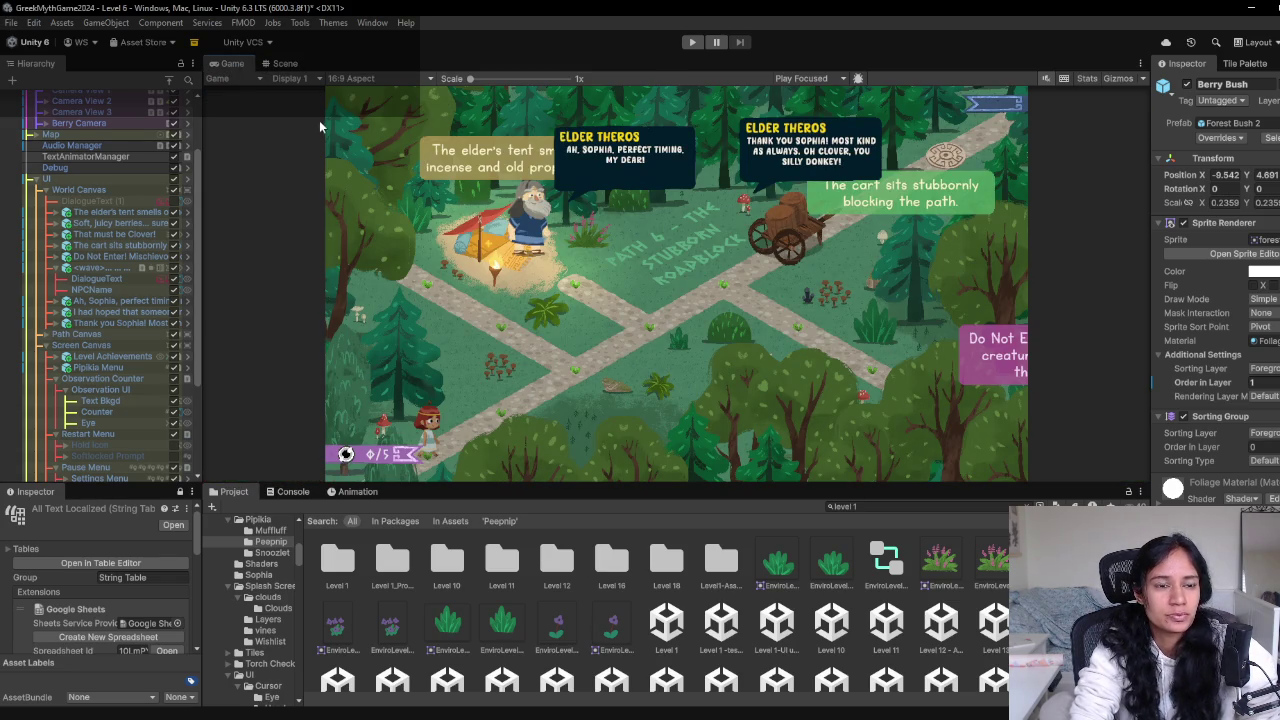
scroll(106, 125, "up", 3)
left_click(60, 95)
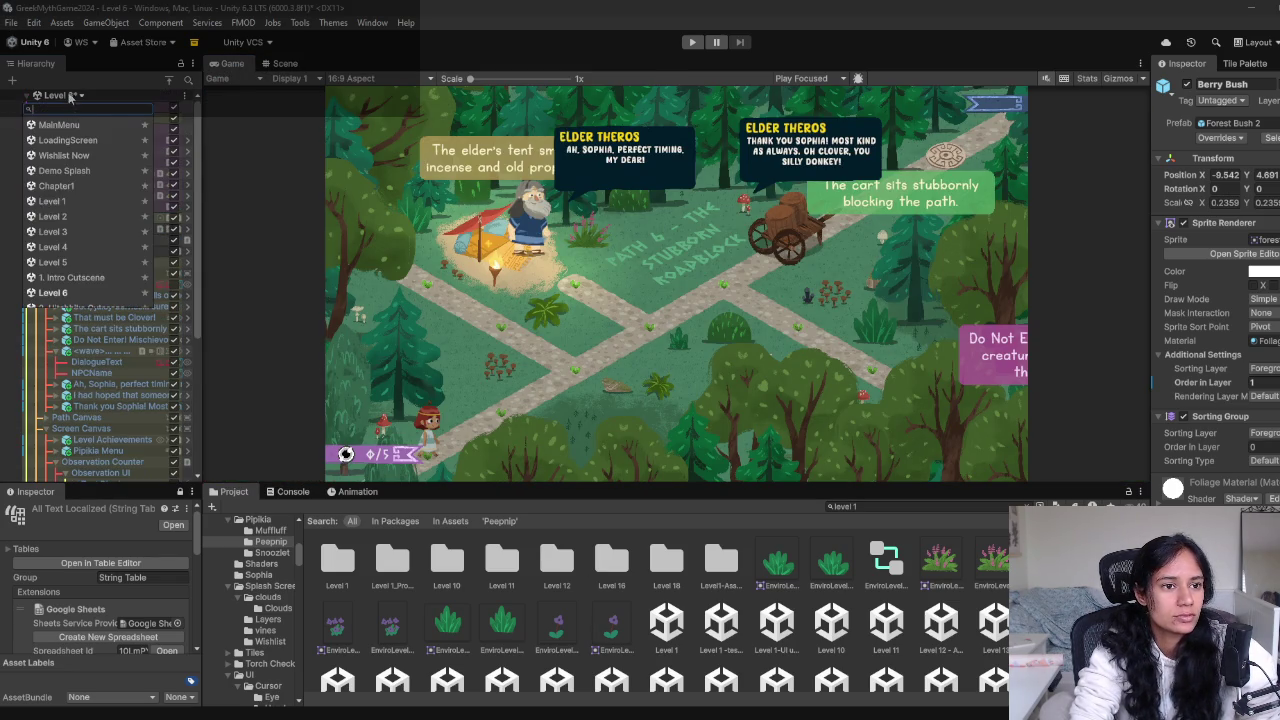
left_click(52, 216)
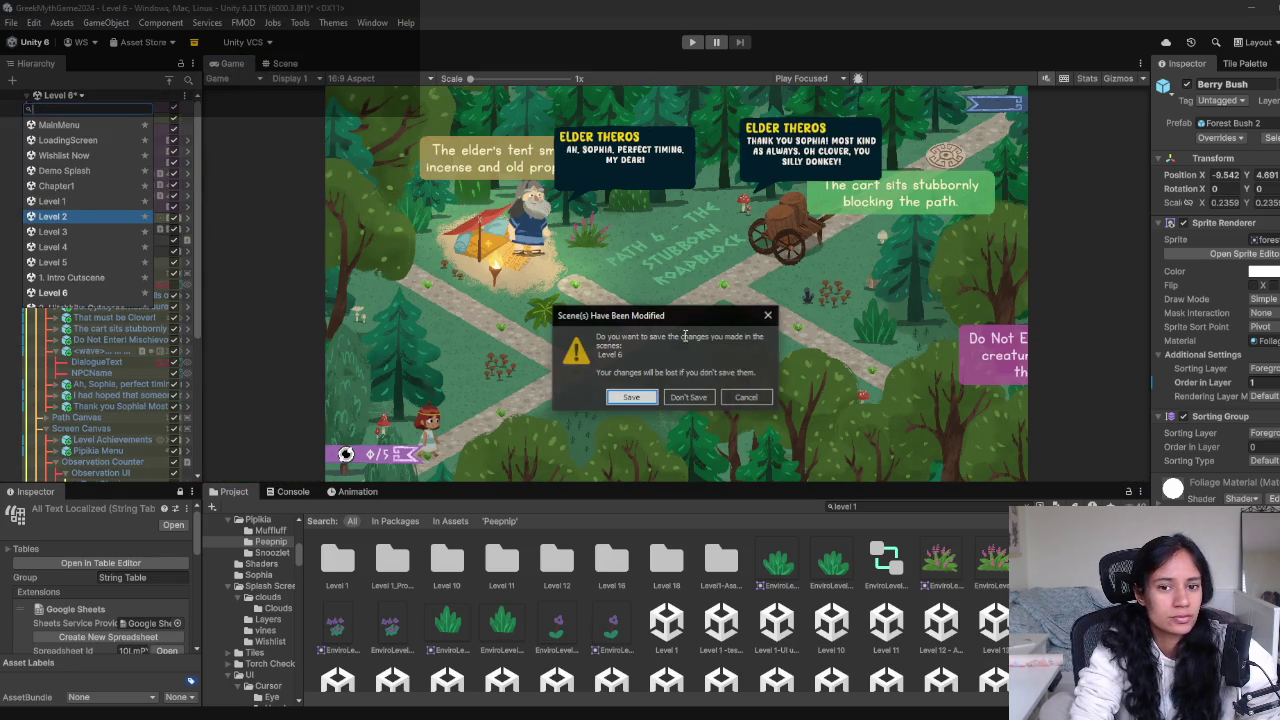
left_click(682, 398)
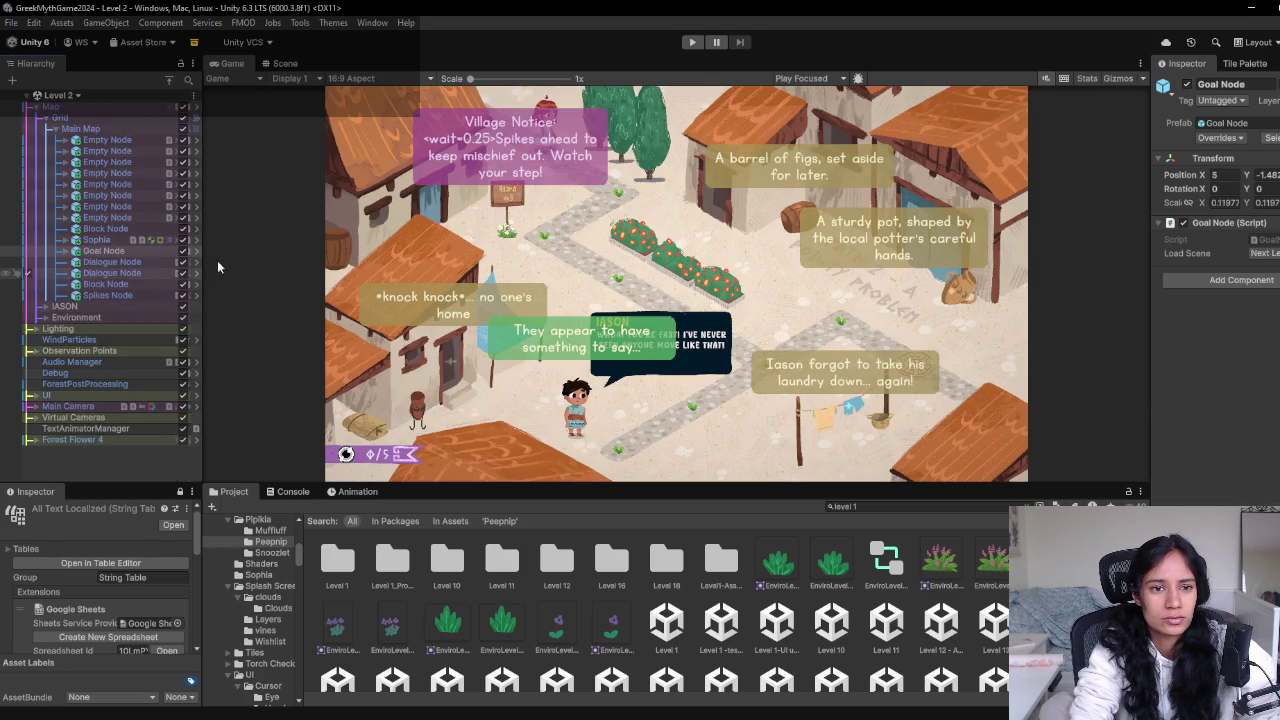
Select Iason's 'Whoa! You're fast!' bubble in the Scene view and right-click it in the Hierarchy
left_click(285, 63)
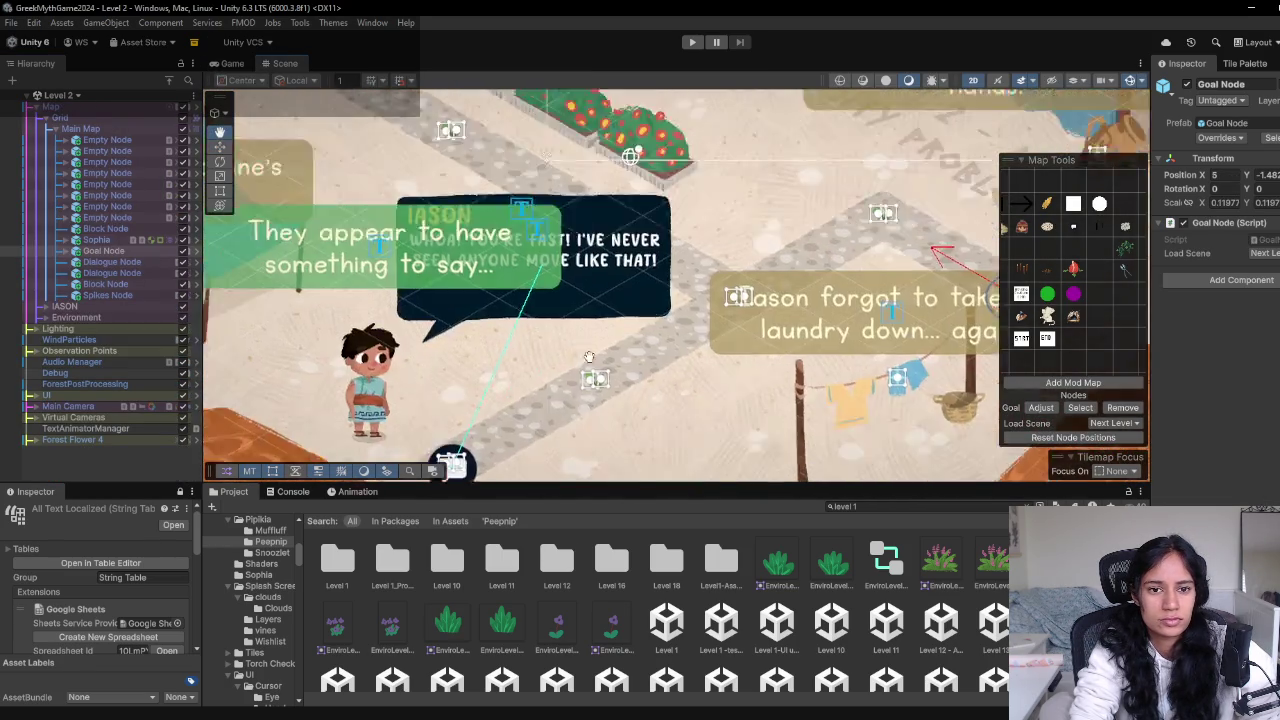
left_click(549, 251)
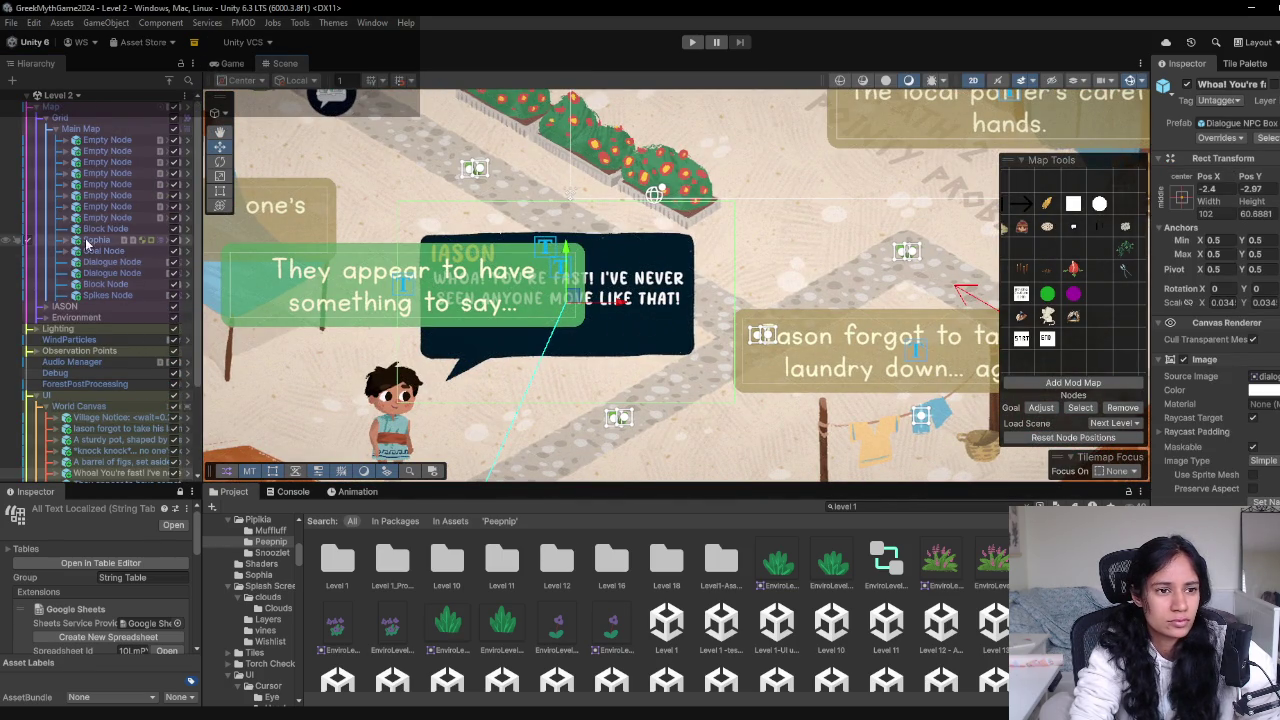
scroll(123, 290, "down", 3)
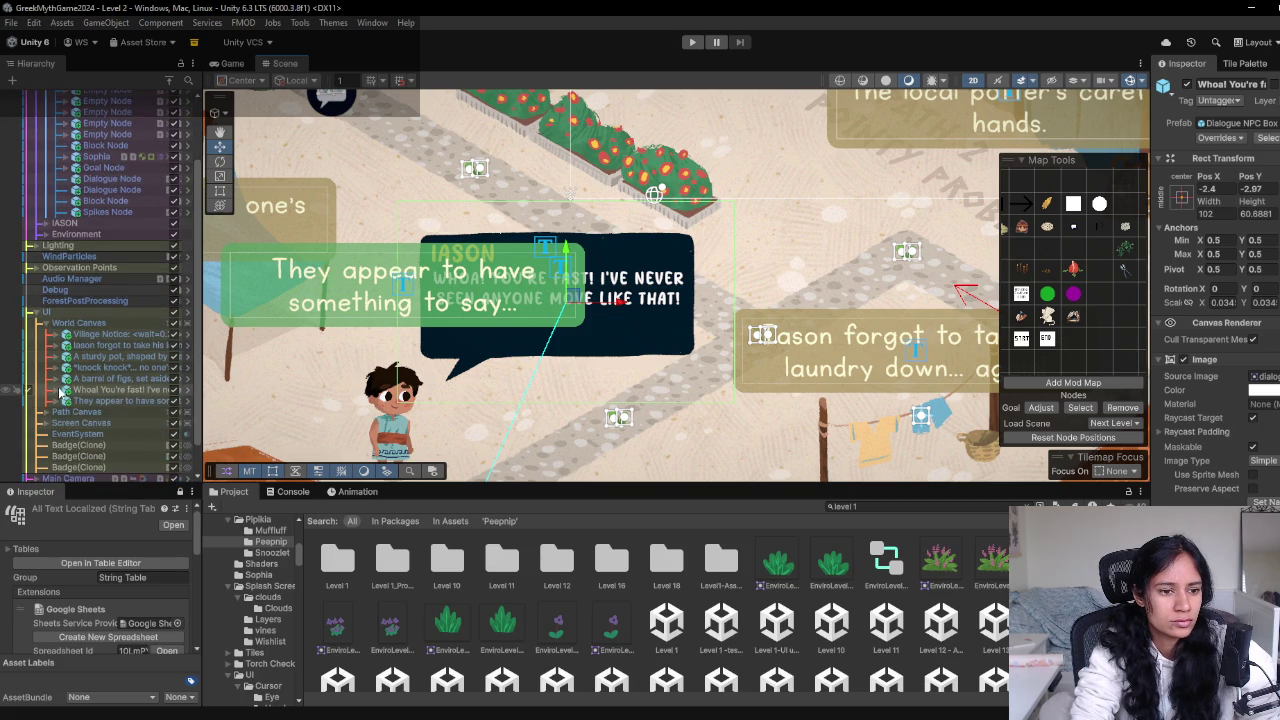
scroll(113, 400, "down", 2)
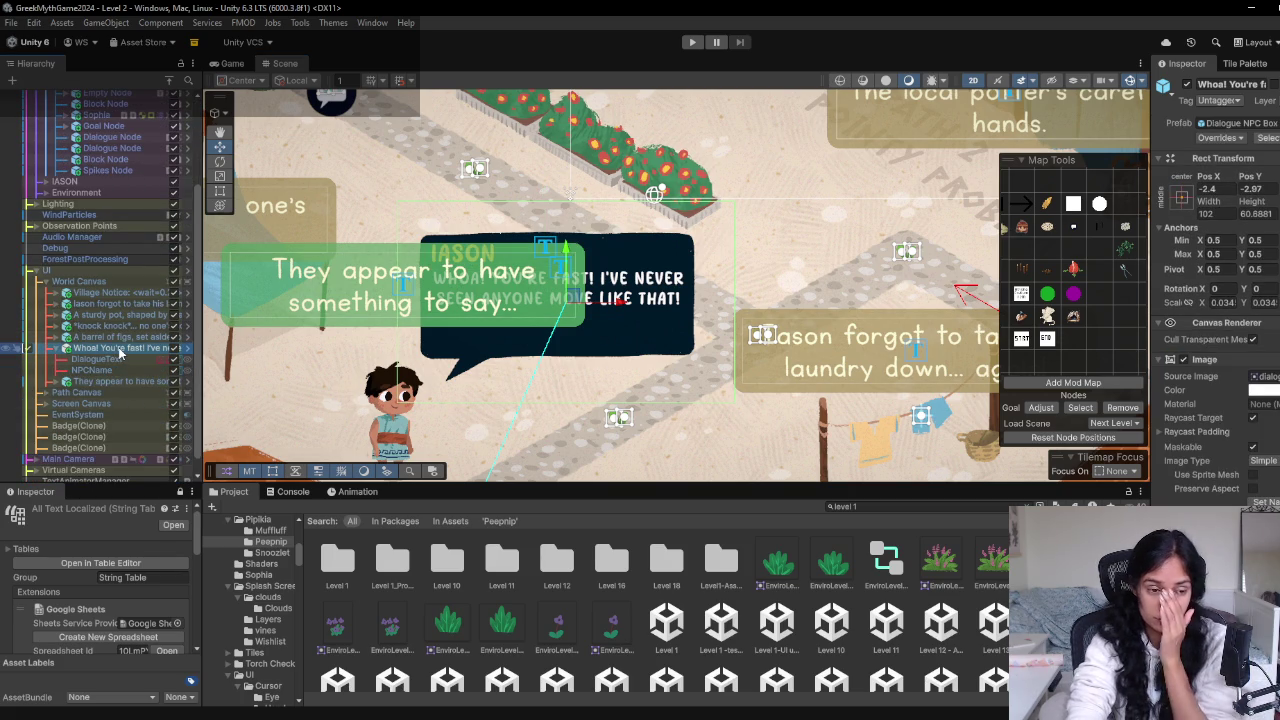
right_click(120, 352)
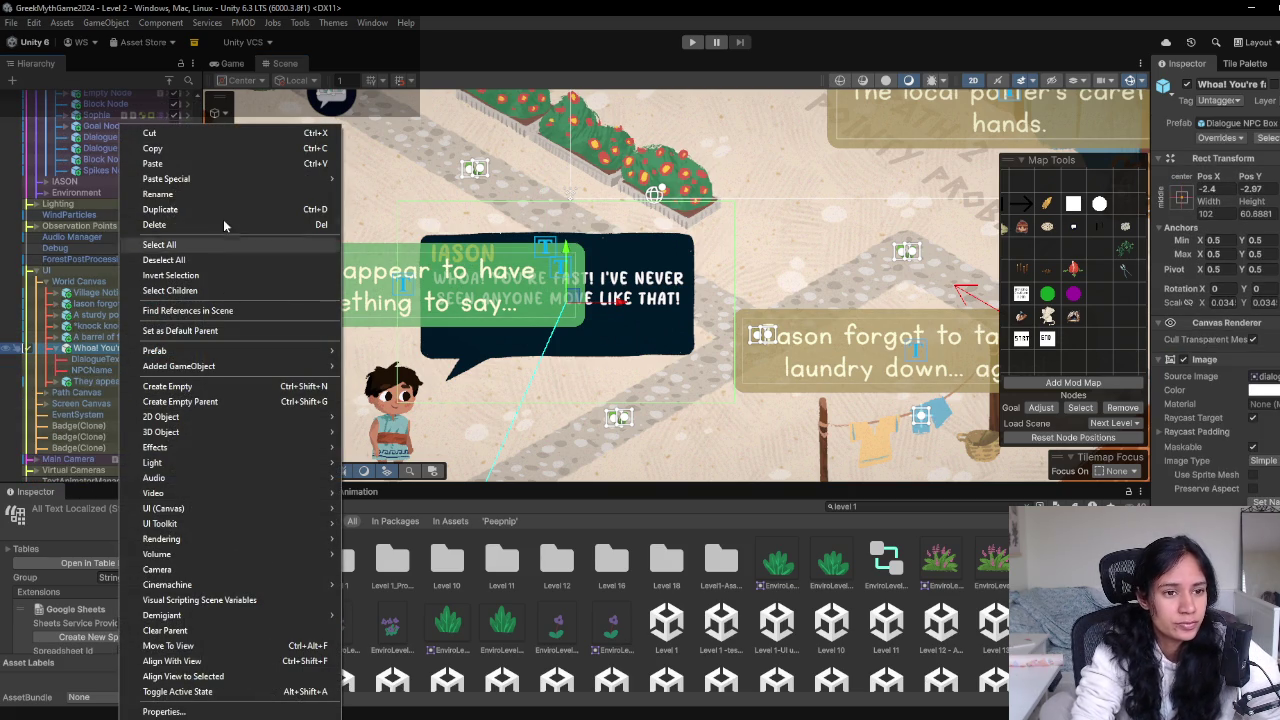
Add a UI Image under the 'Whoa! You're fast!' bubble and open its Source Image picker
mouse_move(200, 508)
left_click(447, 519)
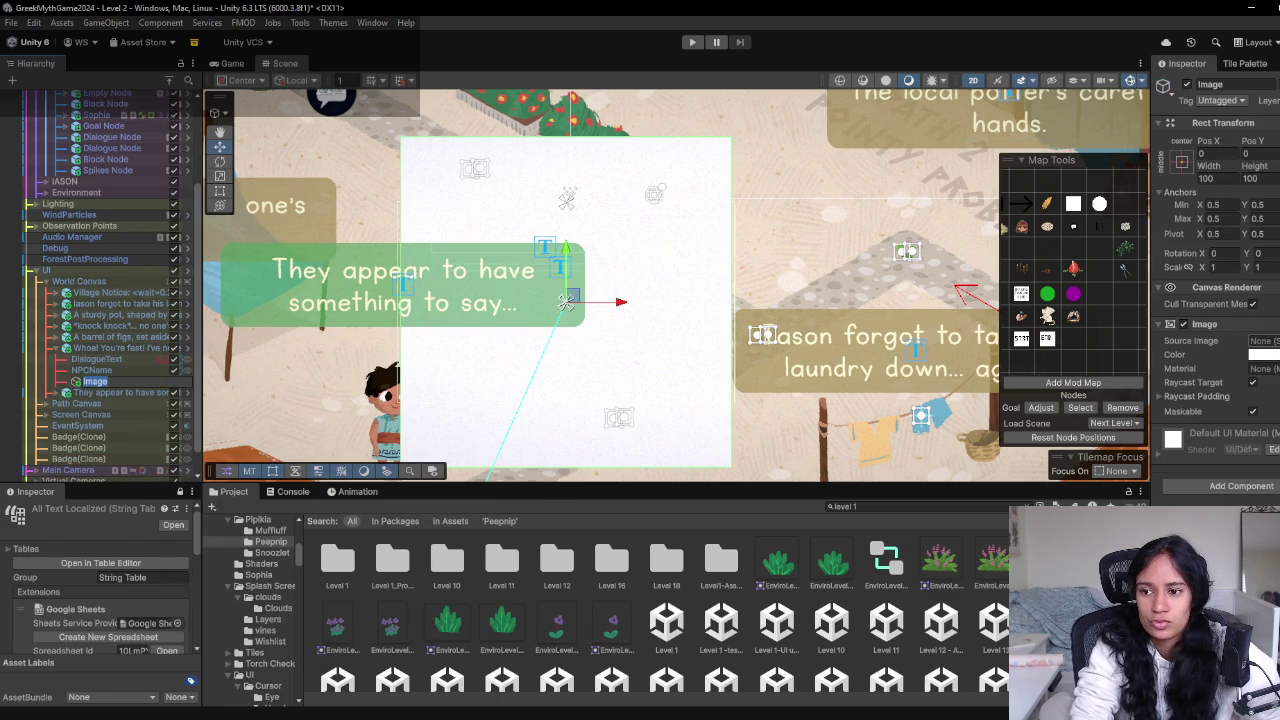
left_click(1265, 341)
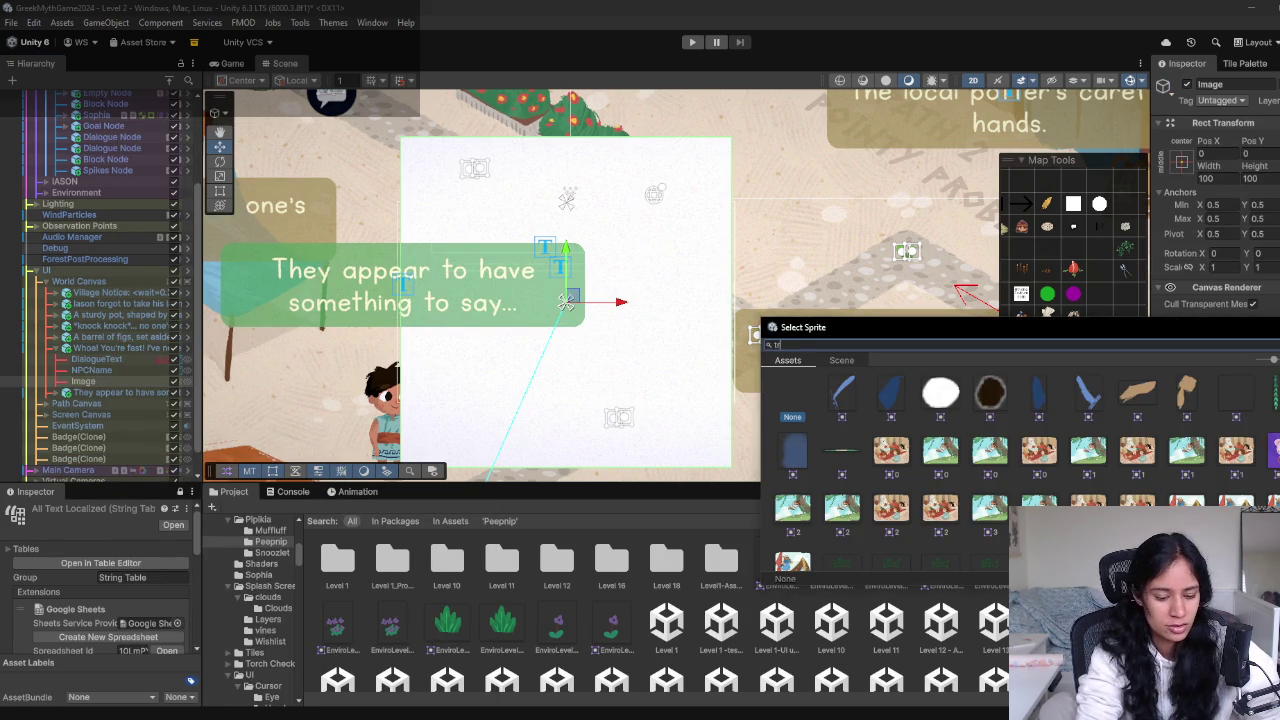
type("iangle")
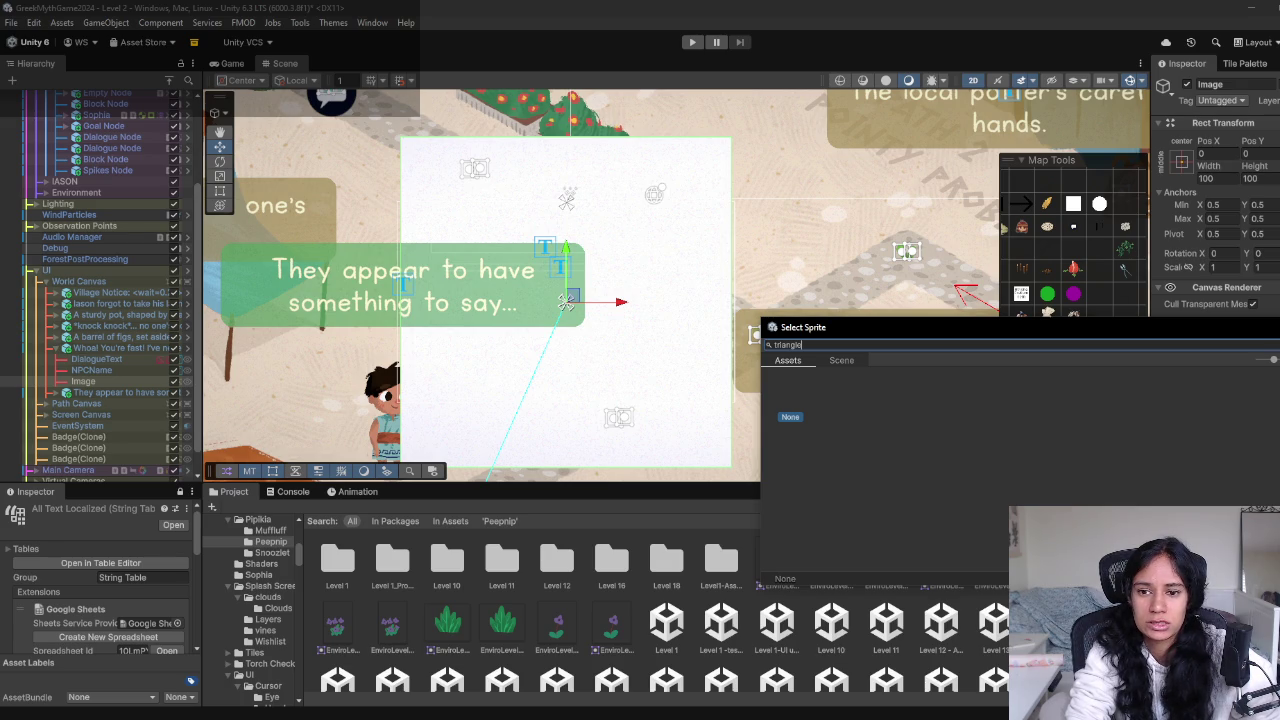
key("ctrl+a")
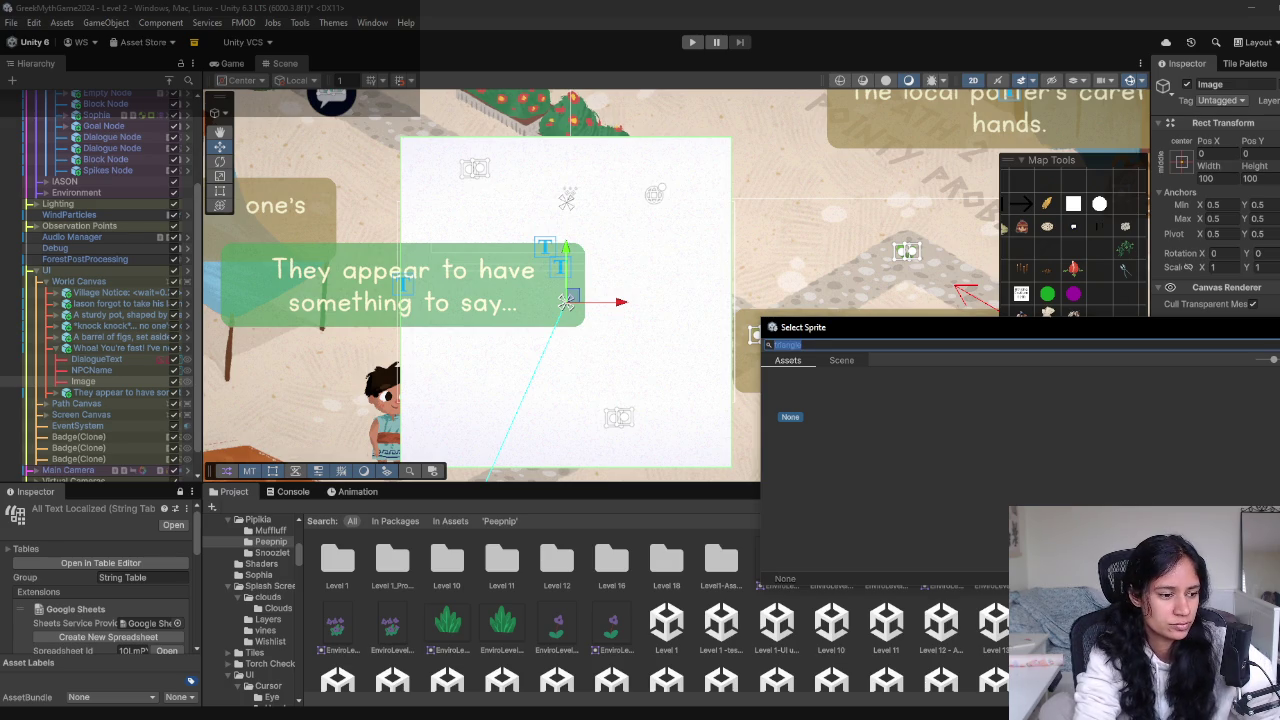
key("BackSpace")
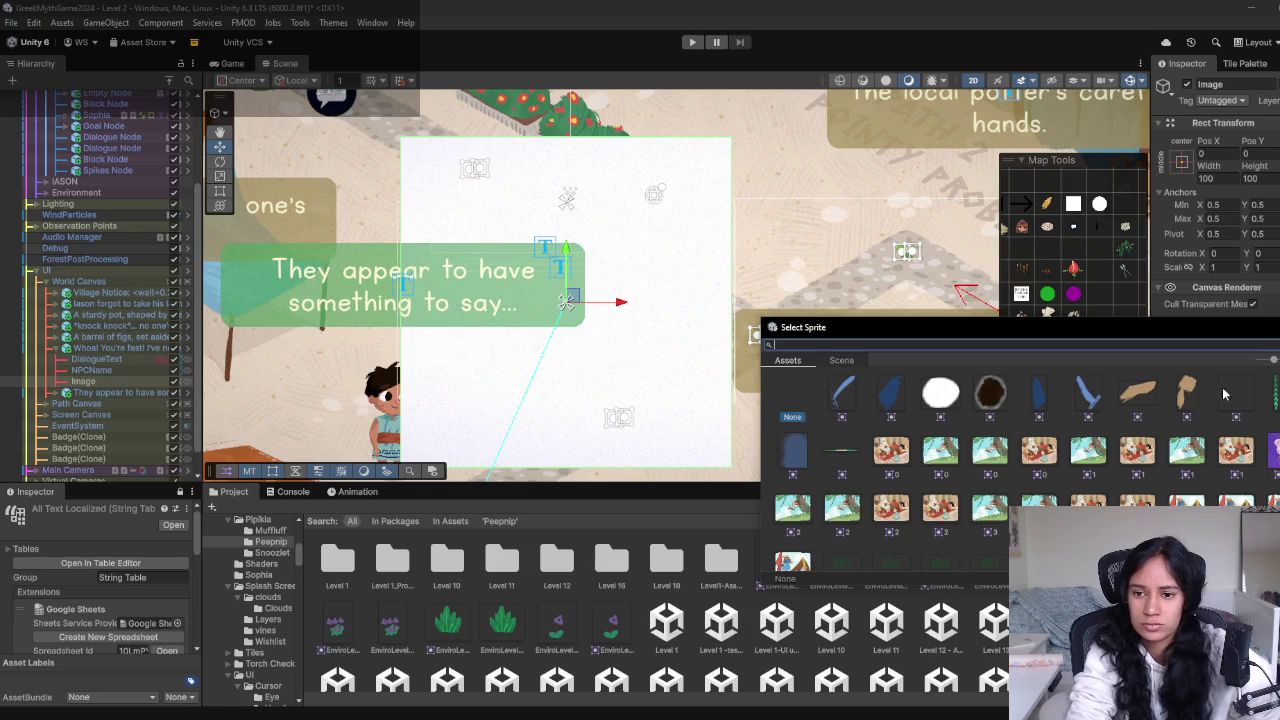
Assign the white dialogue-point sprite as the Image's source image
scroll(1170, 430, "down", 10)
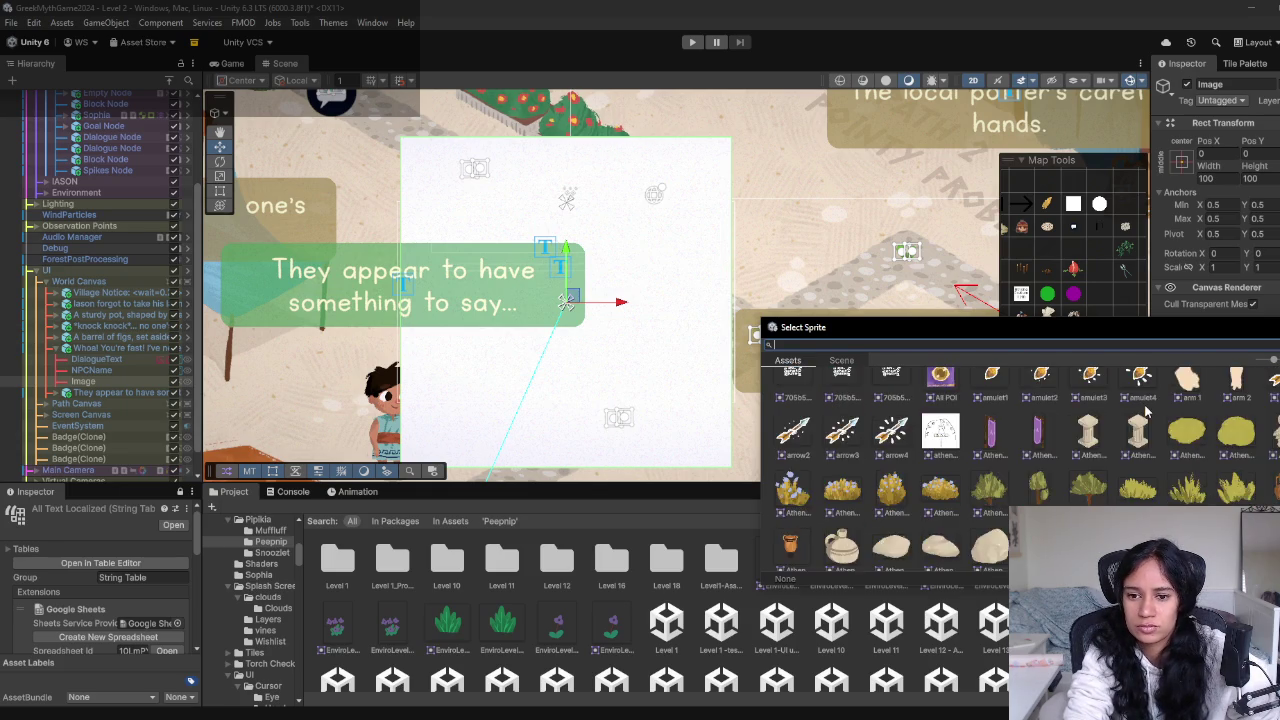
scroll(1147, 410, "down", 5)
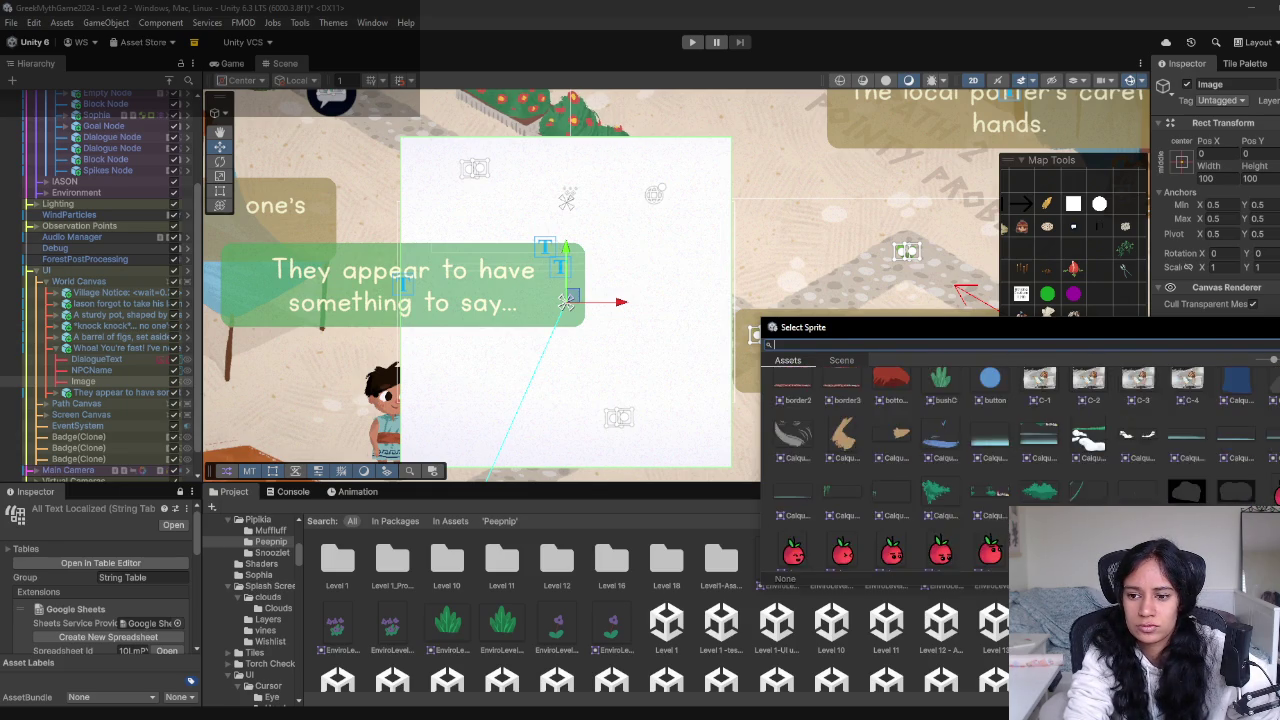
scroll(1015, 462, "down", 10)
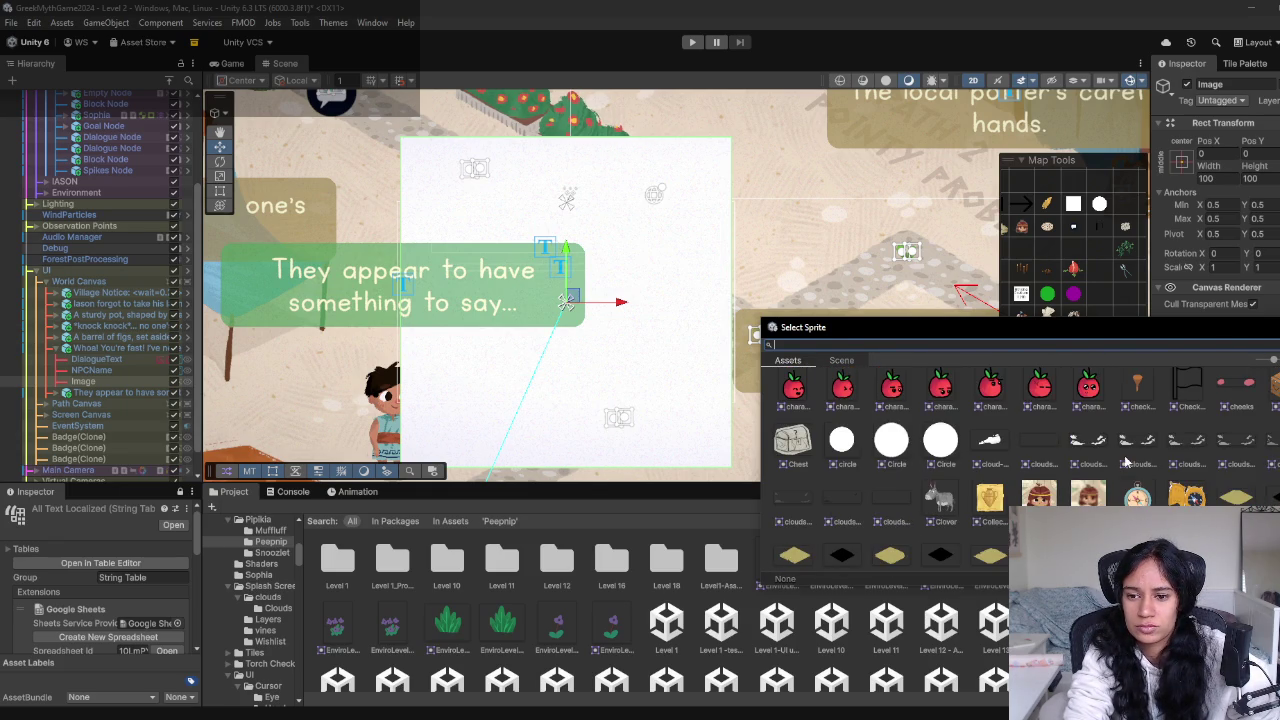
scroll(1015, 462, "down", 2)
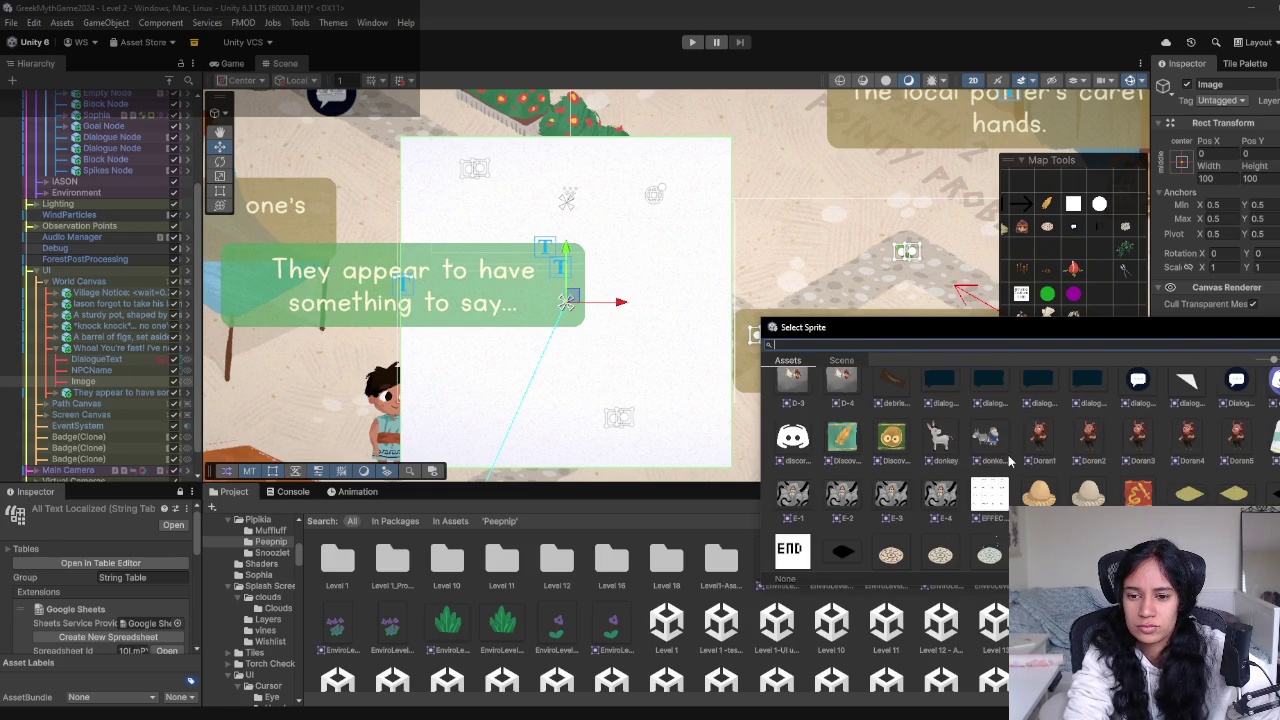
left_click(1182, 395)
double_click(1189, 399)
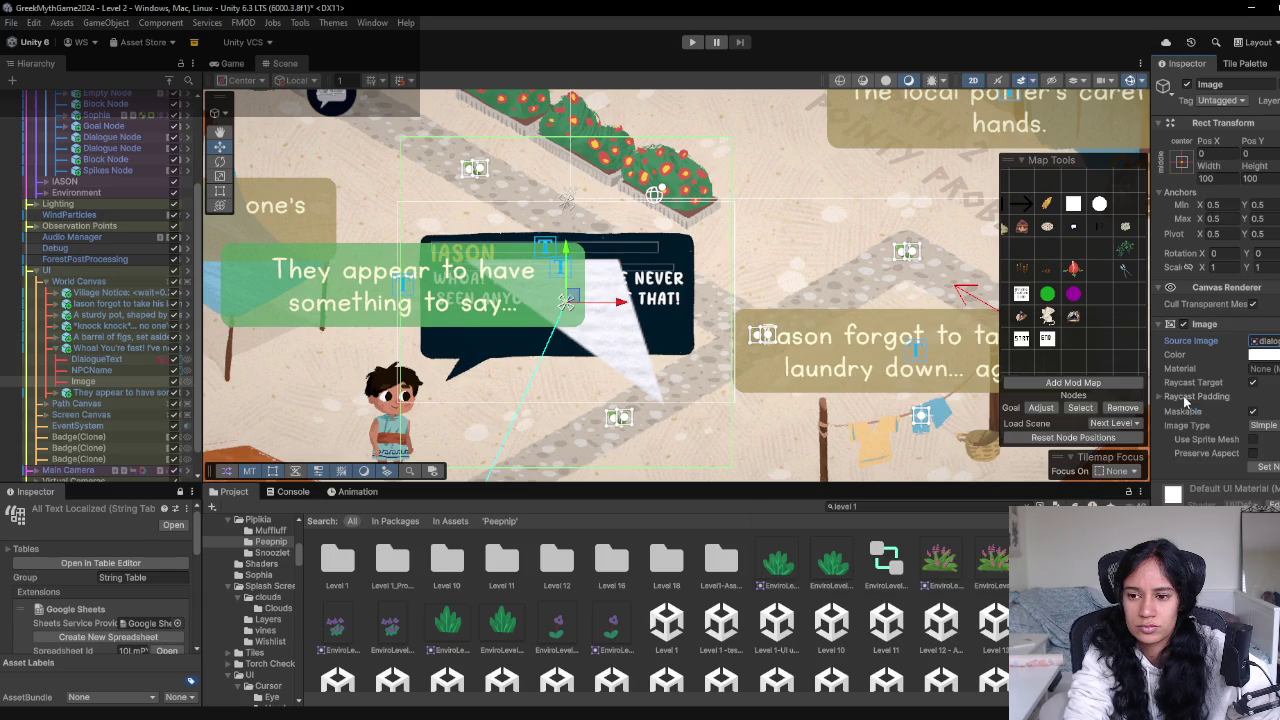
Move the image right and shrink its Rect Transform width and height
mouse_move(581, 307)
left_mouse_down()
mouse_move(660, 310)
mouse_move(648, 312)
left_mouse_up()
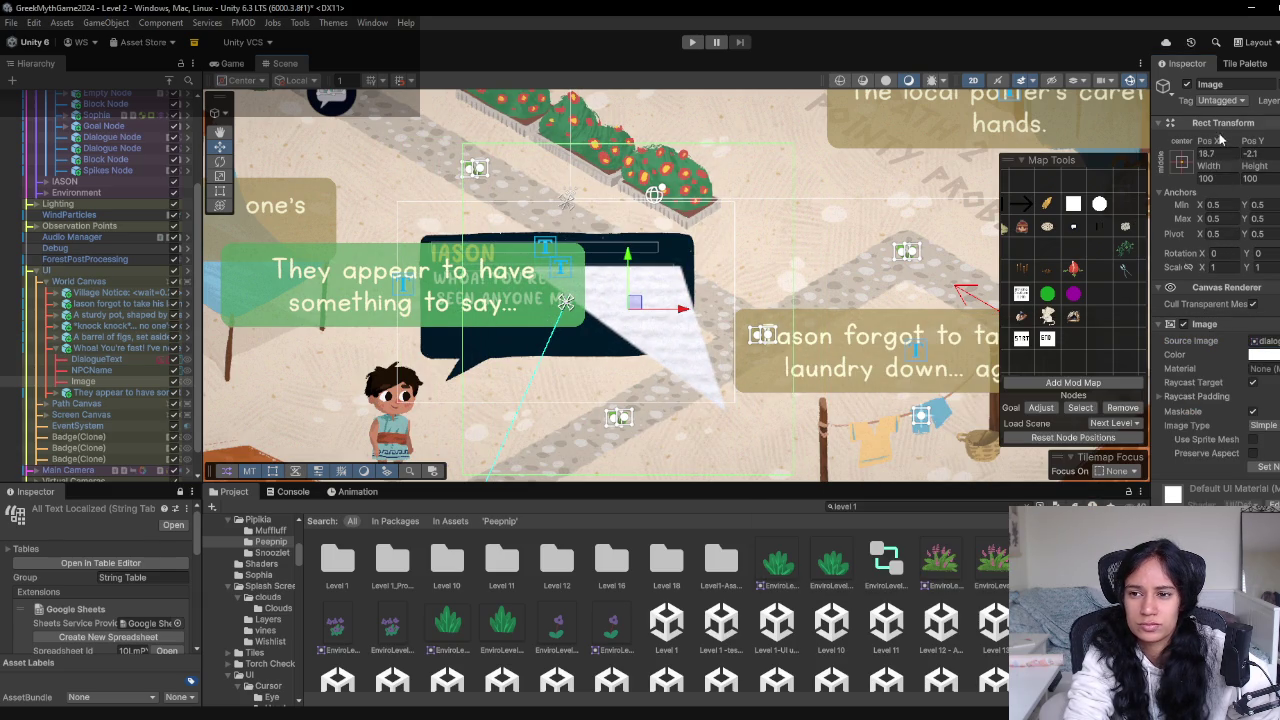
mouse_move(1208, 166)
left_mouse_down()
mouse_move(1168, 165)
mouse_move(1208, 88)
left_mouse_up()
mouse_move(1258, 168)
left_mouse_down()
mouse_move(1200, 175)
mouse_move(1063, 140)
mouse_move(1098, 147)
left_mouse_up()
left_click_drag(1215, 167, 1150, 149)
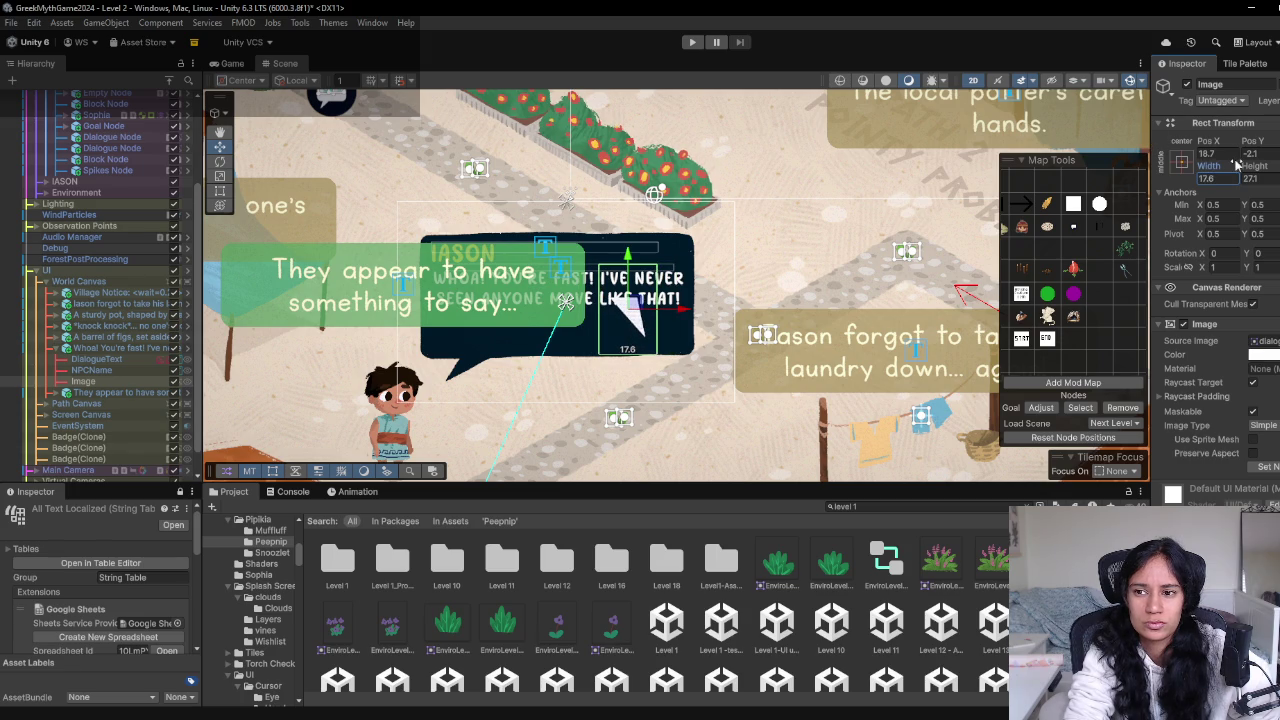
left_click_drag(1246, 168, 1204, 162)
Rotate the triangle downward, size it 10.1 × 8.1, and tuck it into the bubble's lower-right corner
left_click_drag(630, 312, 662, 336)
mouse_move(700, 298)
left_mouse_down()
mouse_move(827, 580)
mouse_move(838, 540)
left_mouse_up()
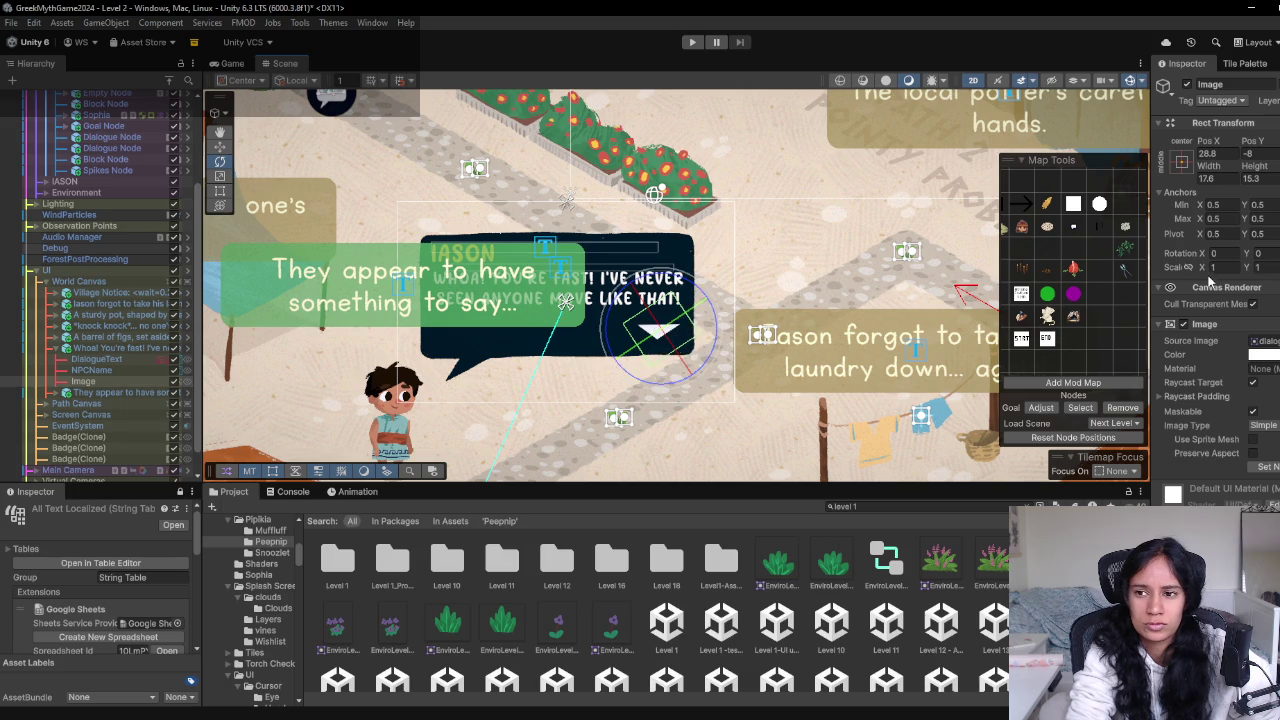
mouse_move(1200, 168)
left_mouse_down()
mouse_move(1220, 172)
mouse_move(1207, 172)
left_mouse_up()
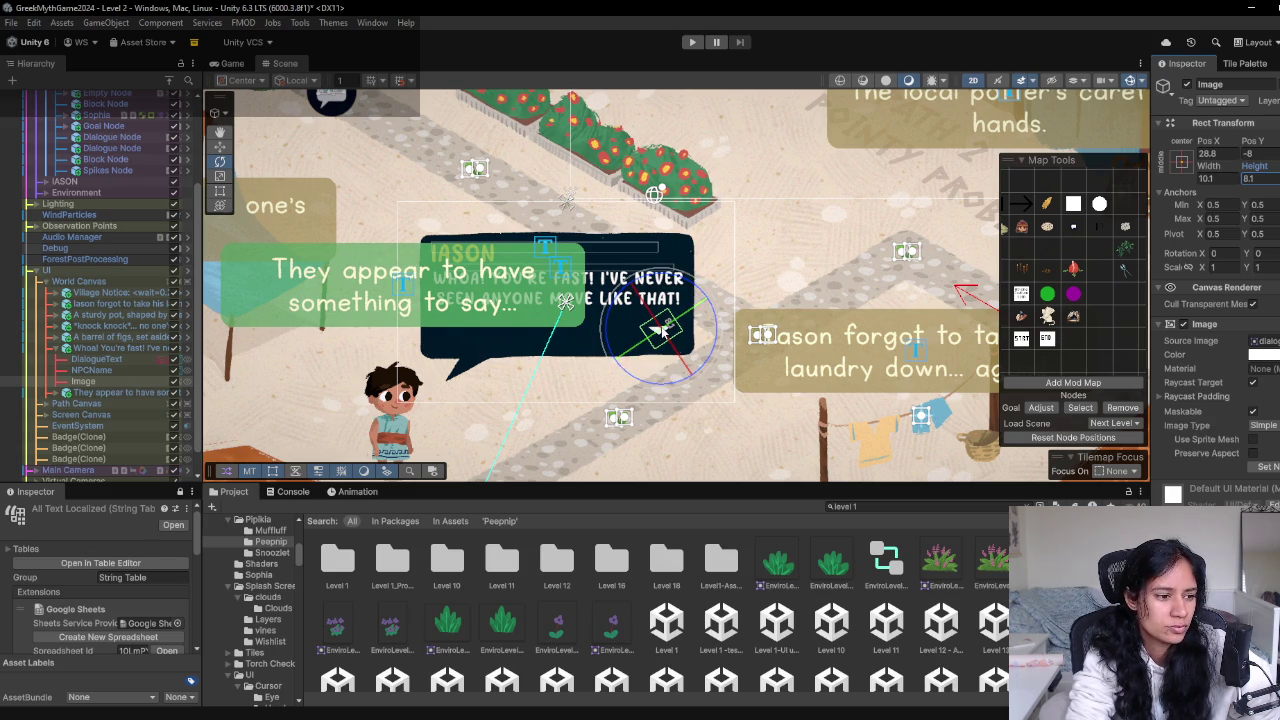
key("w")
left_click_drag(662, 337, 669, 350)
left_click(232, 64)
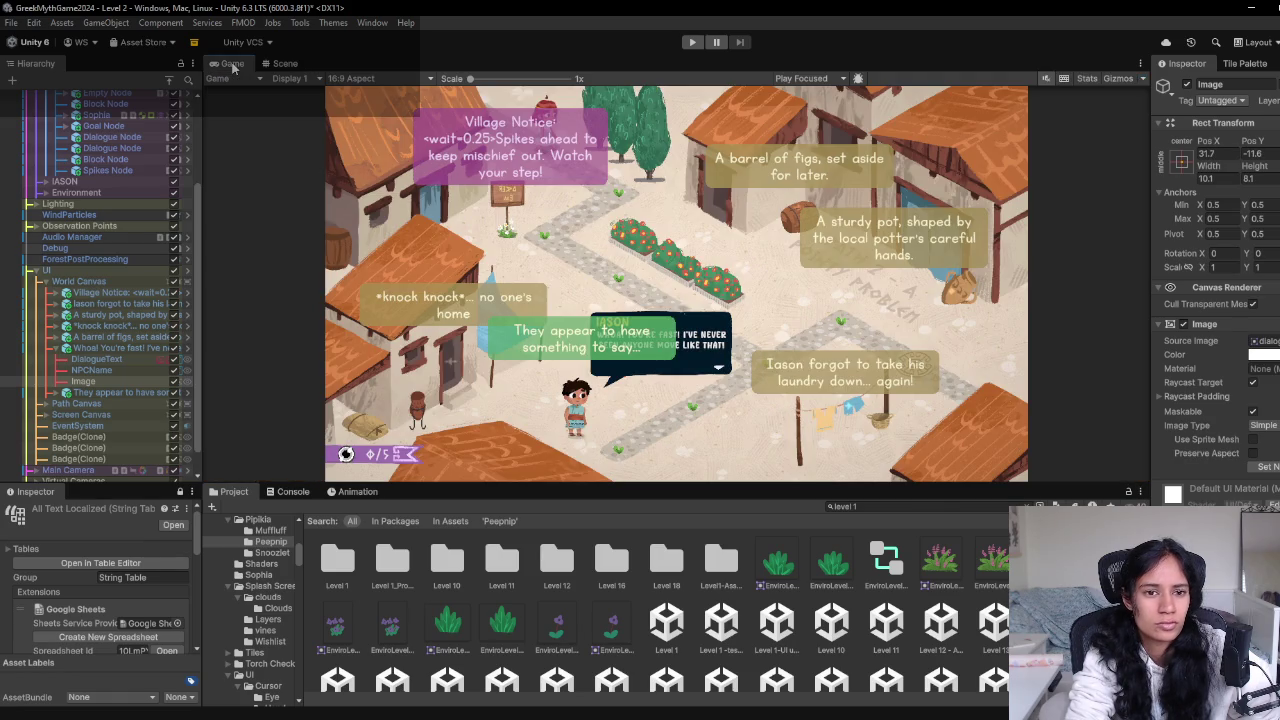
Set the dialoguePoint-03 texture in Assets/Art/Buttons to Max Size 256
left_click(272, 64)
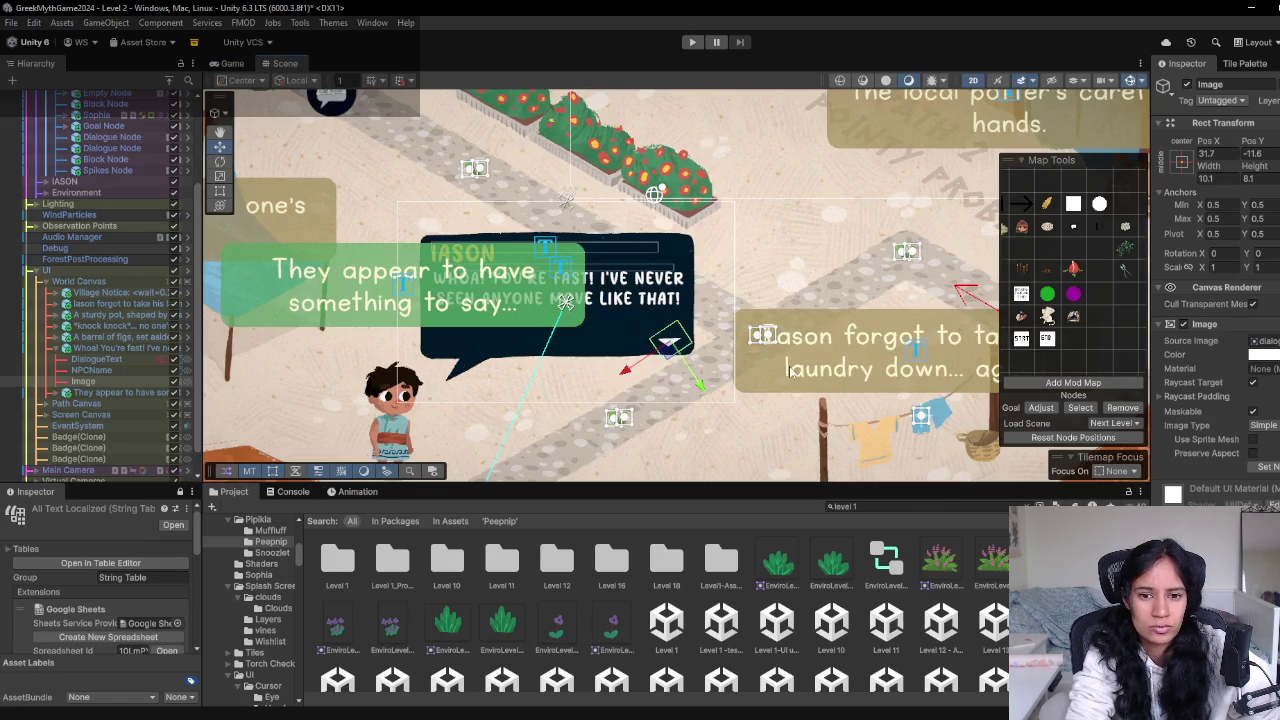
scroll(745, 365, "up", 4)
scroll(630, 366, "down", 5)
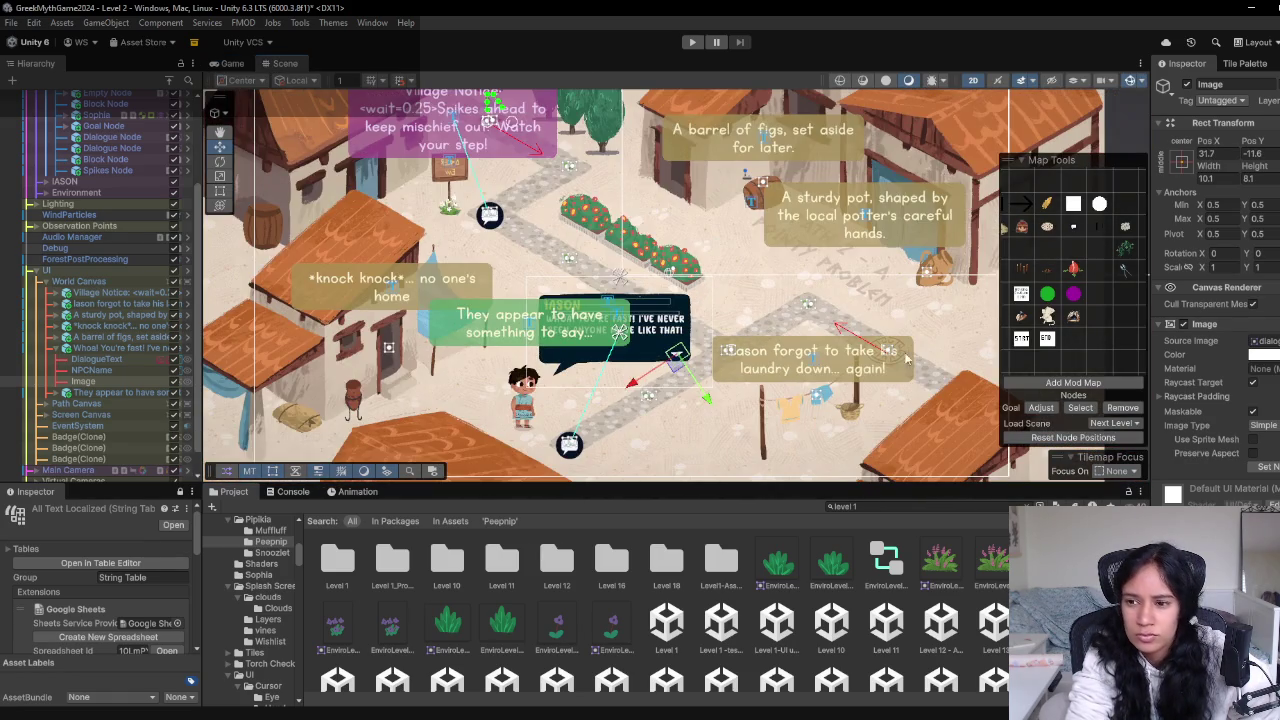
left_click(878, 507)
left_click(389, 562)
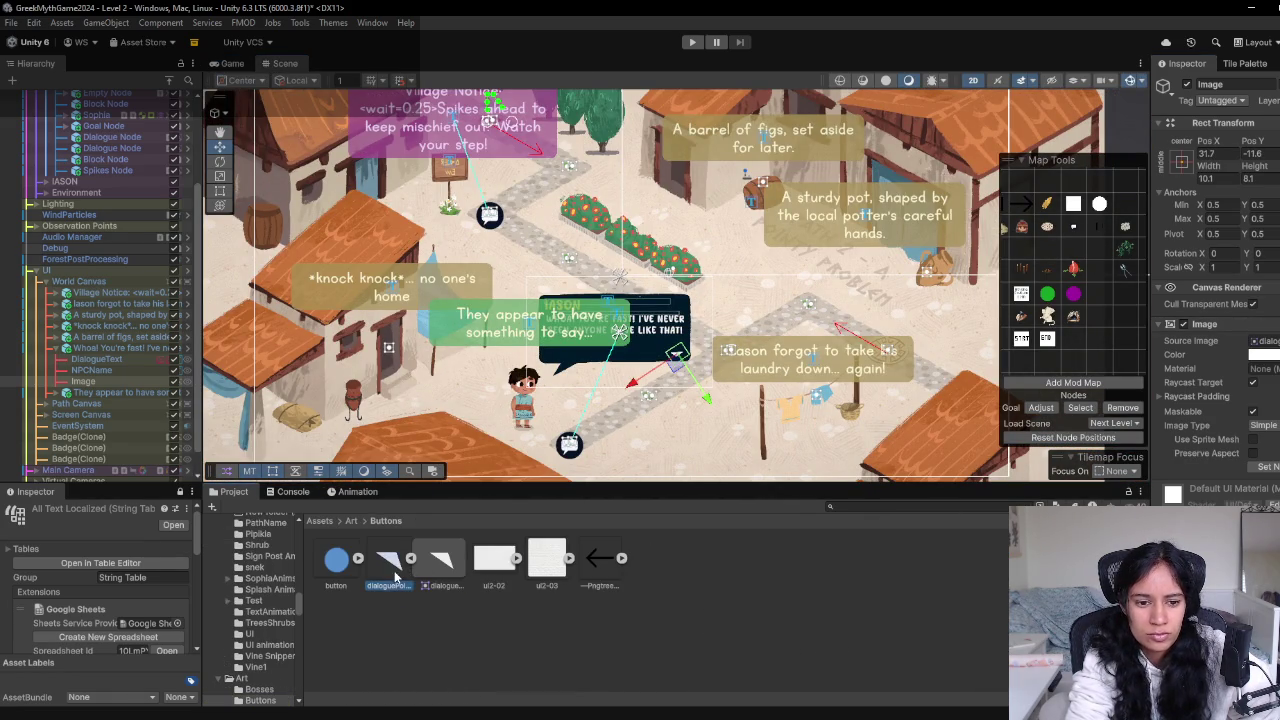
left_click(1266, 430)
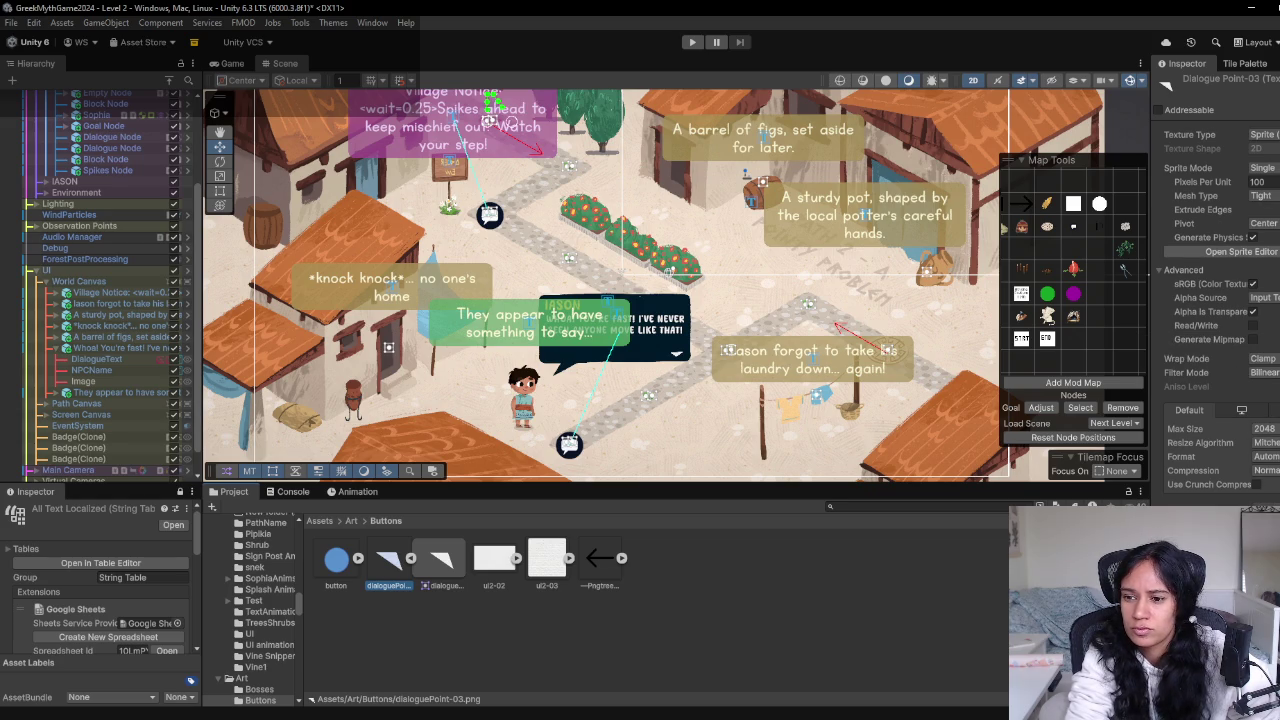
left_click(1266, 490)
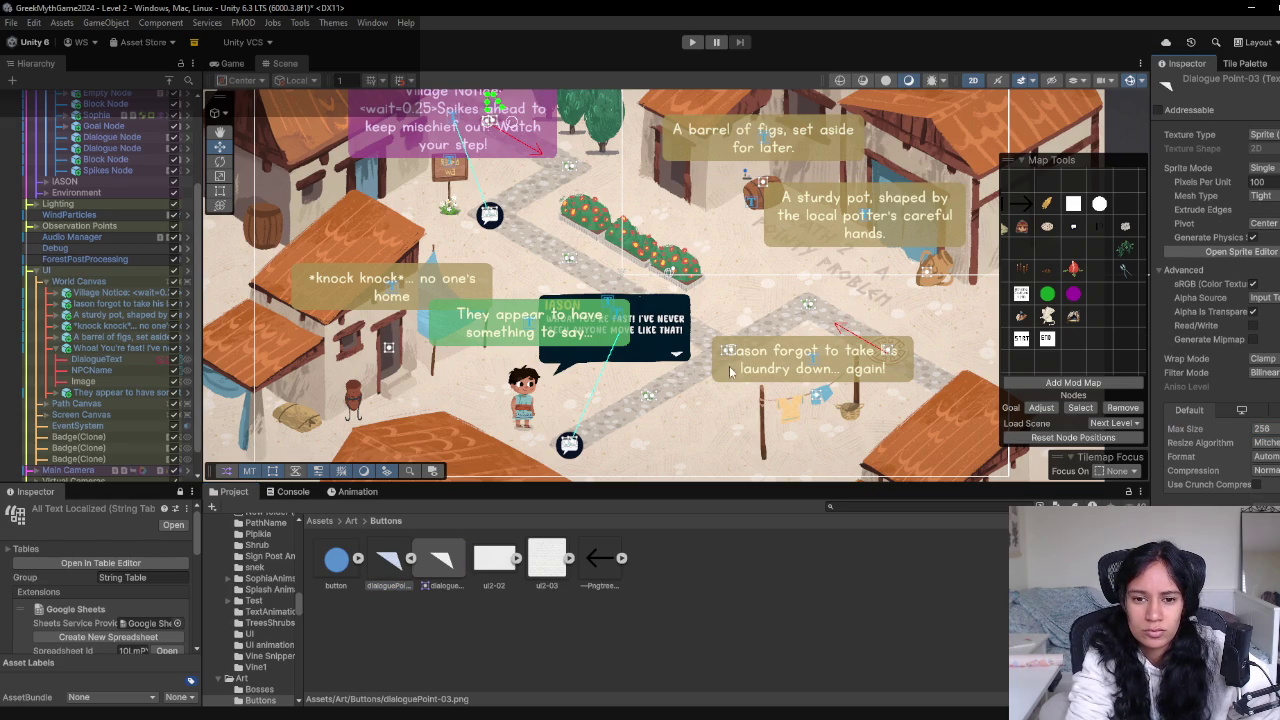
left_click(227, 63)
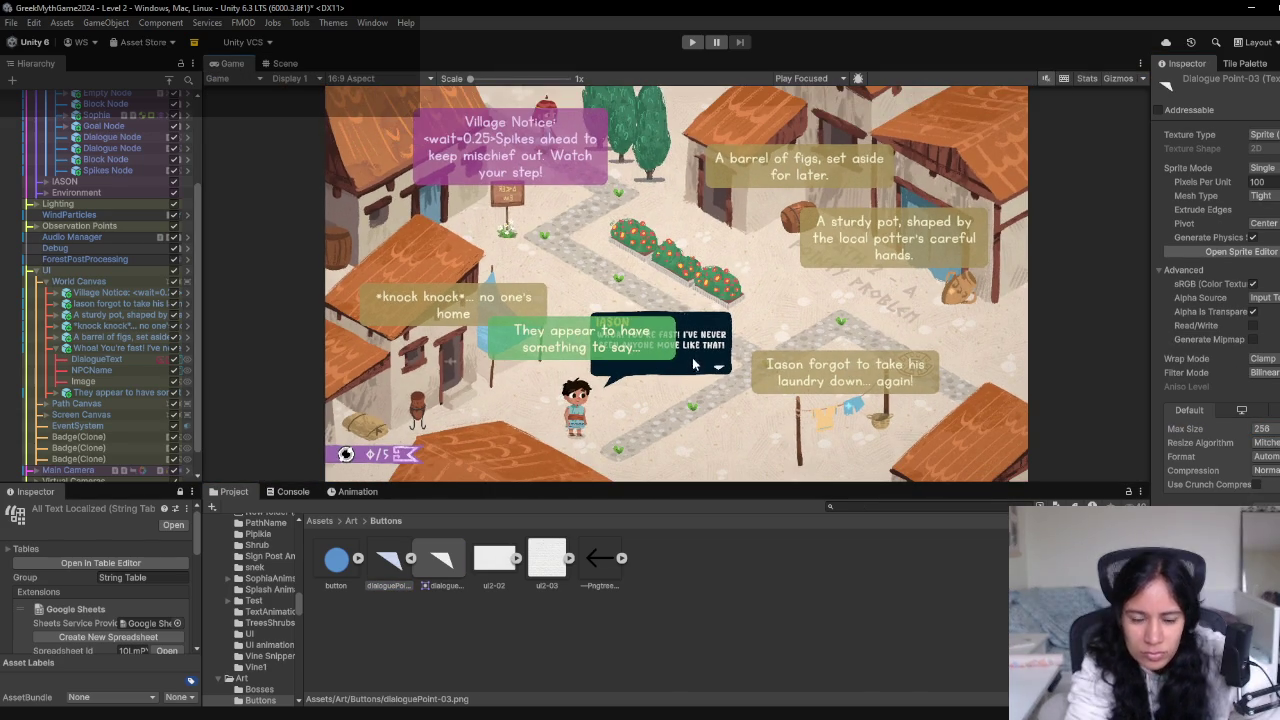
left_click(693, 43)
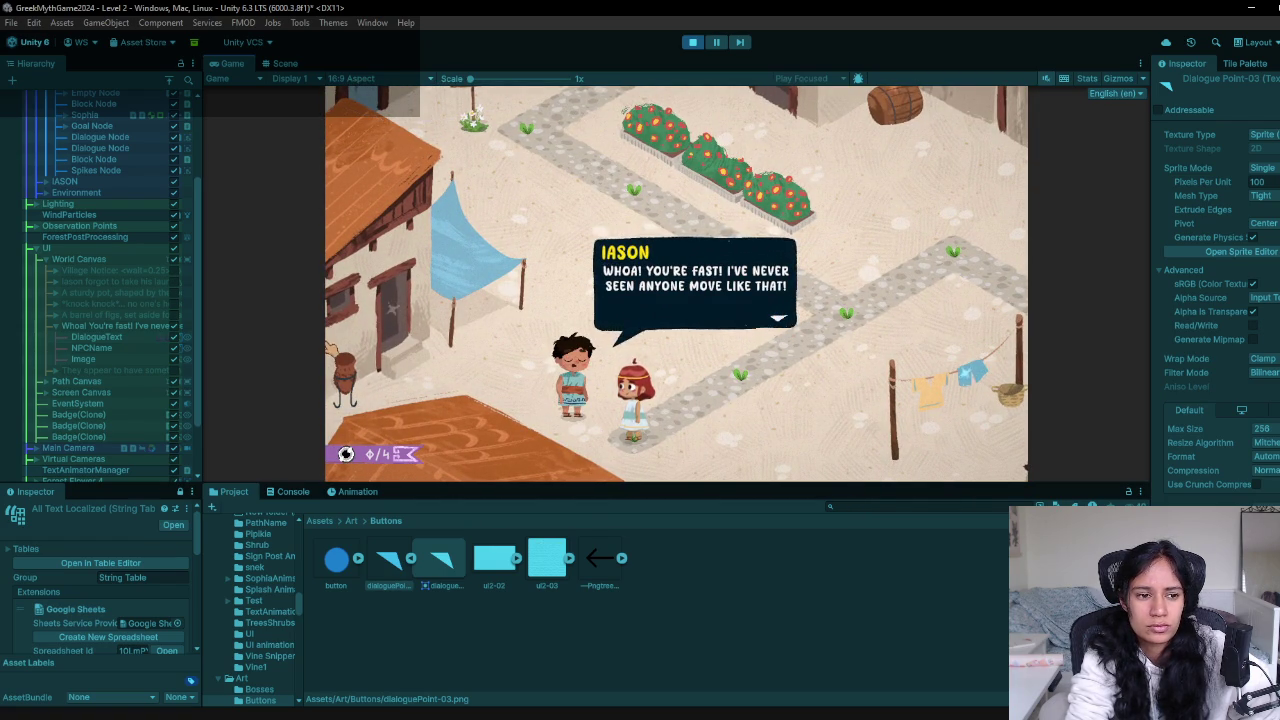
left_click(70, 359)
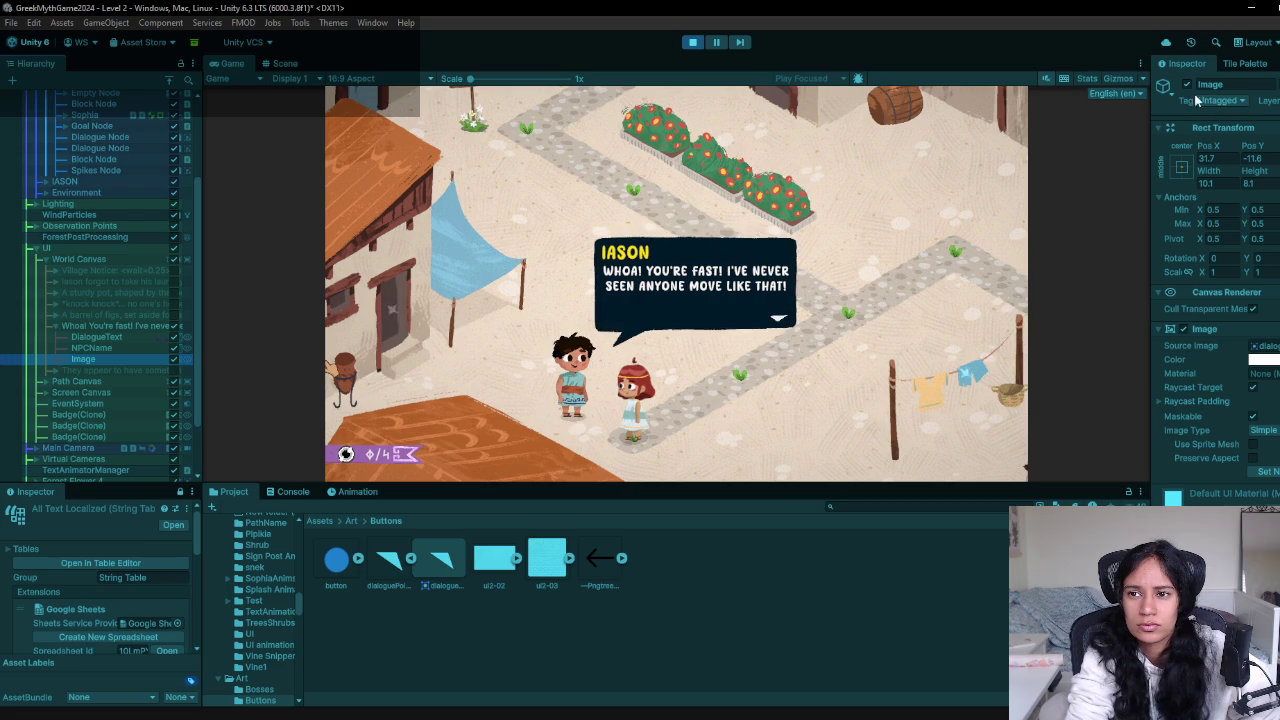
left_click(1187, 85)
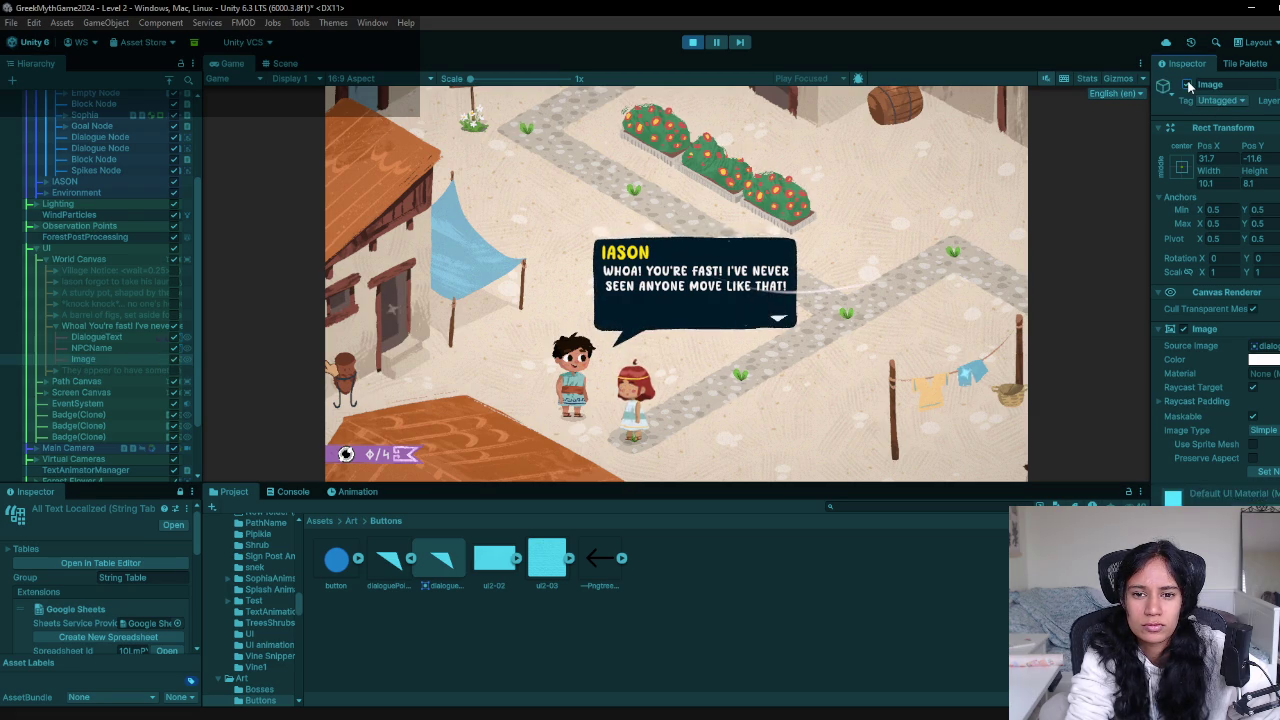
left_click(1187, 85)
left_click(1264, 359)
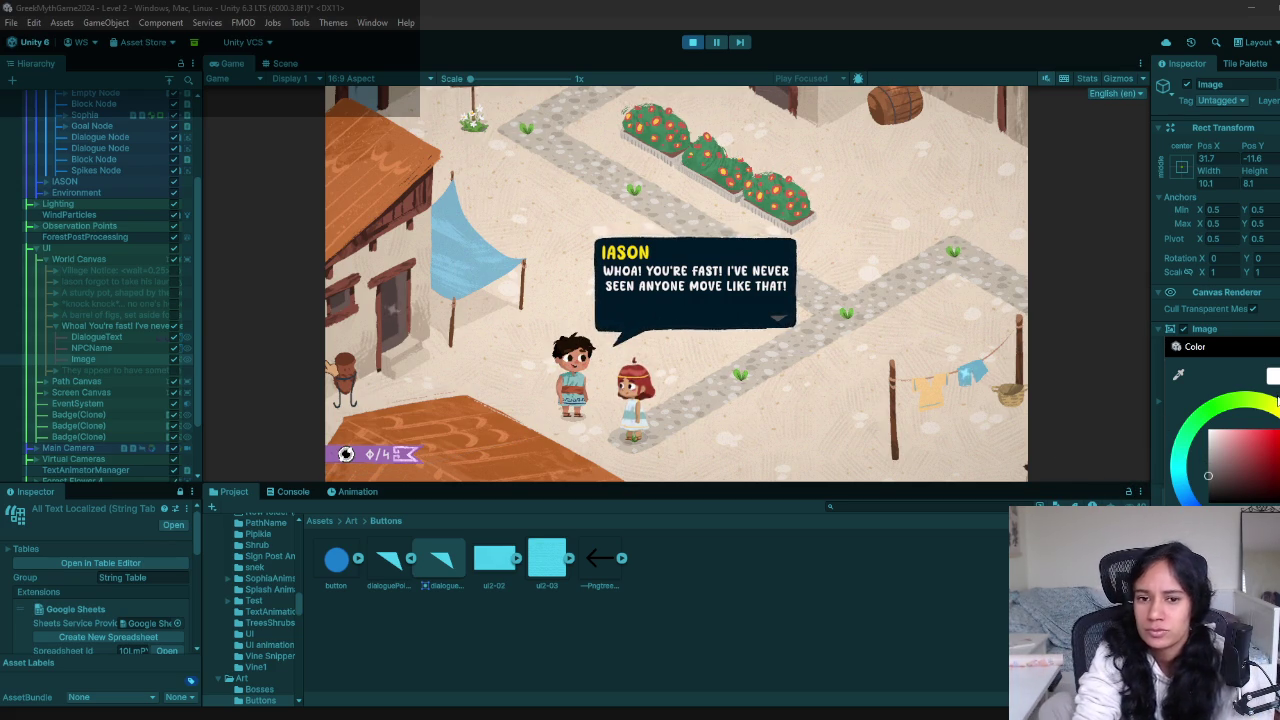
left_click(1277, 413)
left_click(1218, 442)
left_click_drag(1223, 440, 1240, 420)
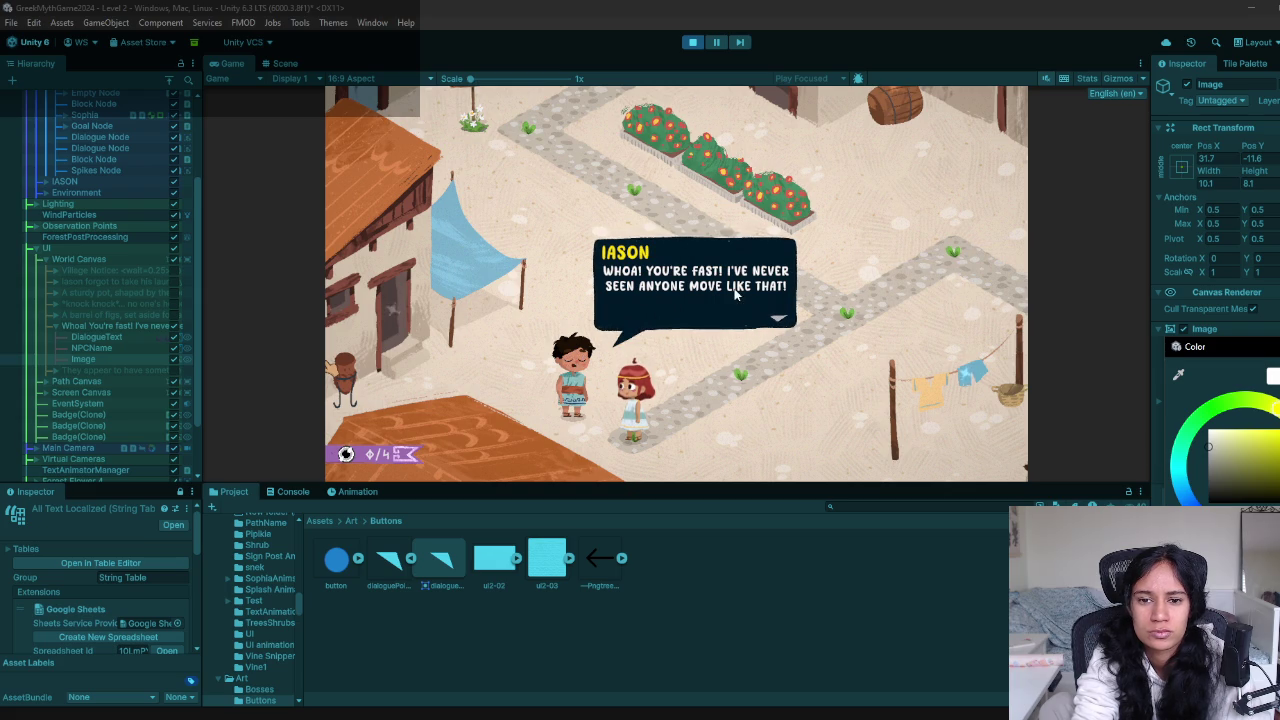
left_click(288, 62)
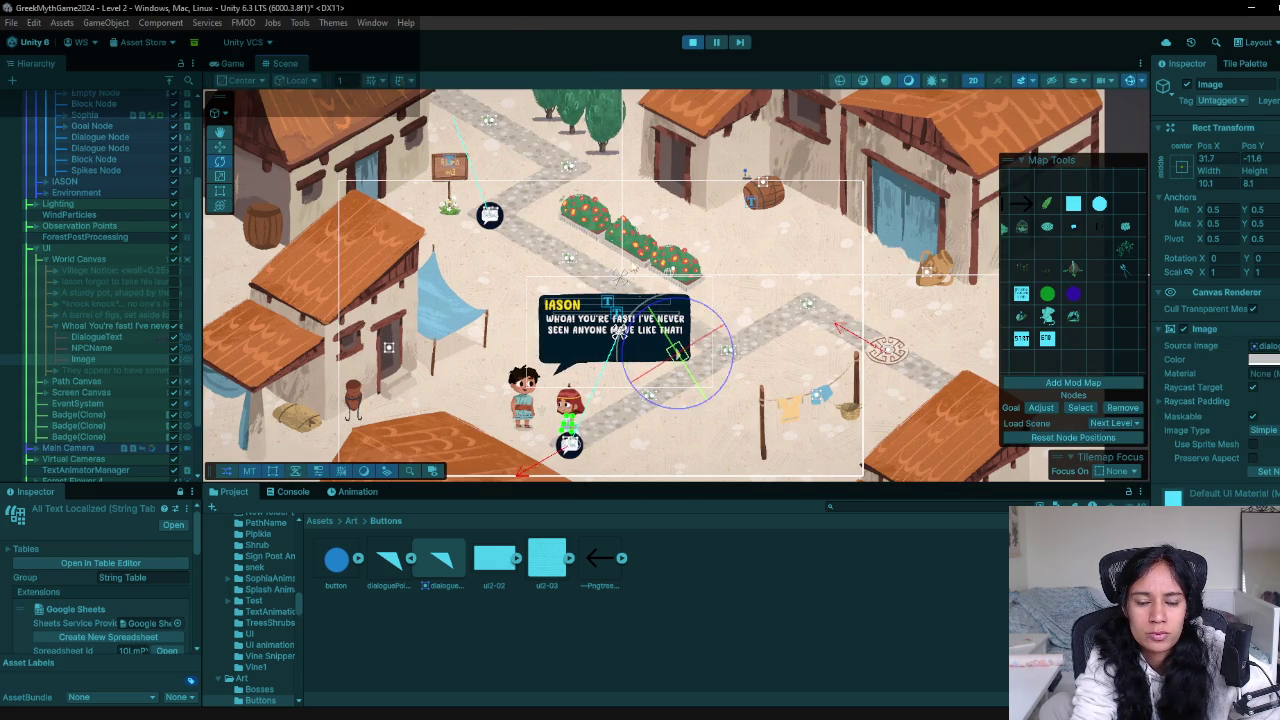
key("w")
left_click(232, 63)
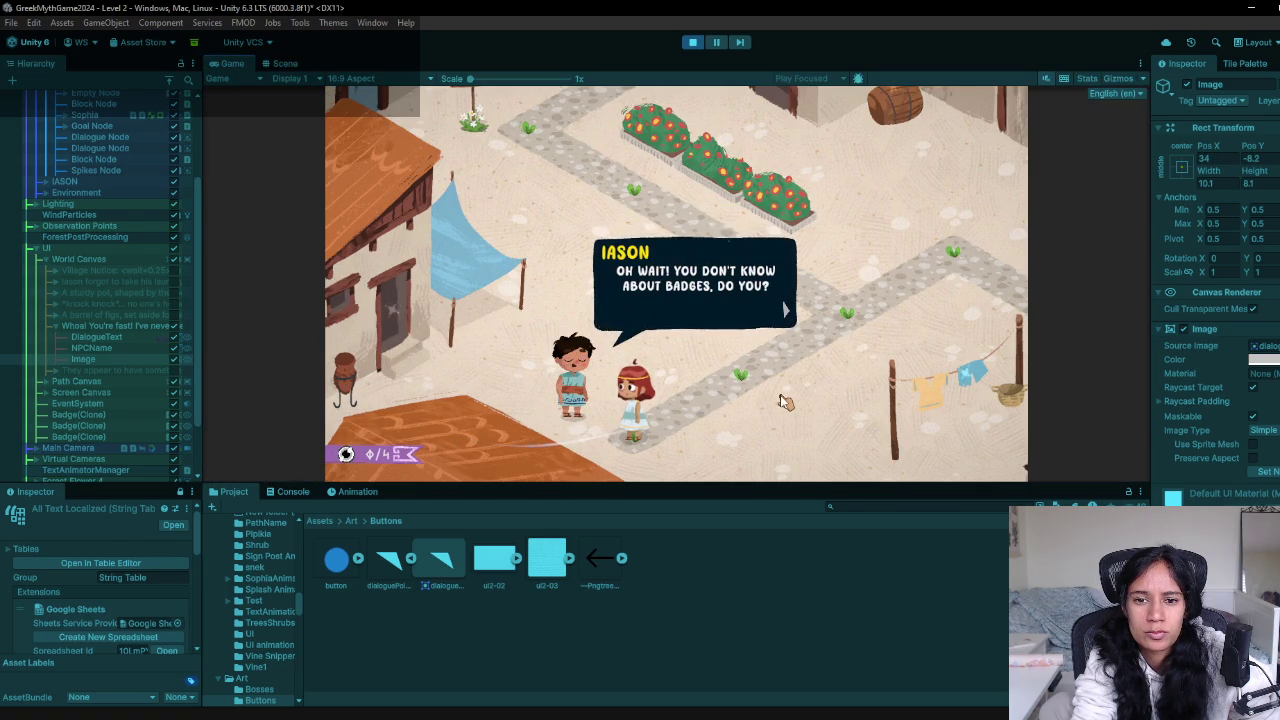
left_click(788, 402)
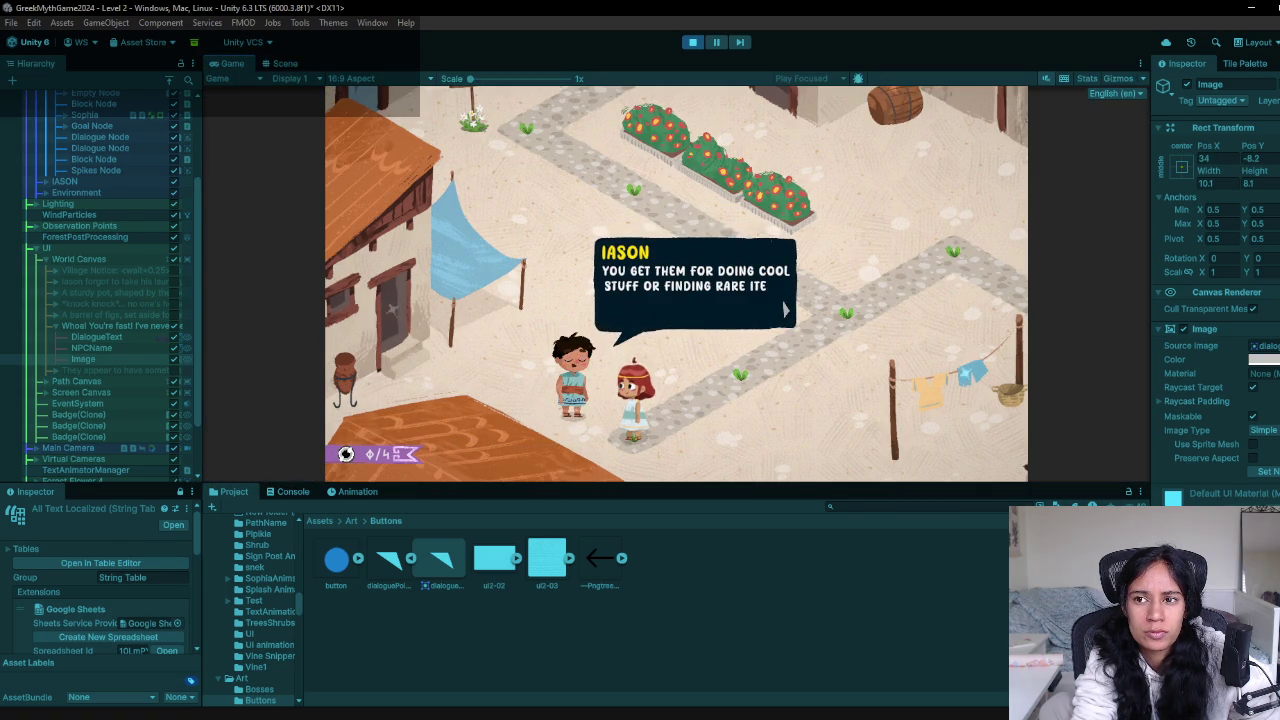
key("Escape")
key("Escape")
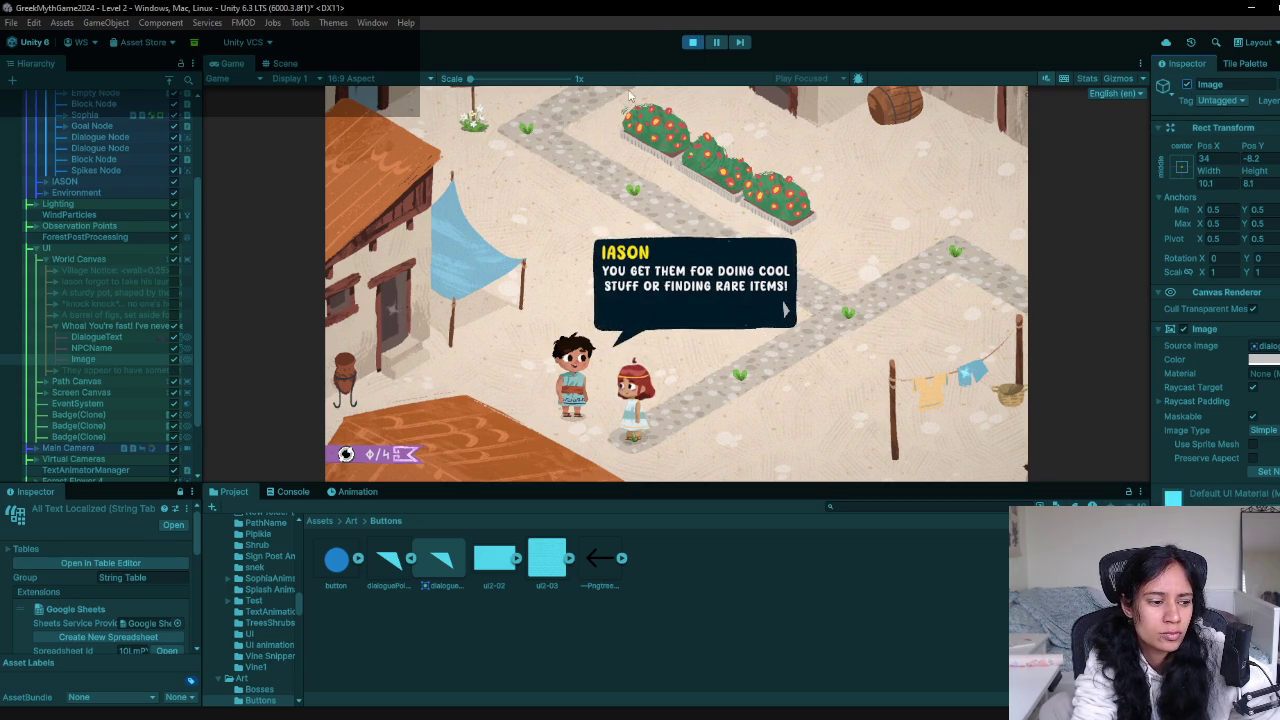
left_click(691, 44)
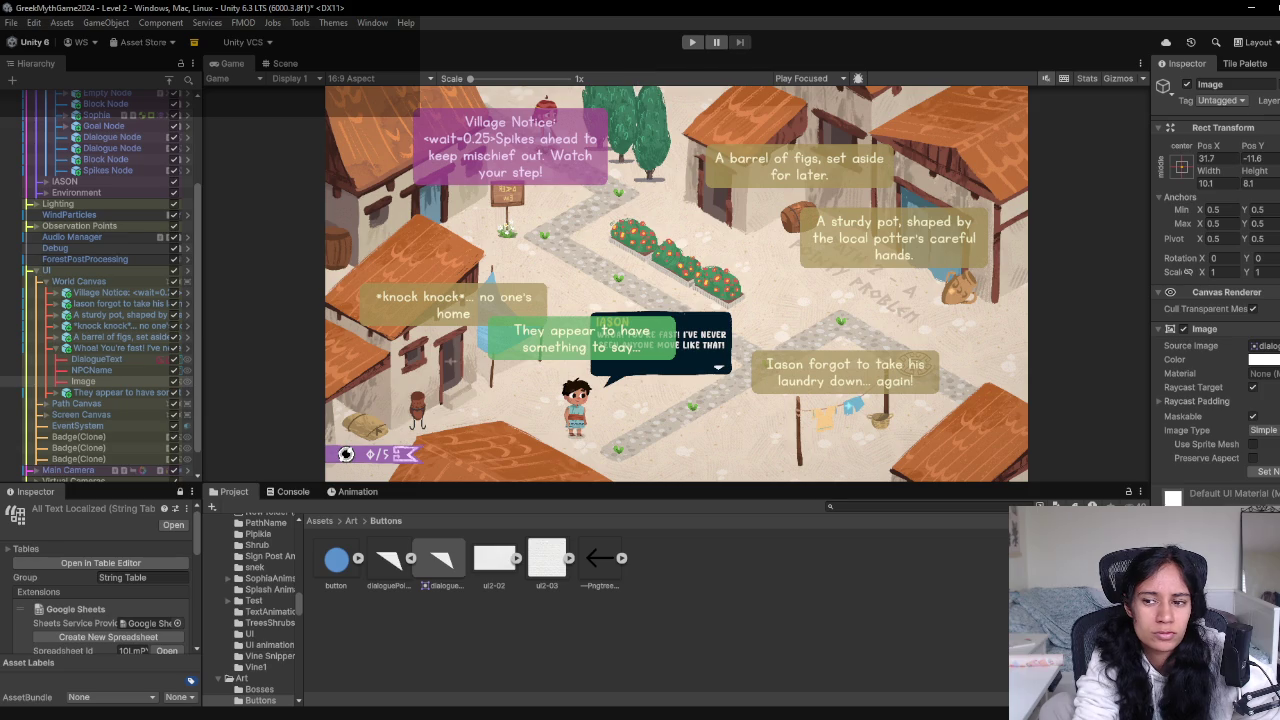
left_click(1264, 359)
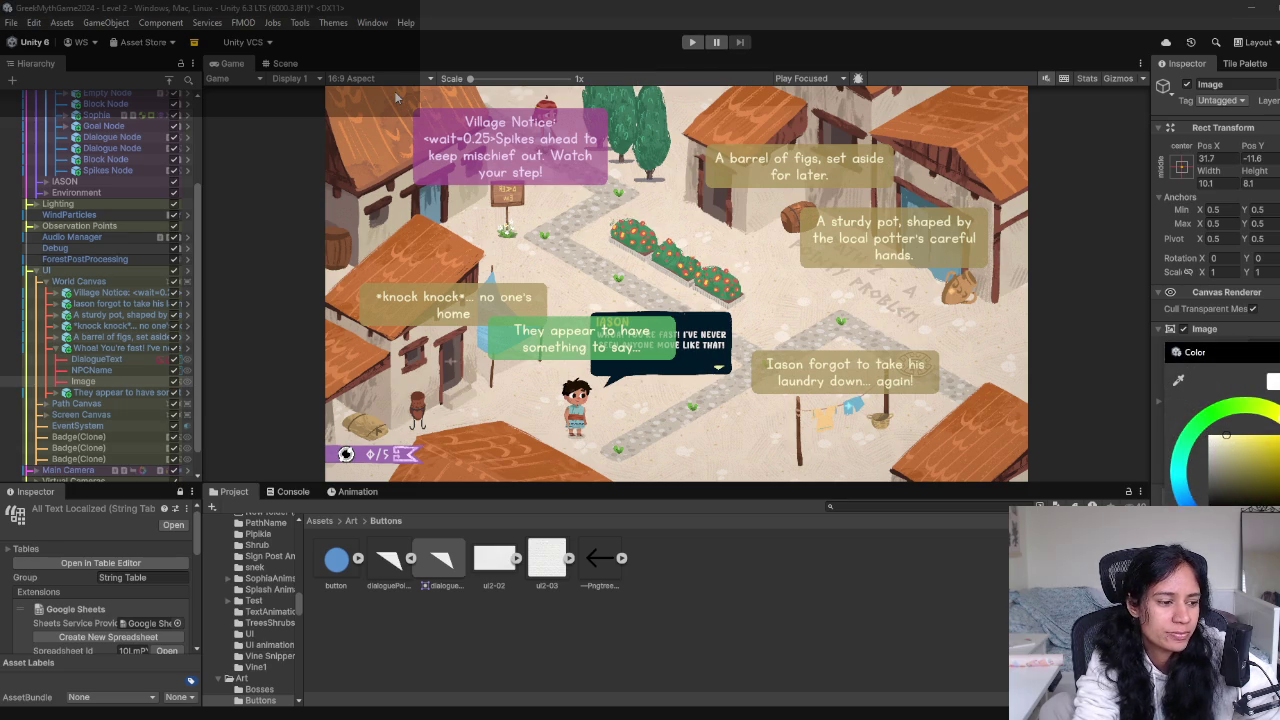
Enter Play mode to test the arrow in Iason's dialogue bubble
left_click(688, 44)
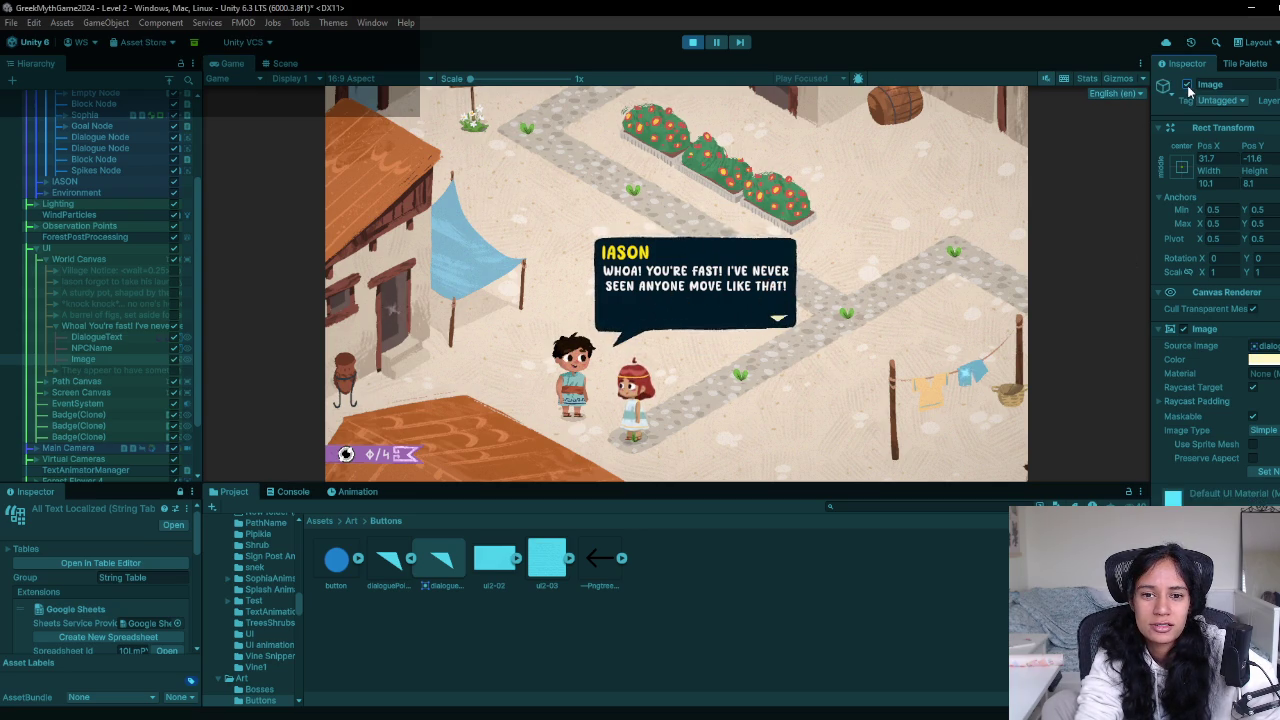
Exit Play mode and rename the Image object to DialogueEndPrompt
left_click(692, 42)
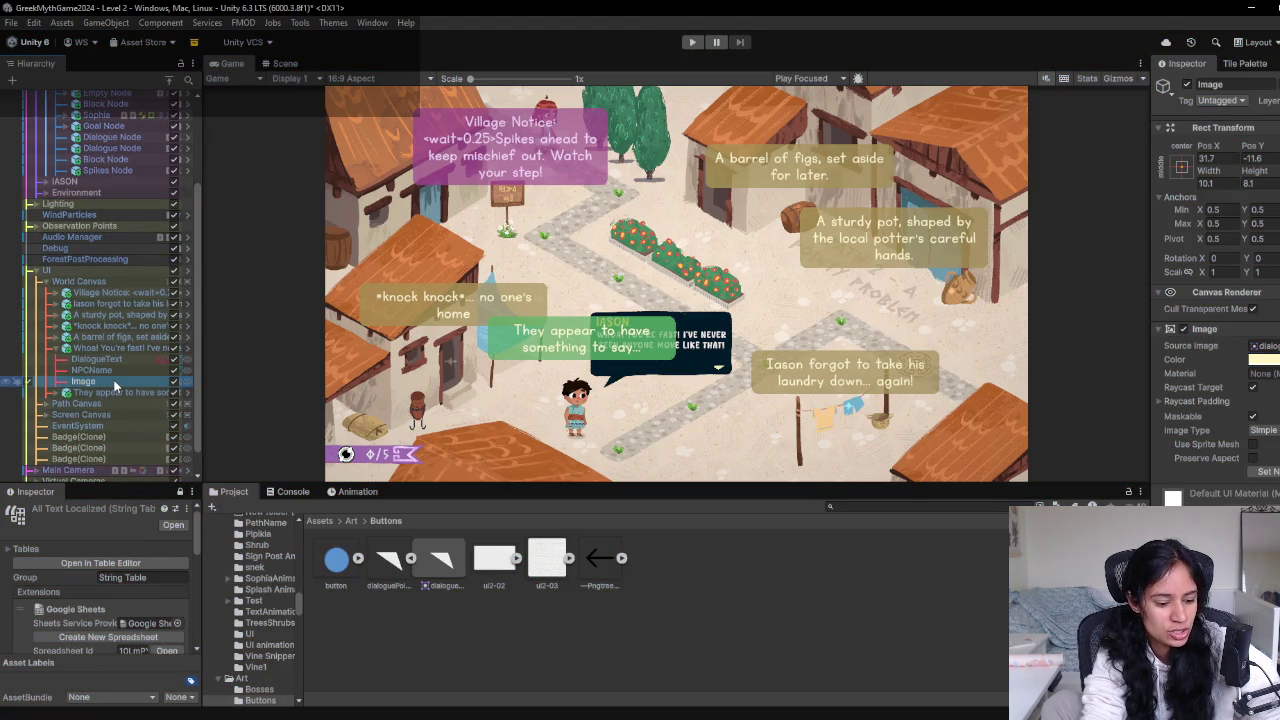
key("F2")
type("DialogueEndPrompt")
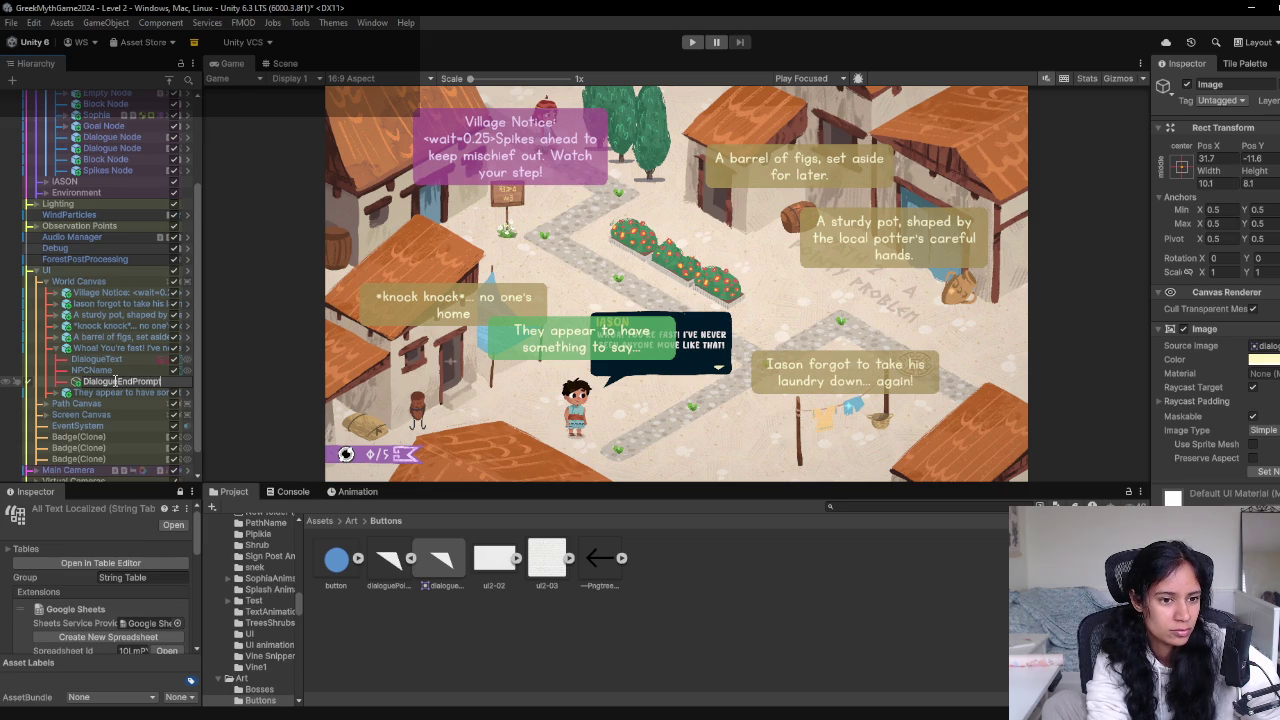
key("Return")
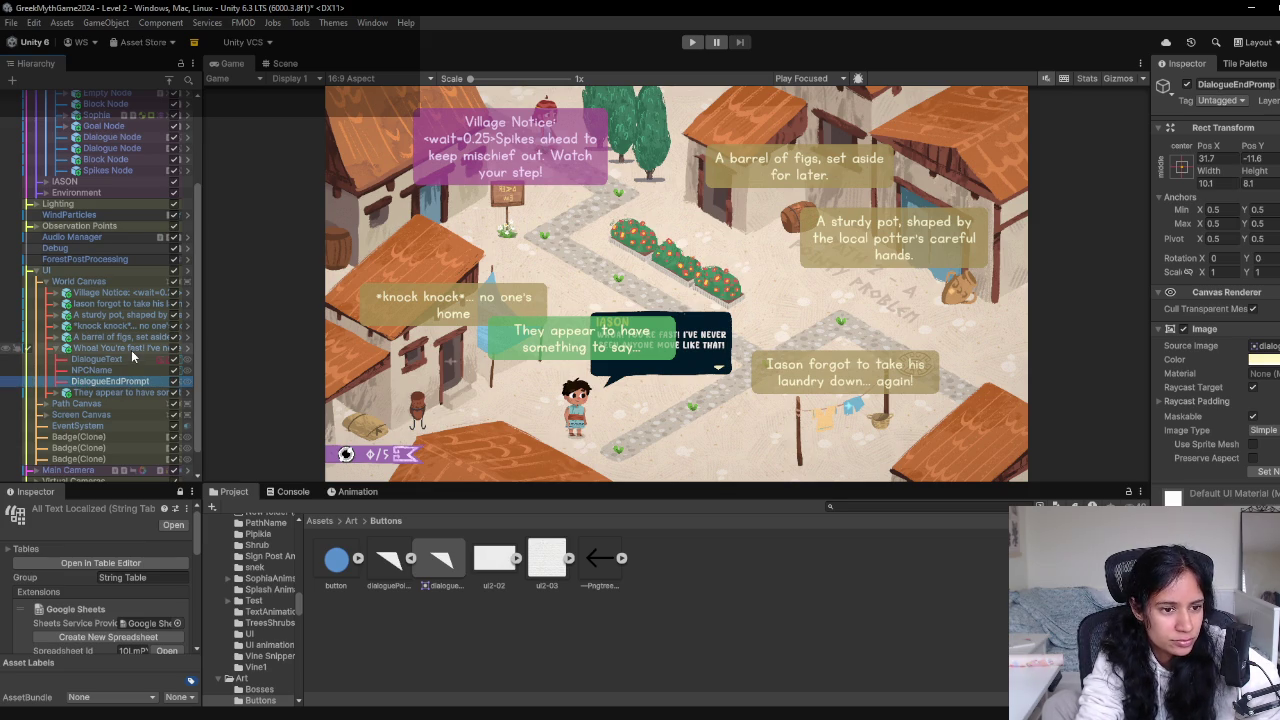
Apply the DialogueEndPrompt override to the 'Dialogue NPC Box' prefab and recheck remaining overrides
left_click(131, 350)
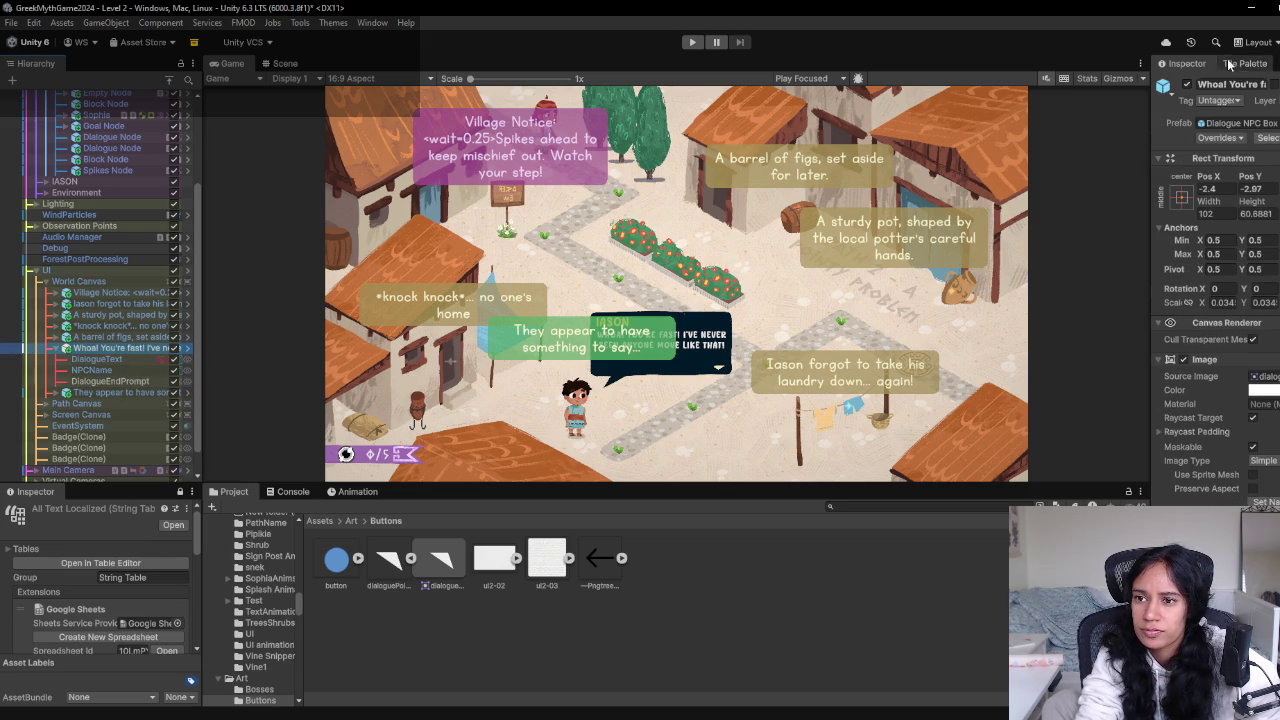
left_click(1233, 139)
left_click(1205, 272)
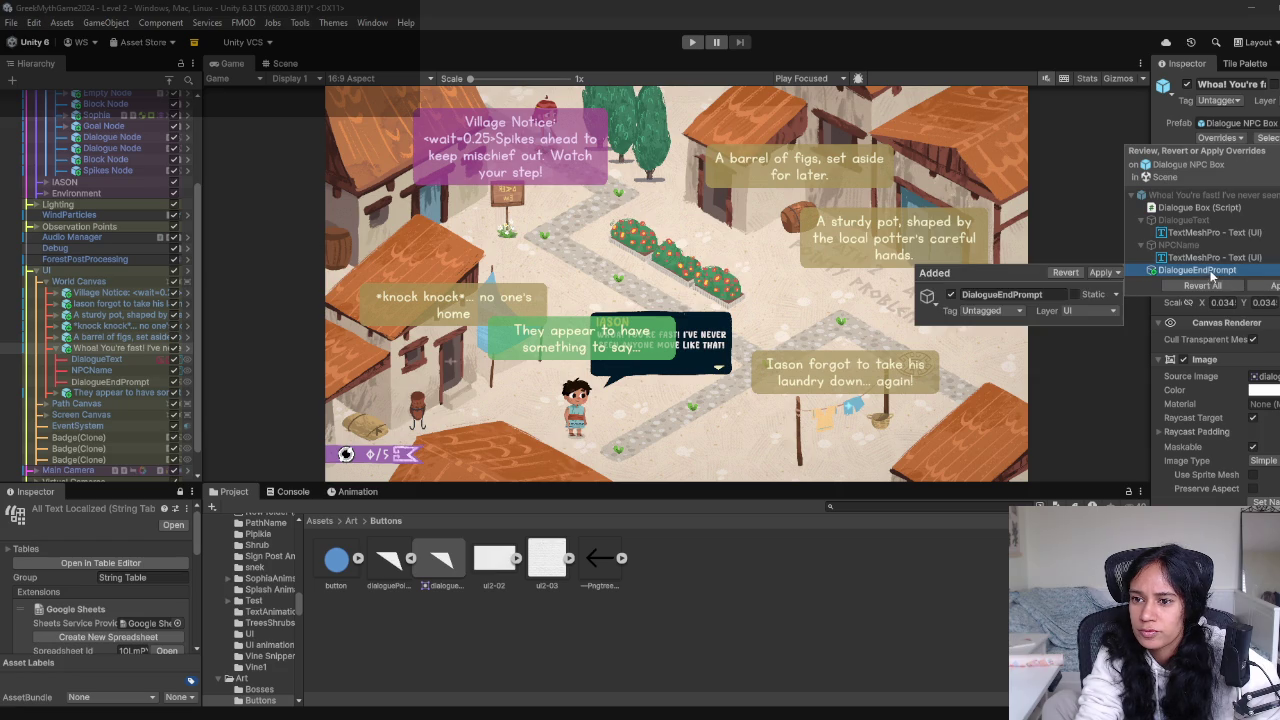
left_click(1104, 273)
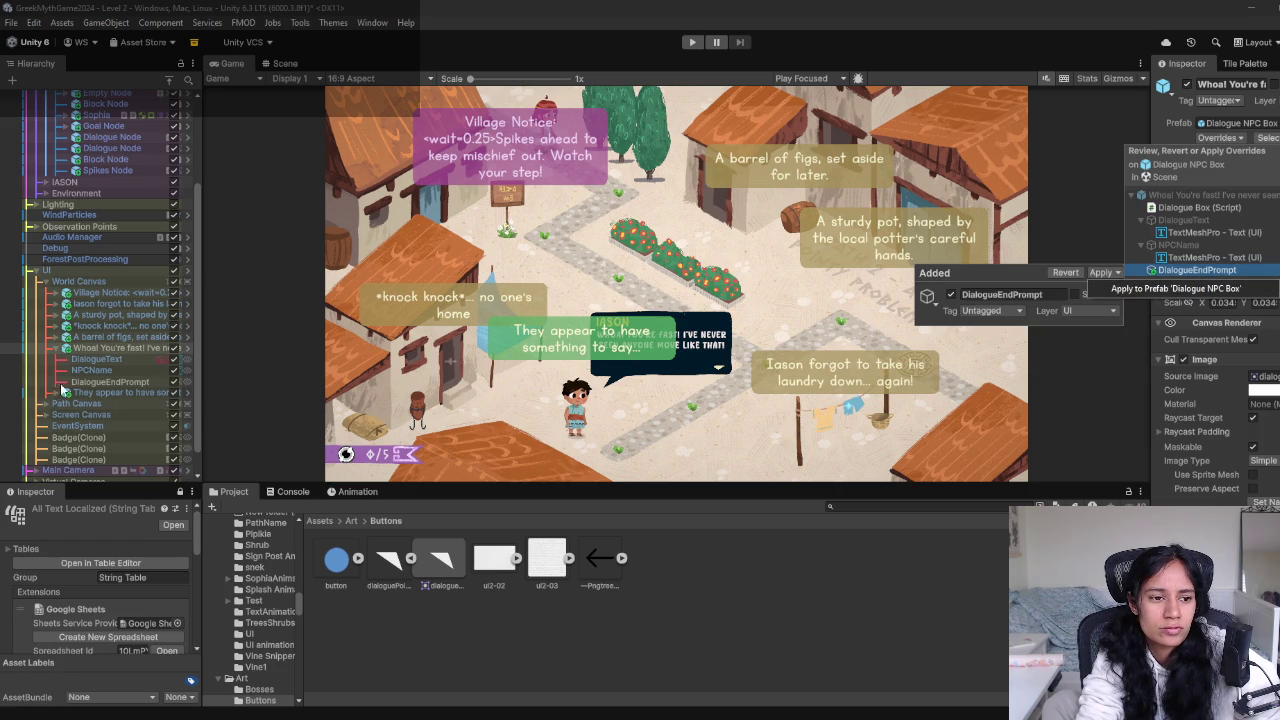
left_click(153, 384)
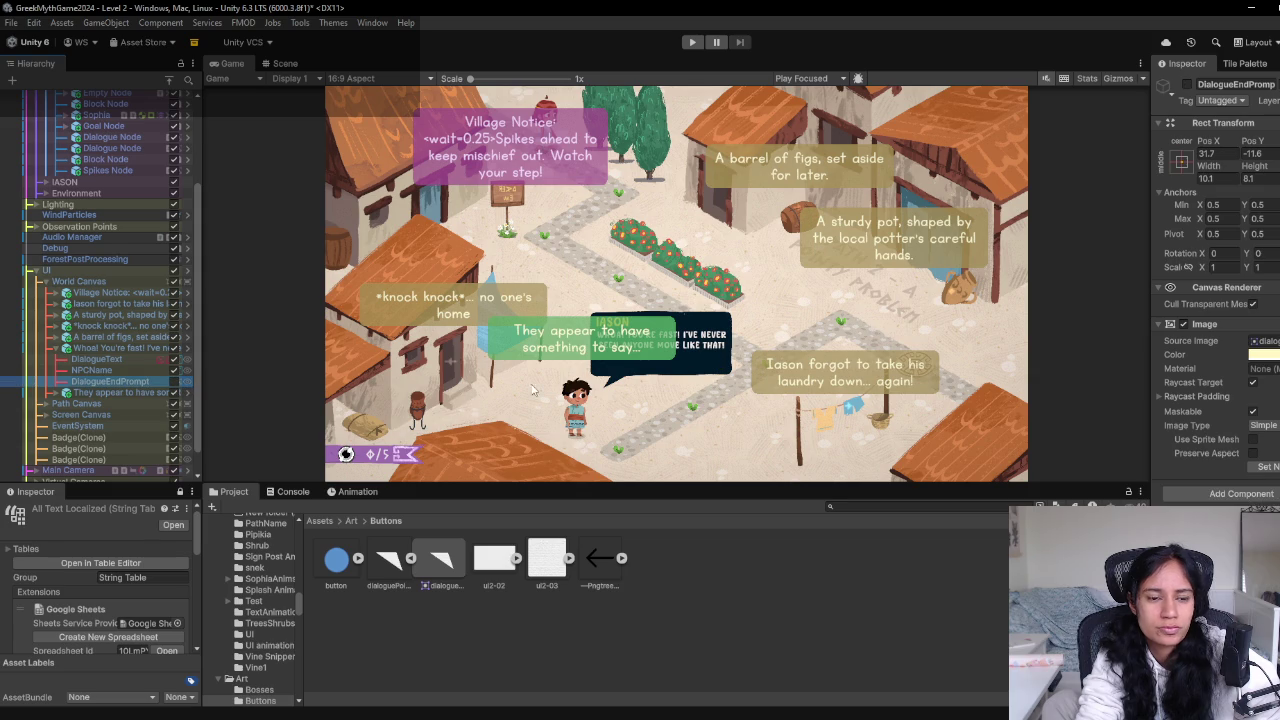
left_click(121, 348)
left_click(1218, 137)
left_click(1212, 271)
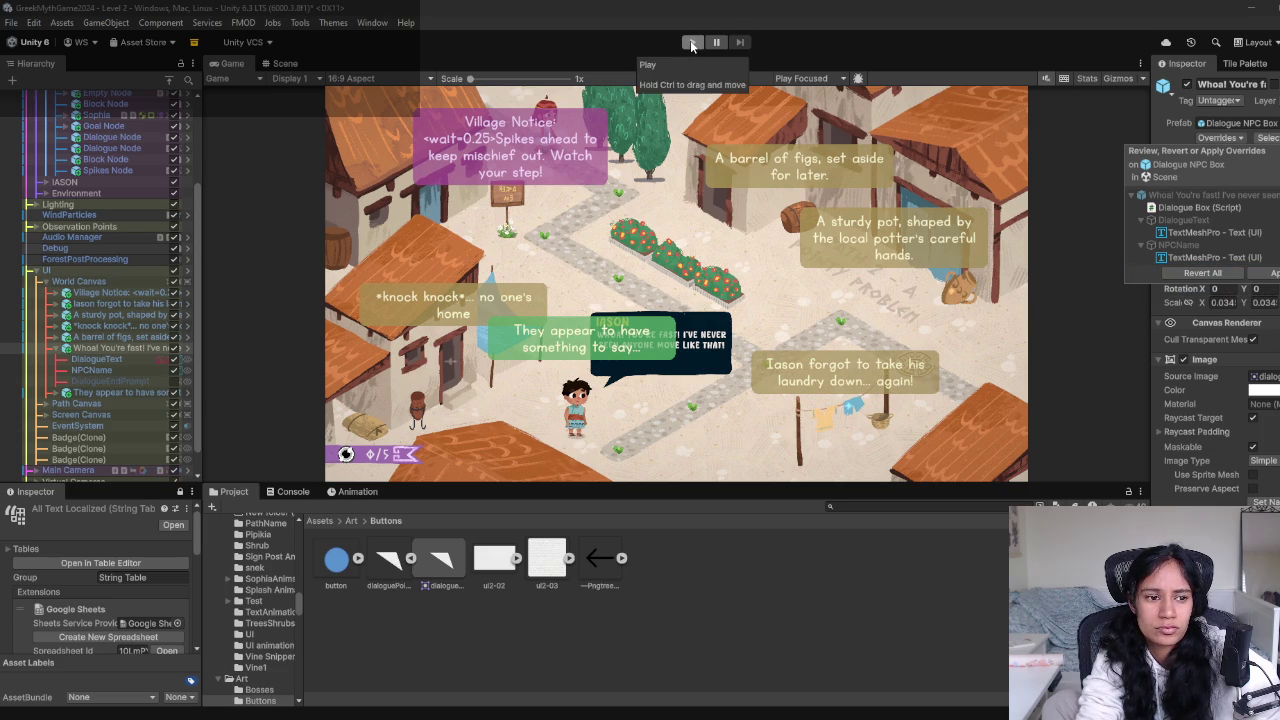
Switch to the Level 6 scene without saving Level 2's changes, then start play mode
scroll(108, 158, "up", 5)
left_click(81, 95)
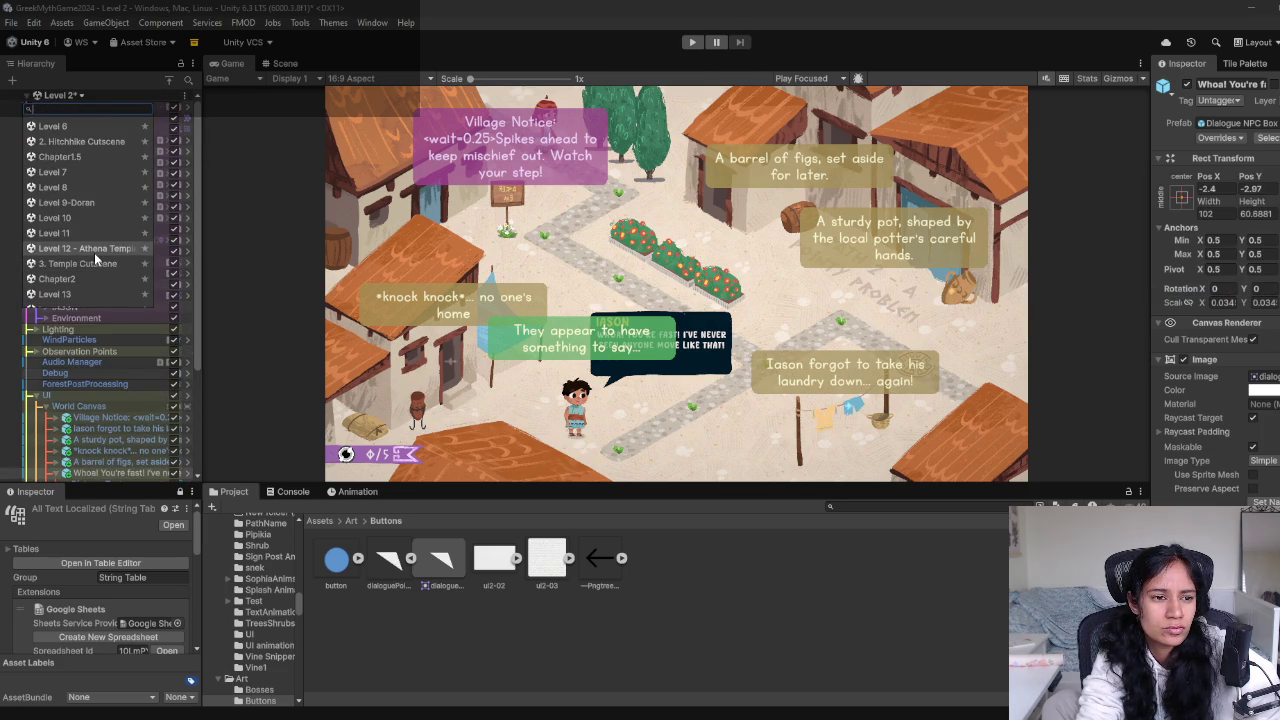
scroll(89, 191, "down", 3)
left_click(87, 167)
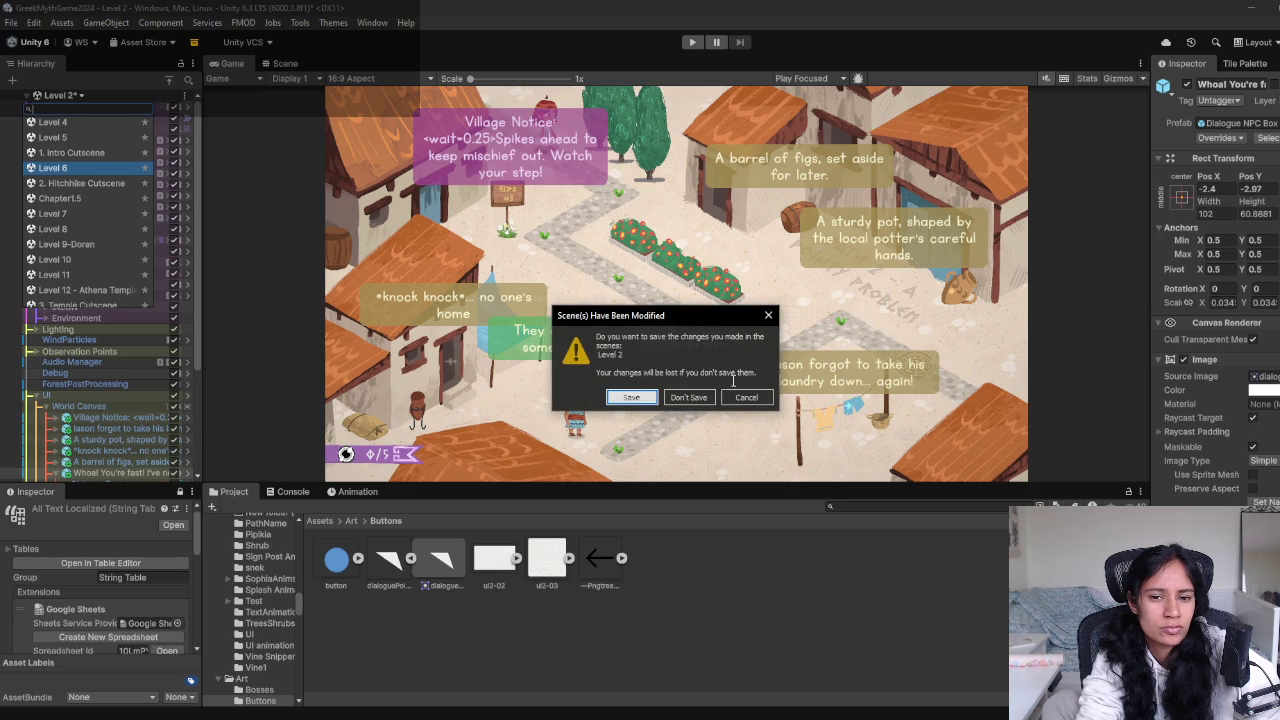
left_click(677, 398)
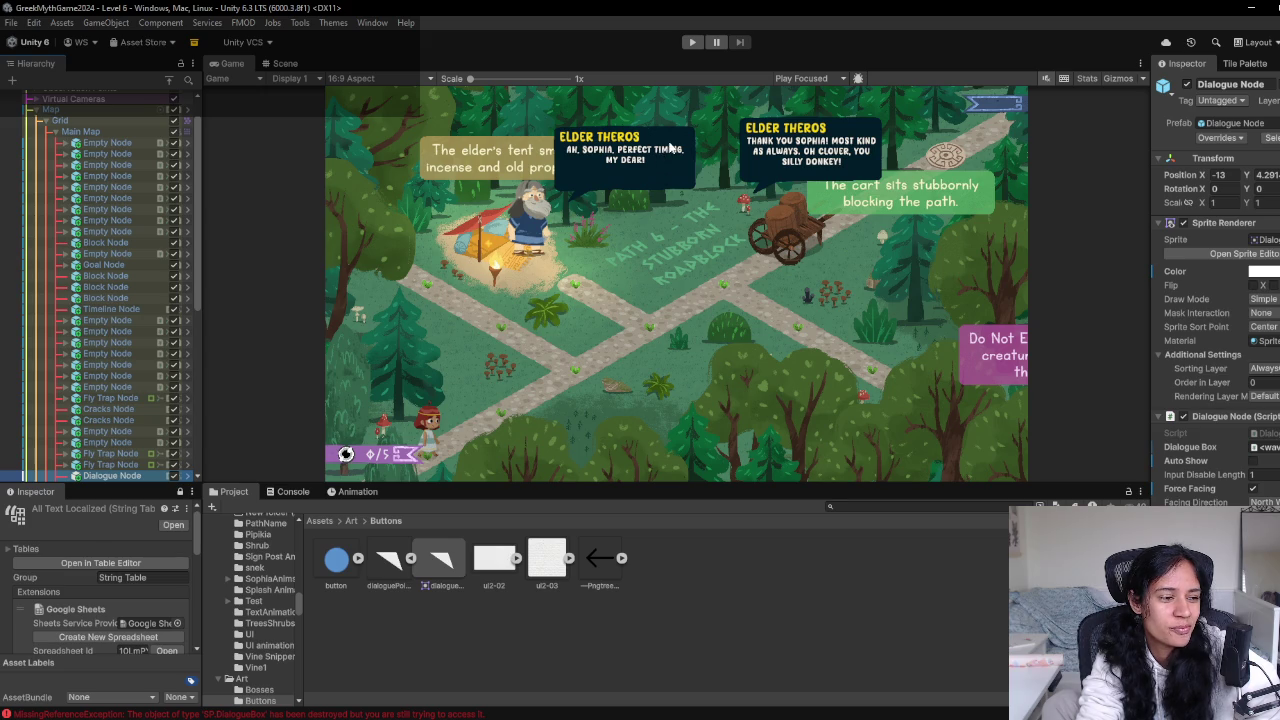
left_click(692, 42)
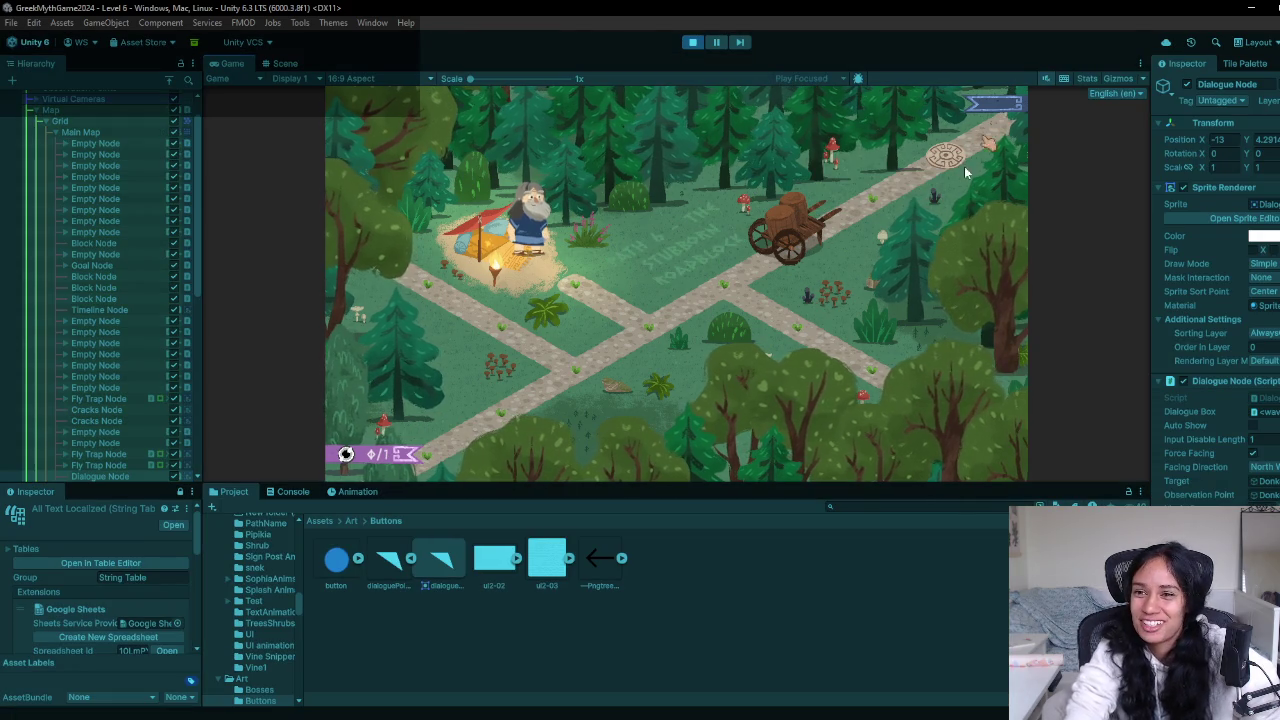
Expand UI > World Canvas and walk the girl to Elder Theros to start his dialogue
scroll(115, 212, "down", 10)
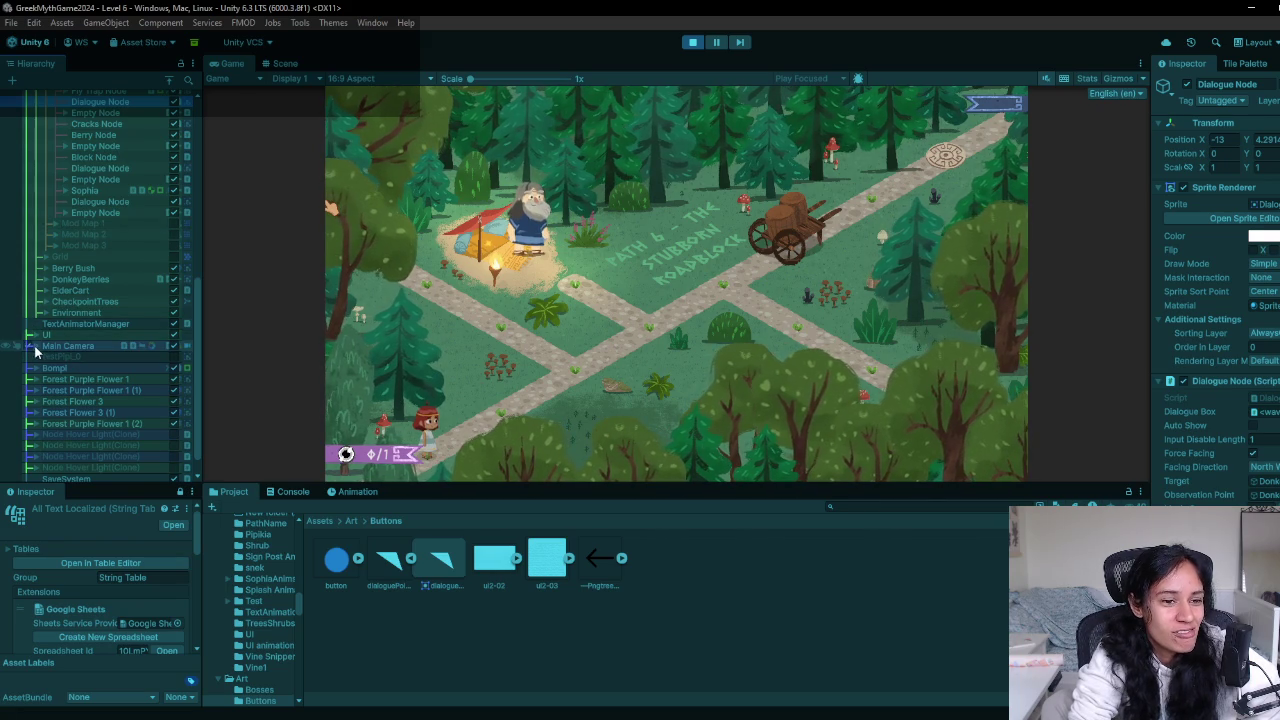
left_click(33, 335)
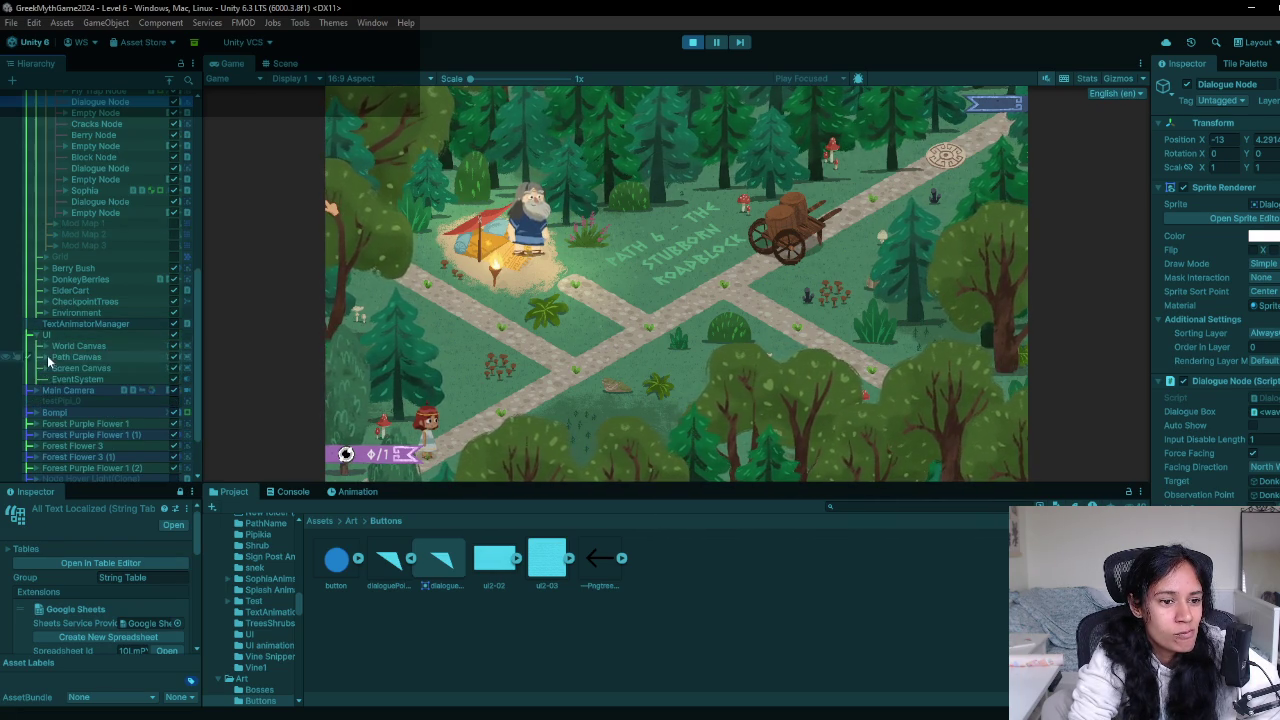
left_click(44, 346)
scroll(116, 396, "down", 2)
left_click(590, 352)
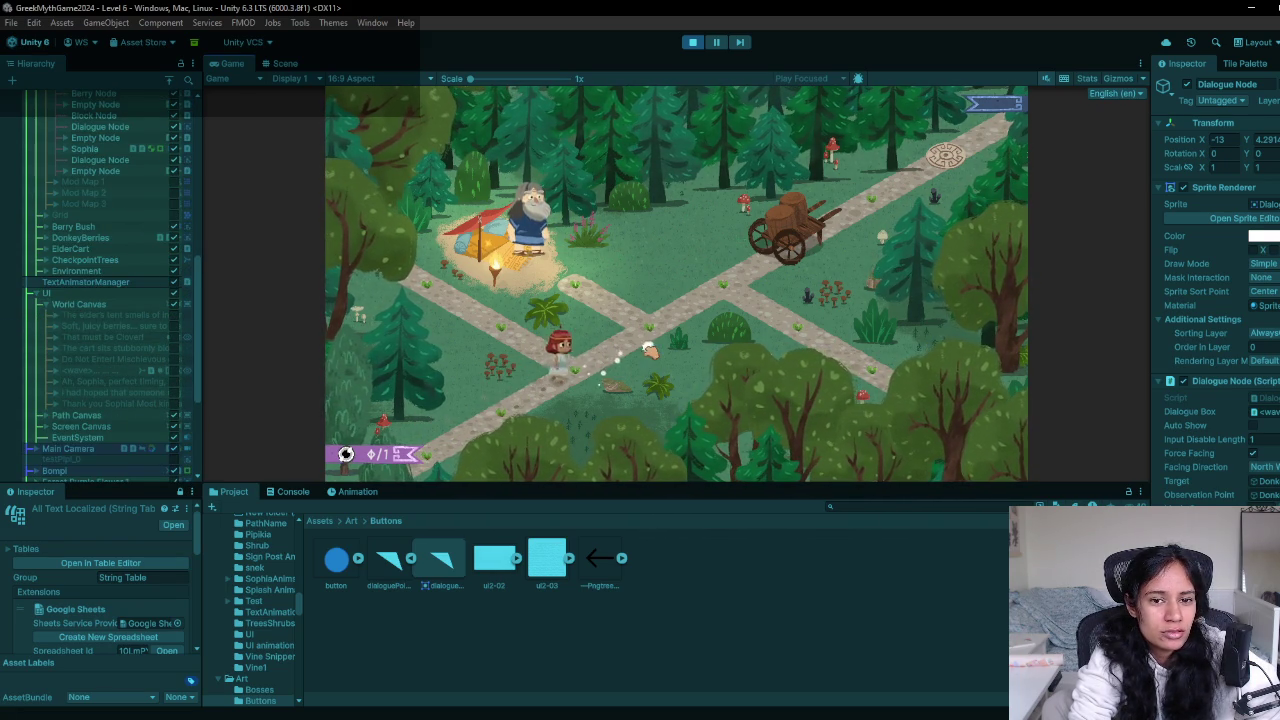
left_click(530, 195)
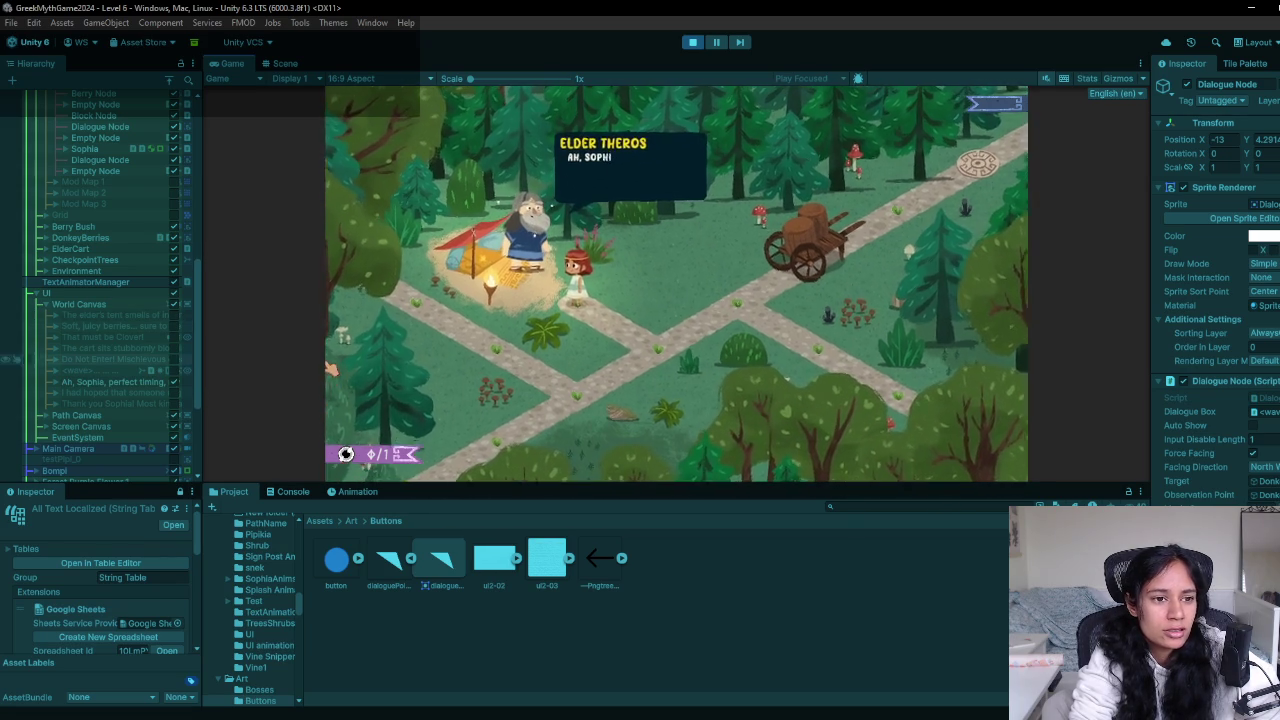
Activate the DialogueEndPrompt arrow in the elder's bubble and start adjusting its Image colour
left_click(97, 387)
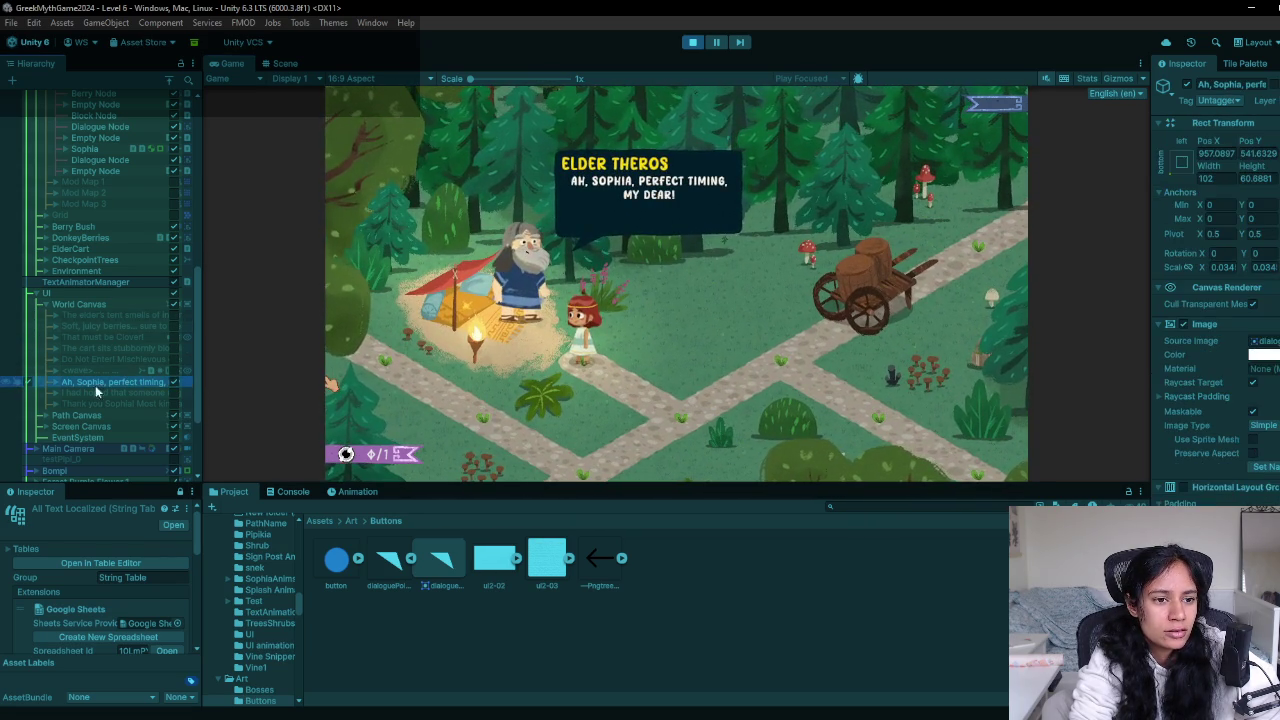
left_click(55, 382)
left_click(100, 415)
left_click(174, 415)
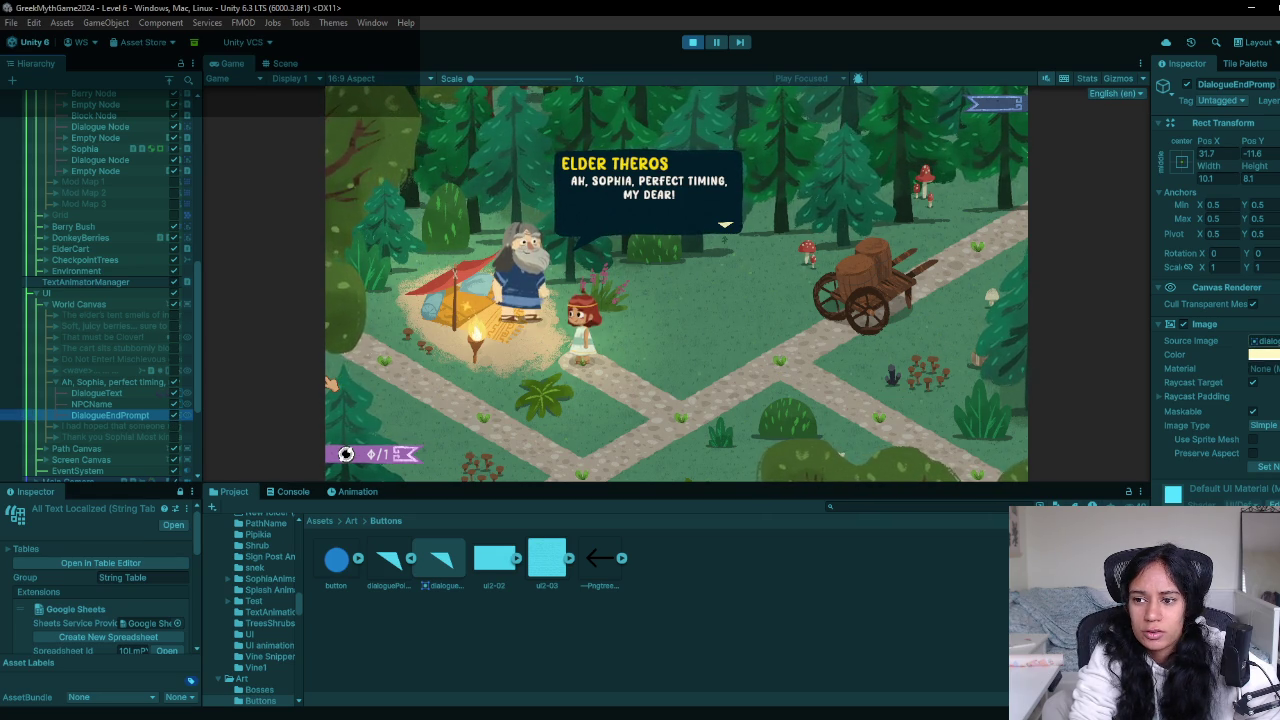
left_click(1264, 354)
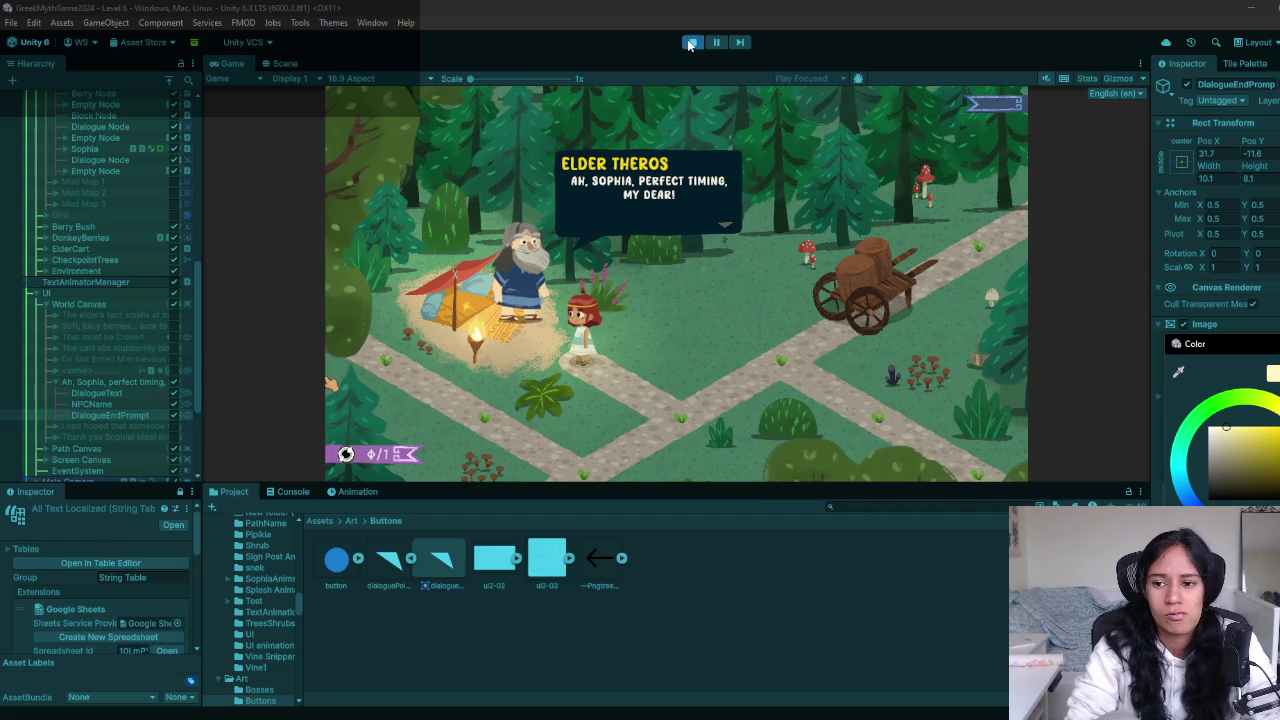
mouse_move(1250, 433)
left_mouse_down()
mouse_move(1270, 409)
mouse_move(1274, 434)
mouse_move(1251, 432)
mouse_move(1233, 456)
mouse_move(1260, 457)
mouse_move(1213, 476)
mouse_move(1188, 418)
mouse_move(1200, 461)
left_mouse_up()
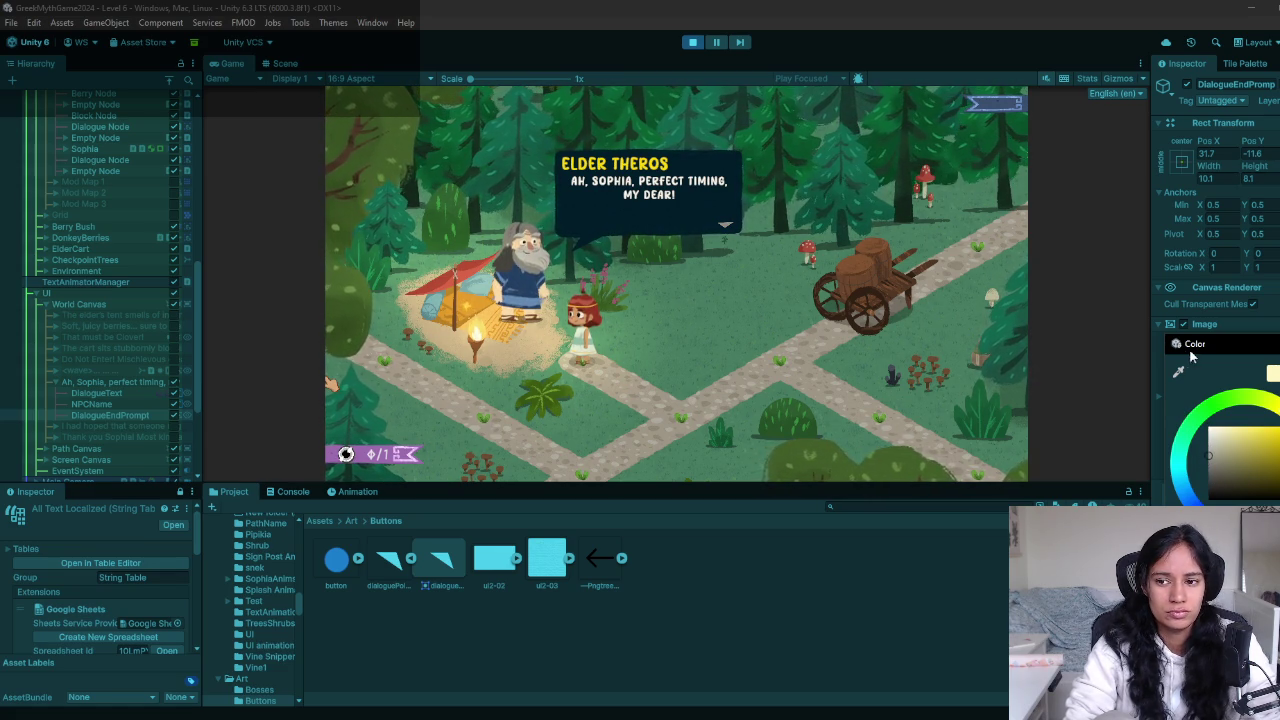
Tint the continue arrow a pale cyan in the colour picker, then stop play mode
left_click(1181, 480)
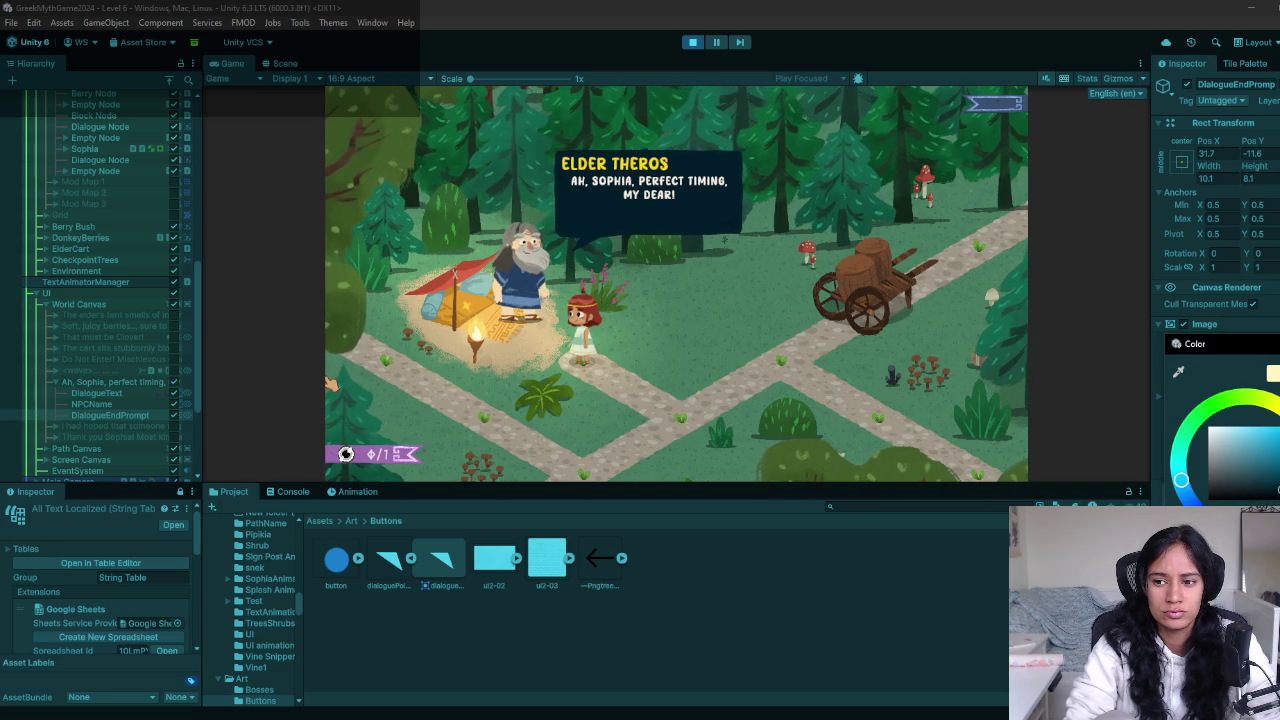
left_click(1275, 478)
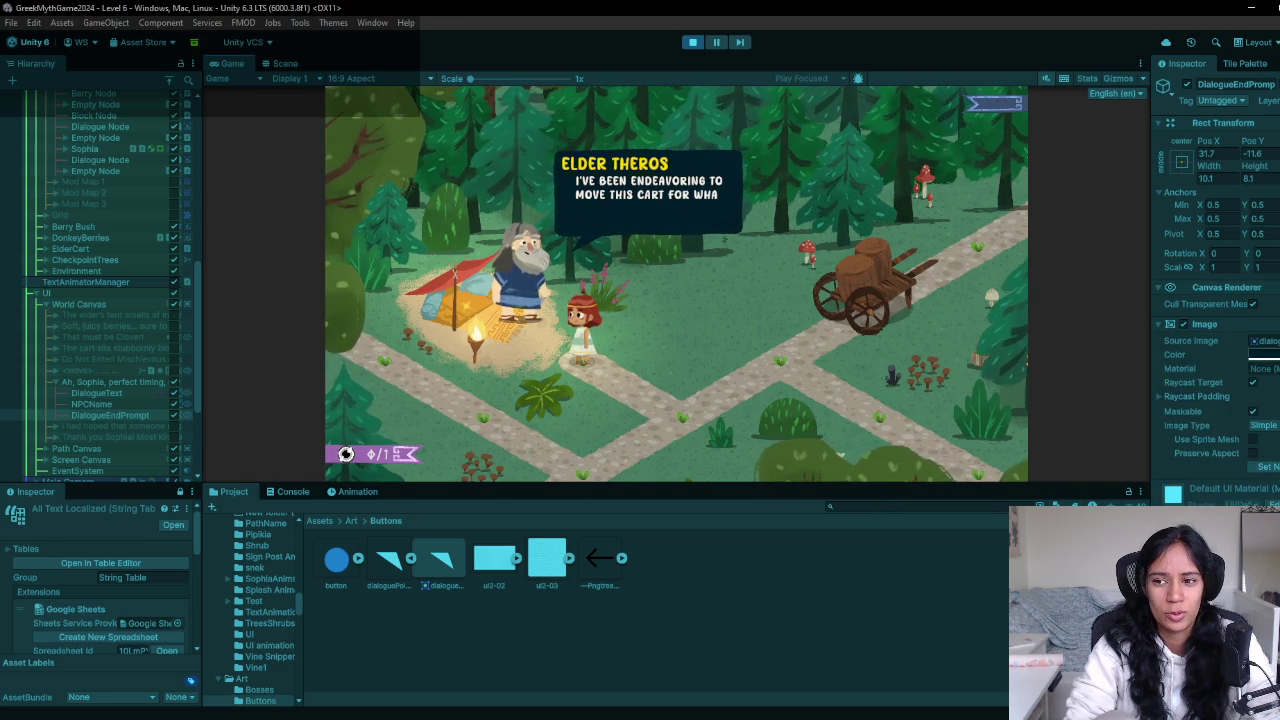
left_click(1265, 355)
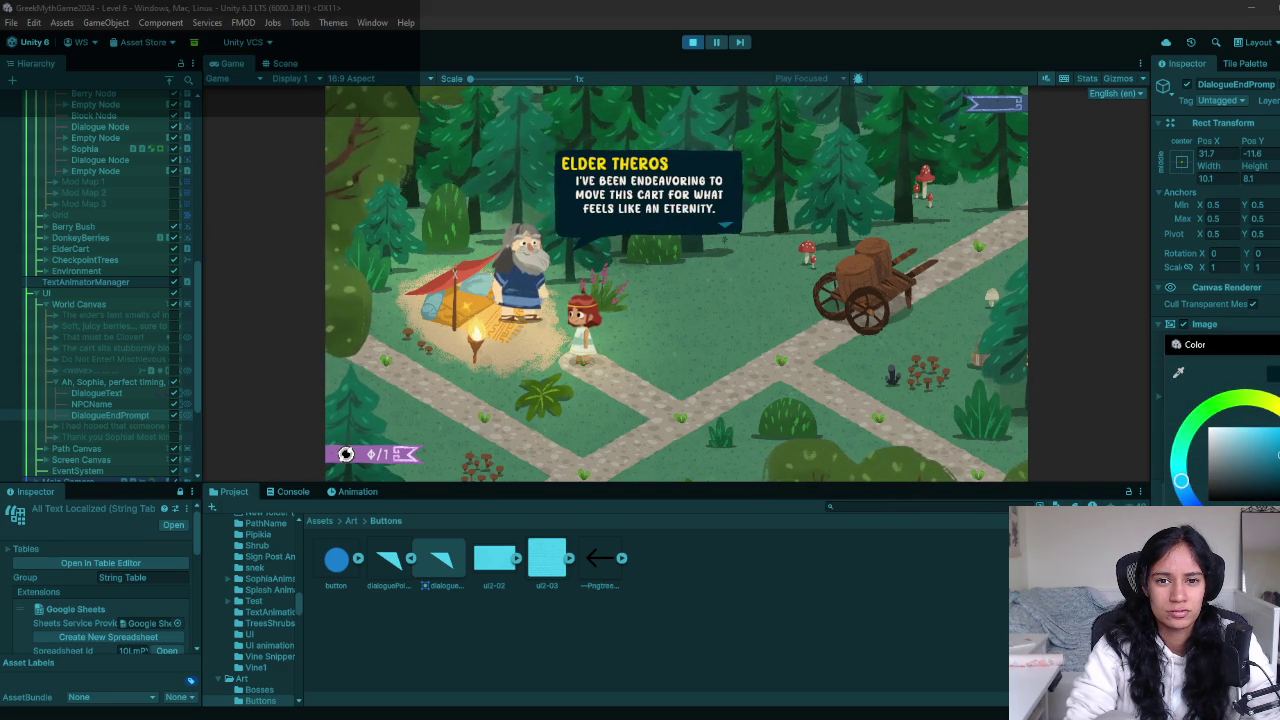
left_click_drag(1215, 470, 1224, 465)
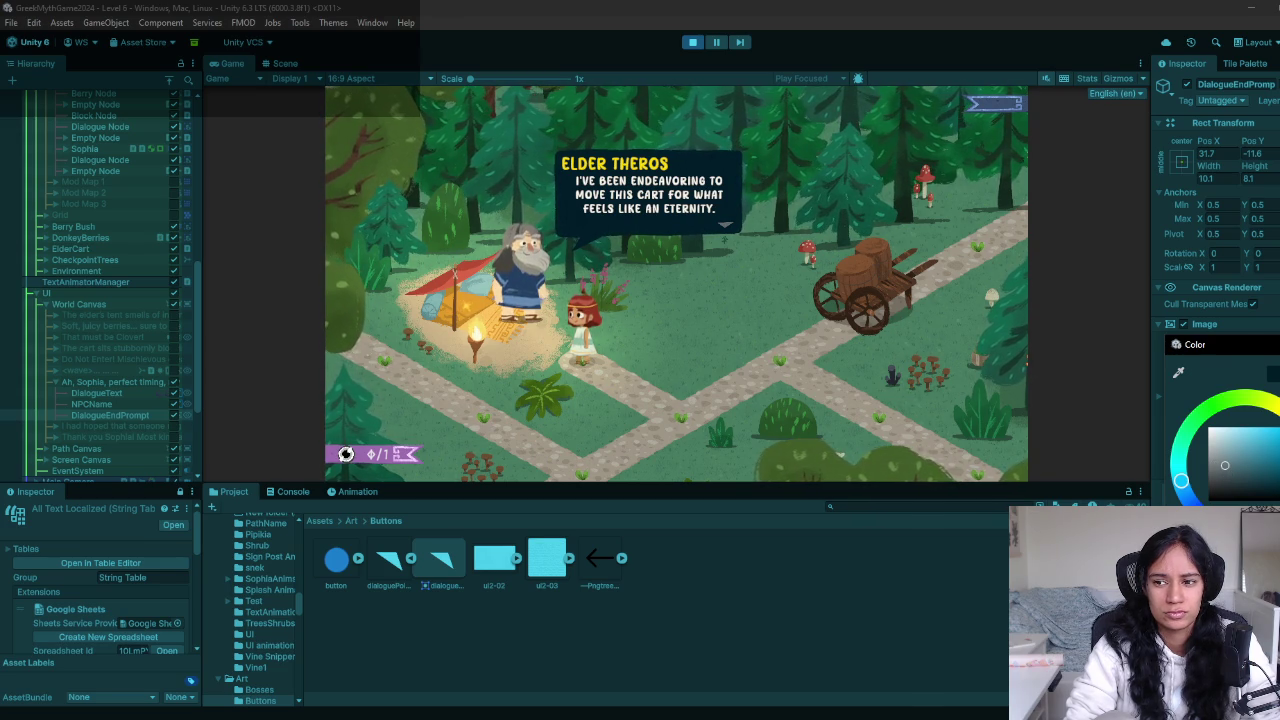
key("Escape")
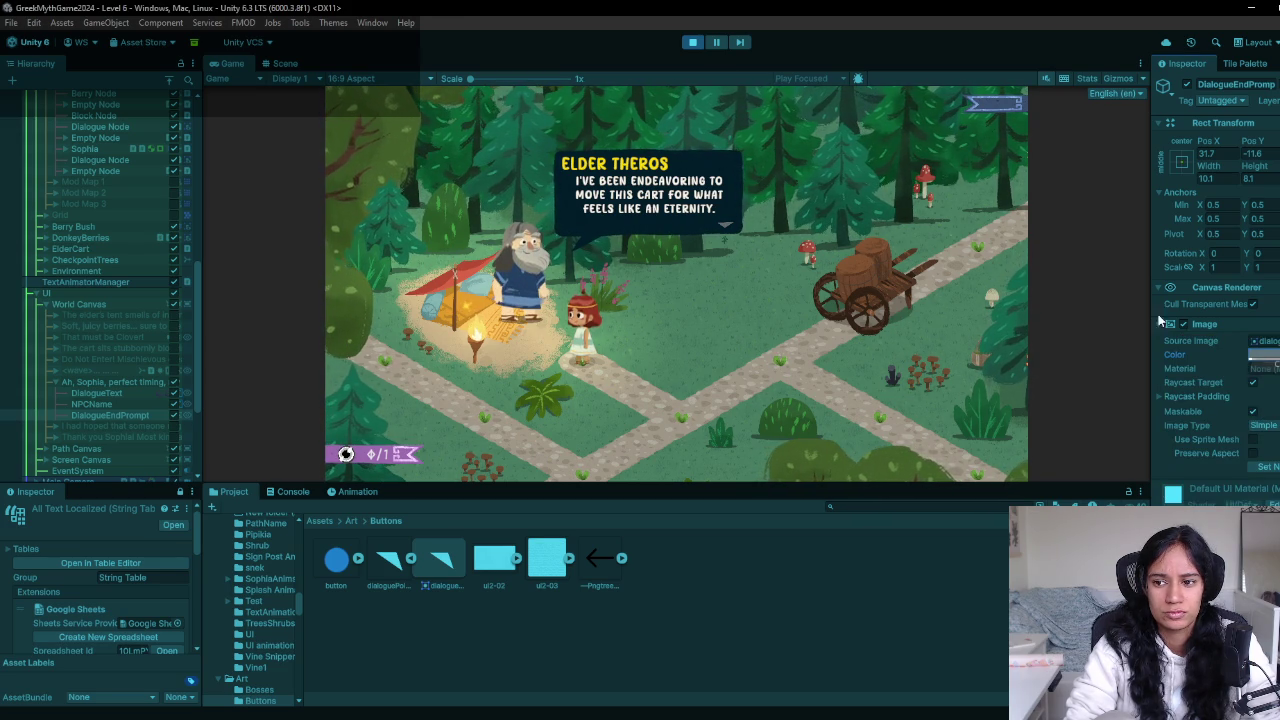
key("ctrl+p")
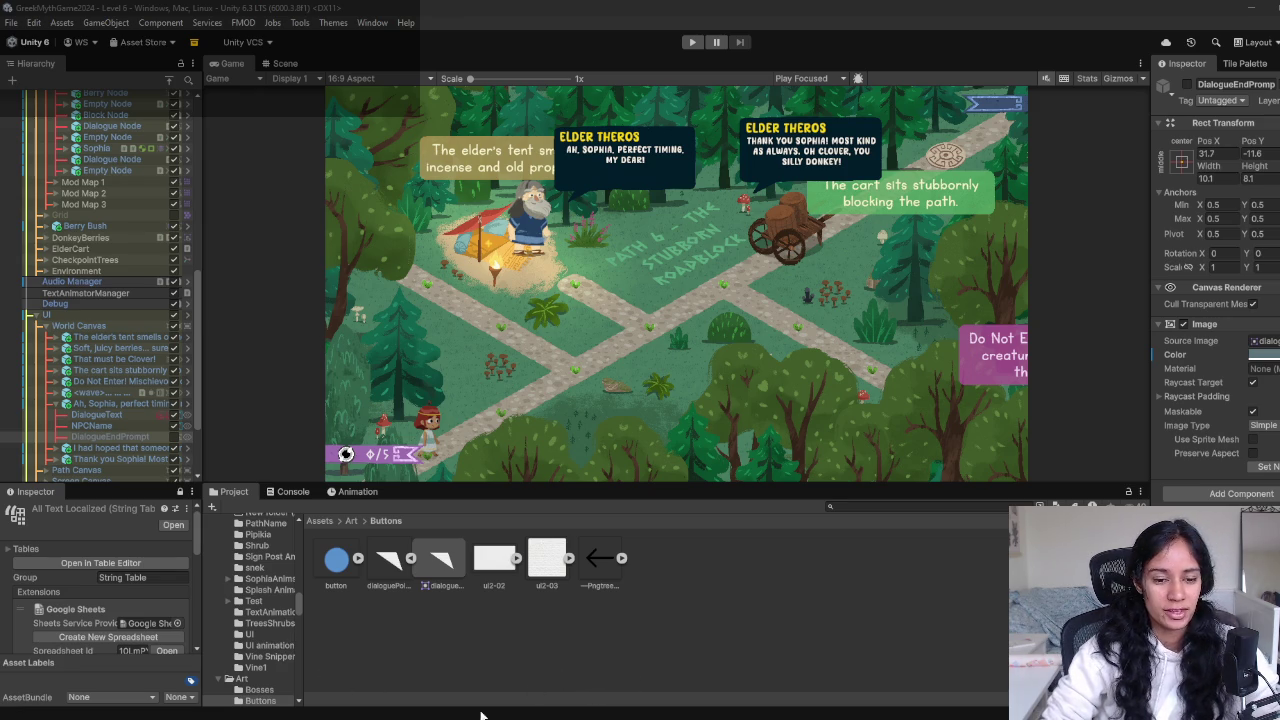
Watch Level 6 play with Elder Theros's bubbles and the stubborn-cart line showing
mouse_move(355, 715)
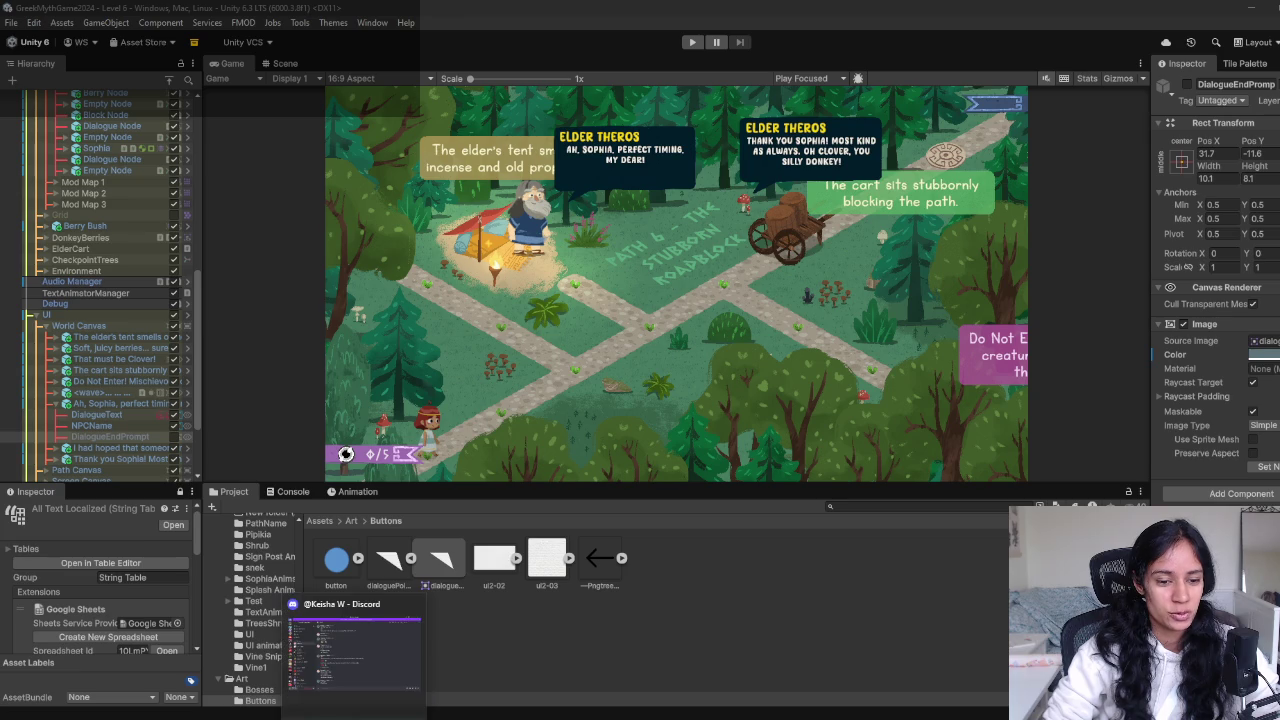
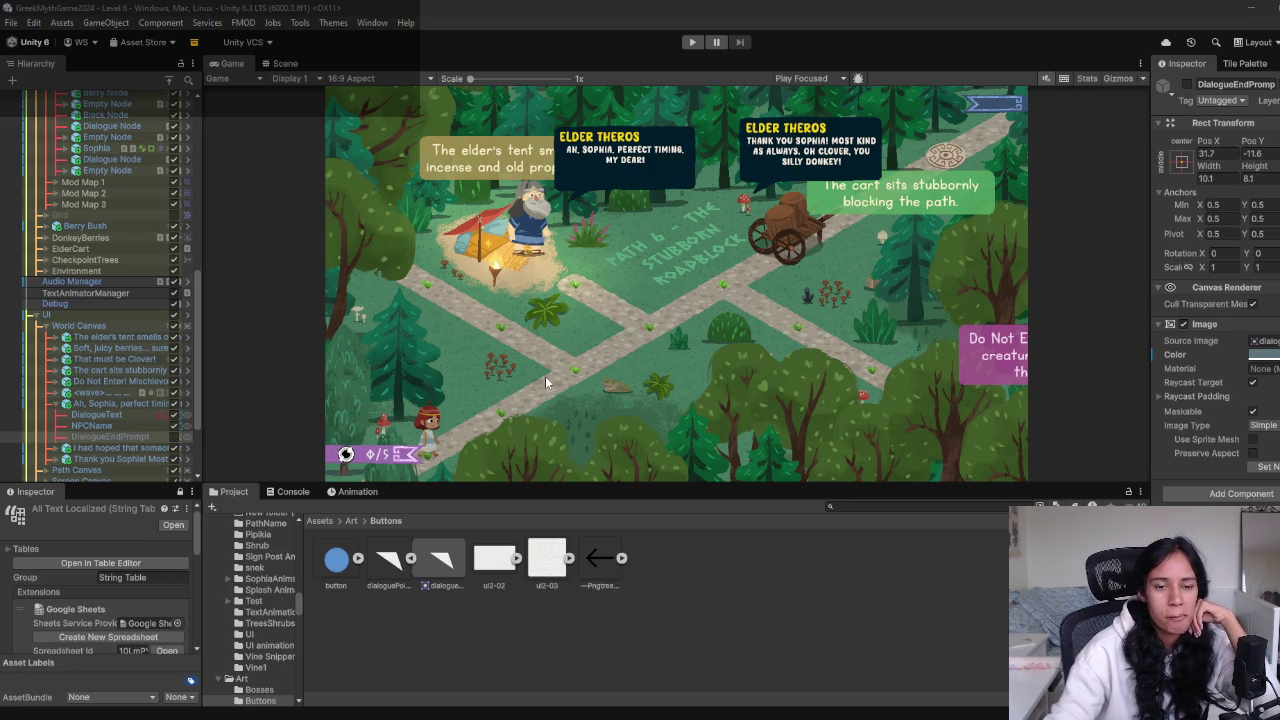
Collapse the Map branch in the Hierarchy and toggle DialogueEndPrompt active on, then off again
scroll(100, 300, "up", 15)
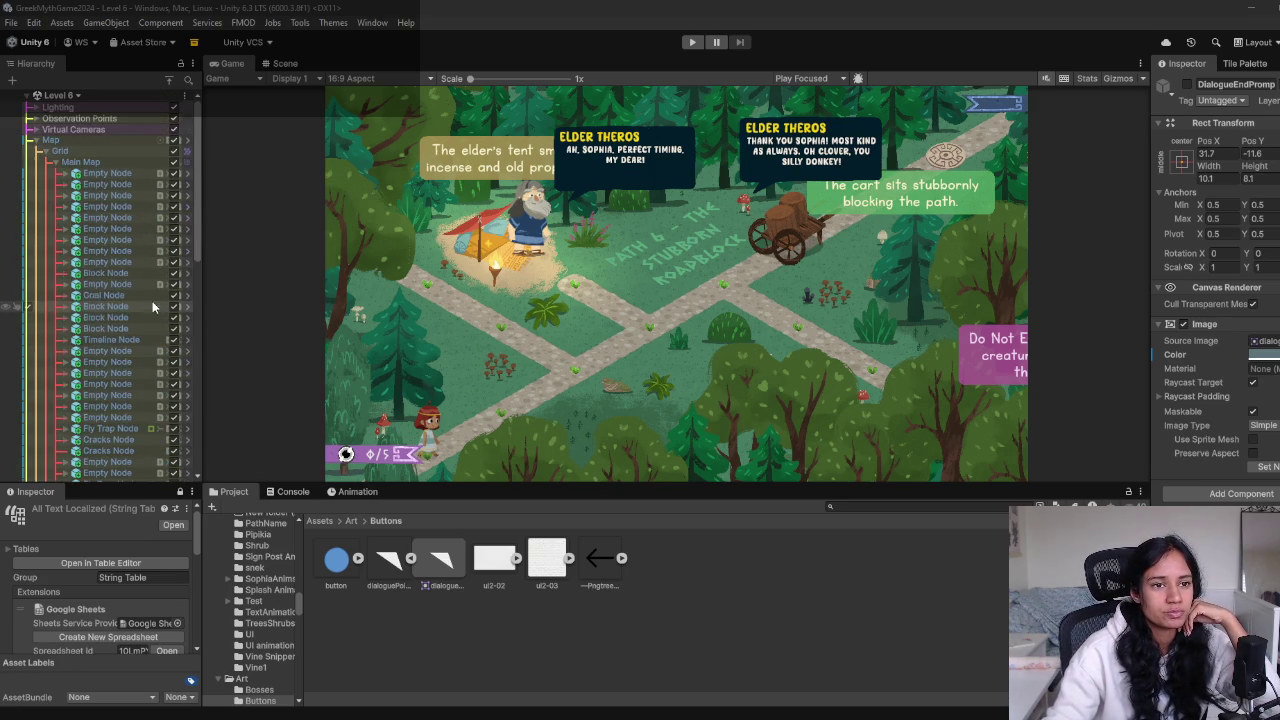
left_click(43, 152)
left_click(36, 140)
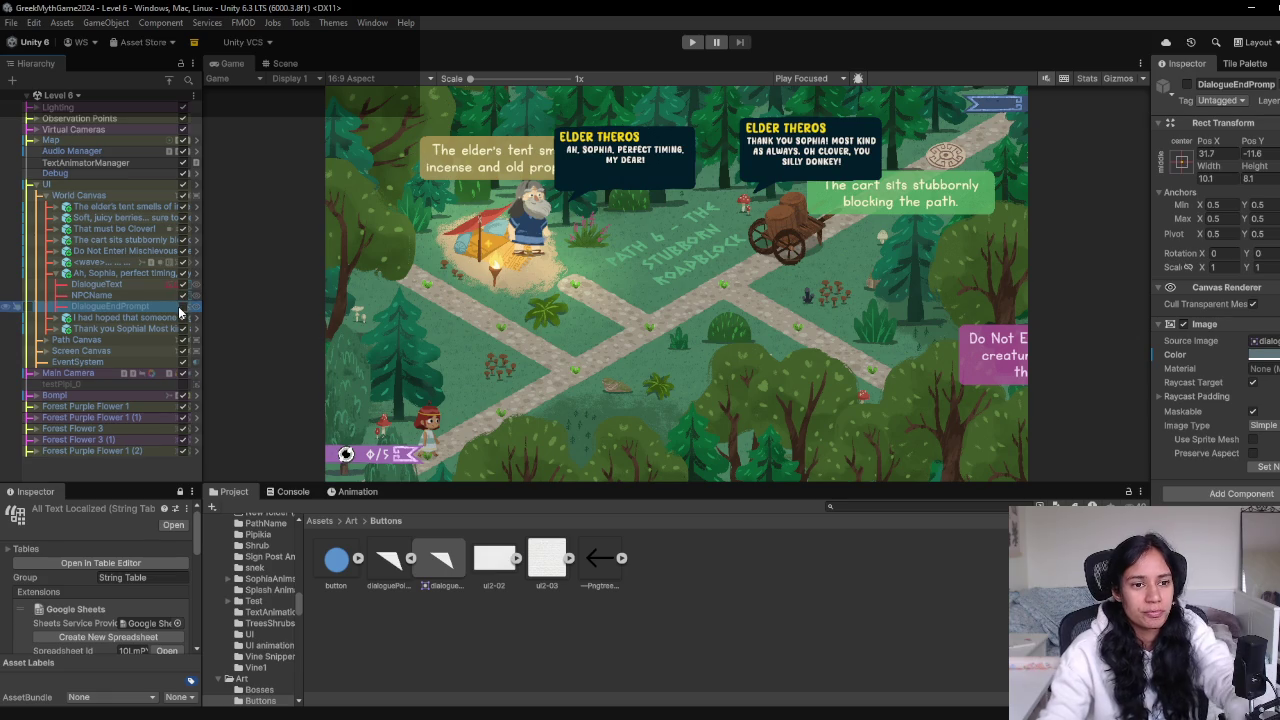
left_click(181, 307)
left_click(181, 307)
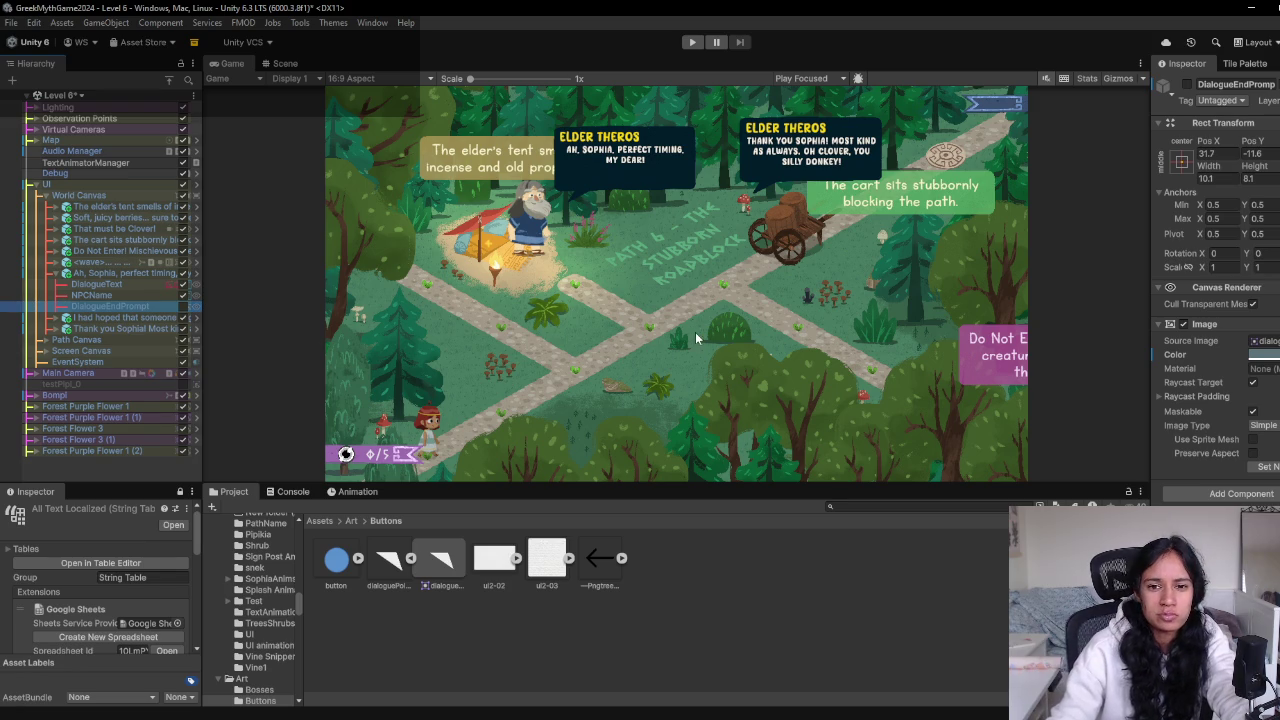
Give the Game view more height, then bring up the Google Docs playtest notes
left_click_drag(674, 486, 650, 602)
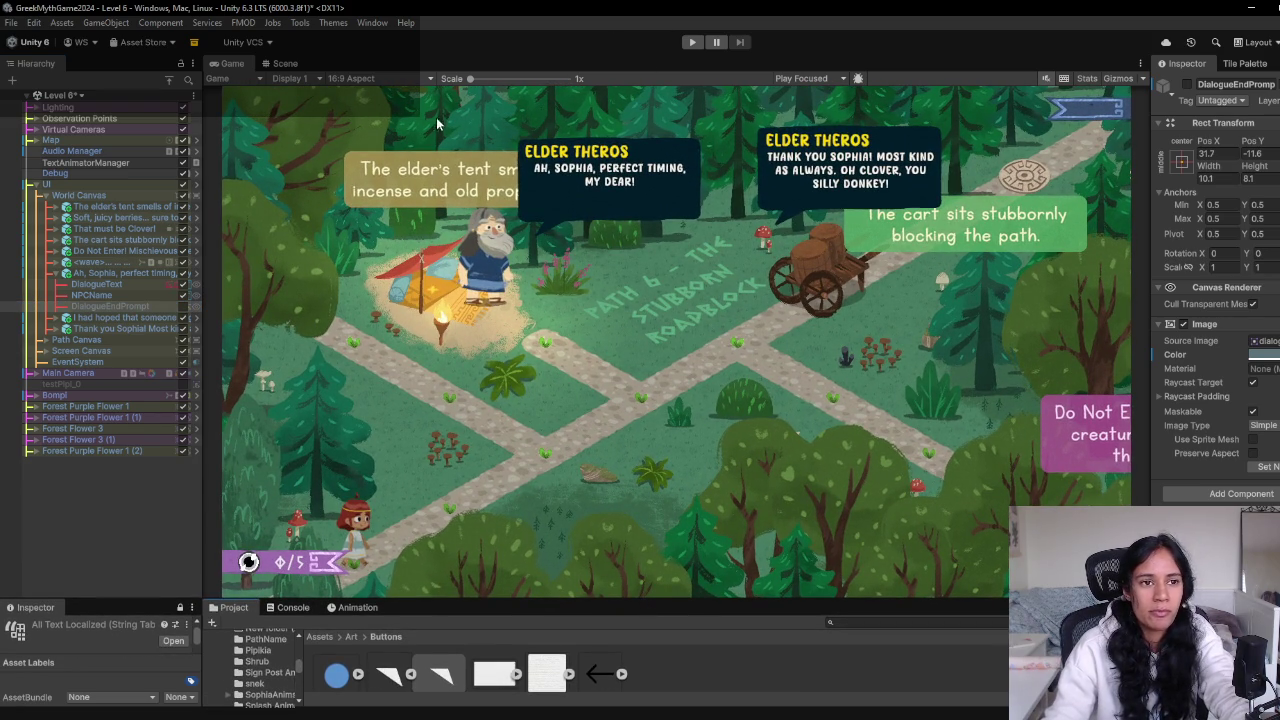
mouse_move(413, 714)
left_click(445, 672)
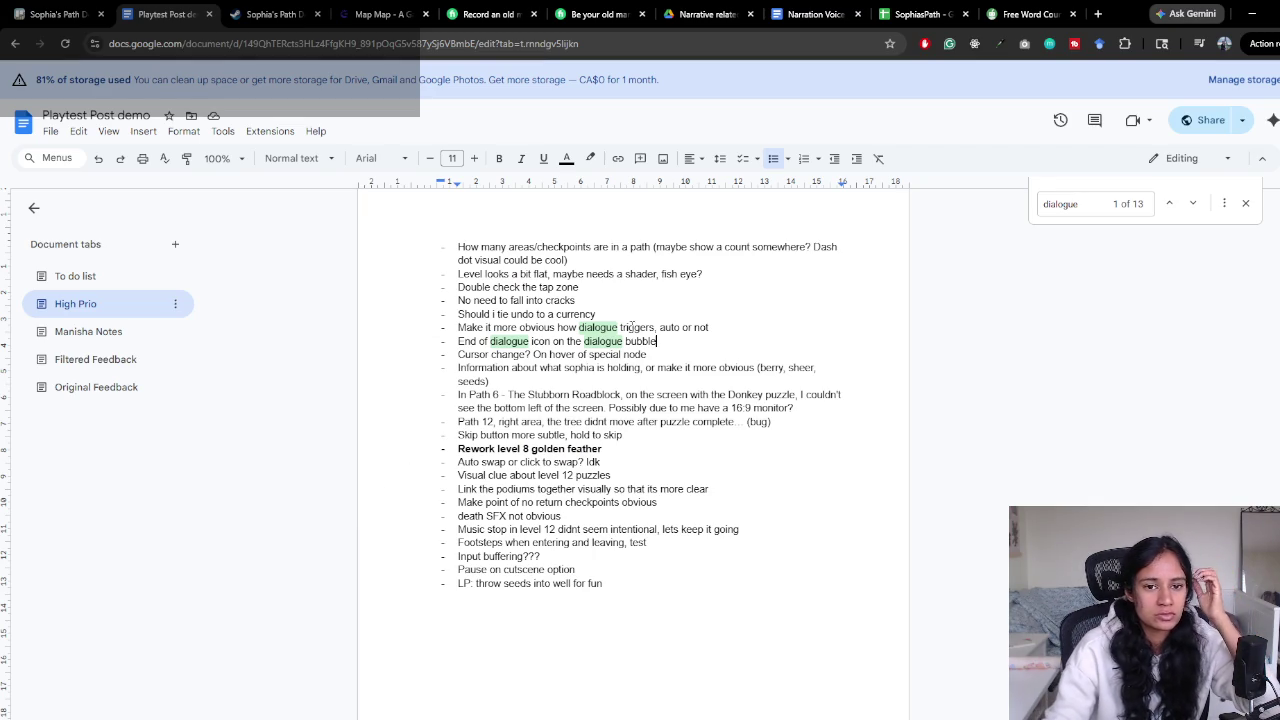
Switch from the High Prio notes to the To do list tab and go to the Control scheme item
scroll(566, 327, "up", 2)
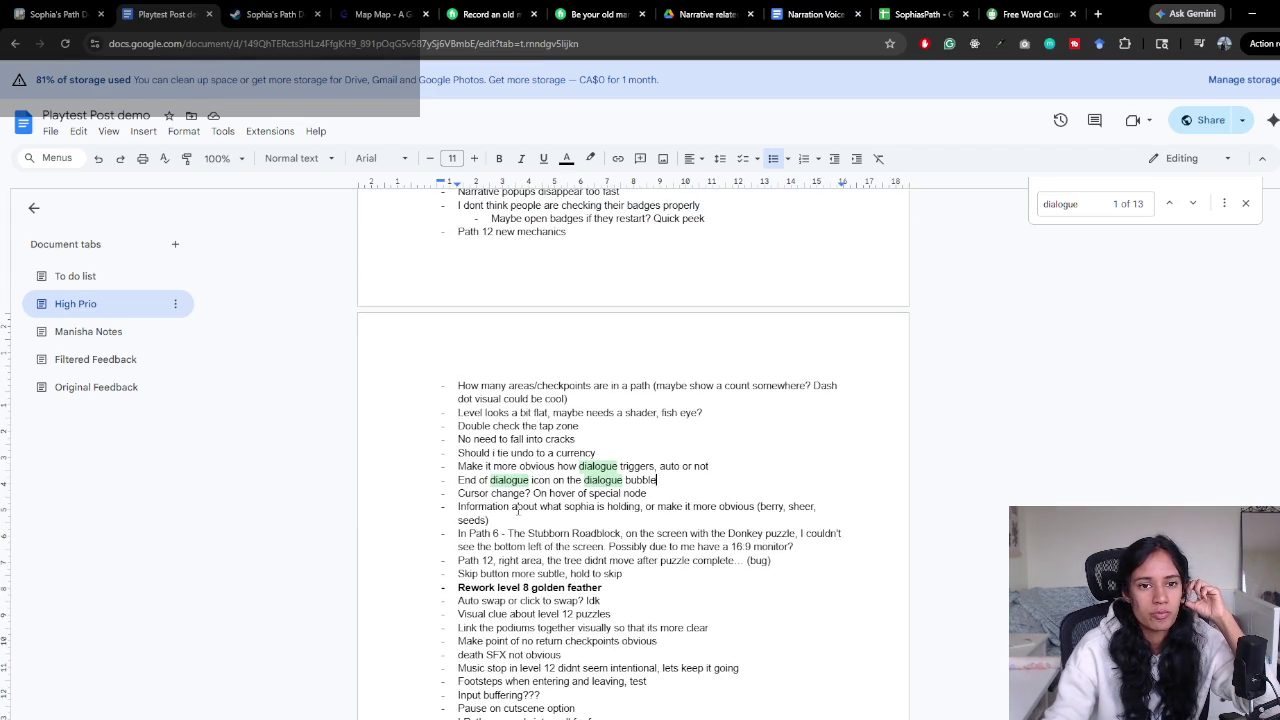
scroll(538, 515, "up", 4)
scroll(539, 515, "up", 4)
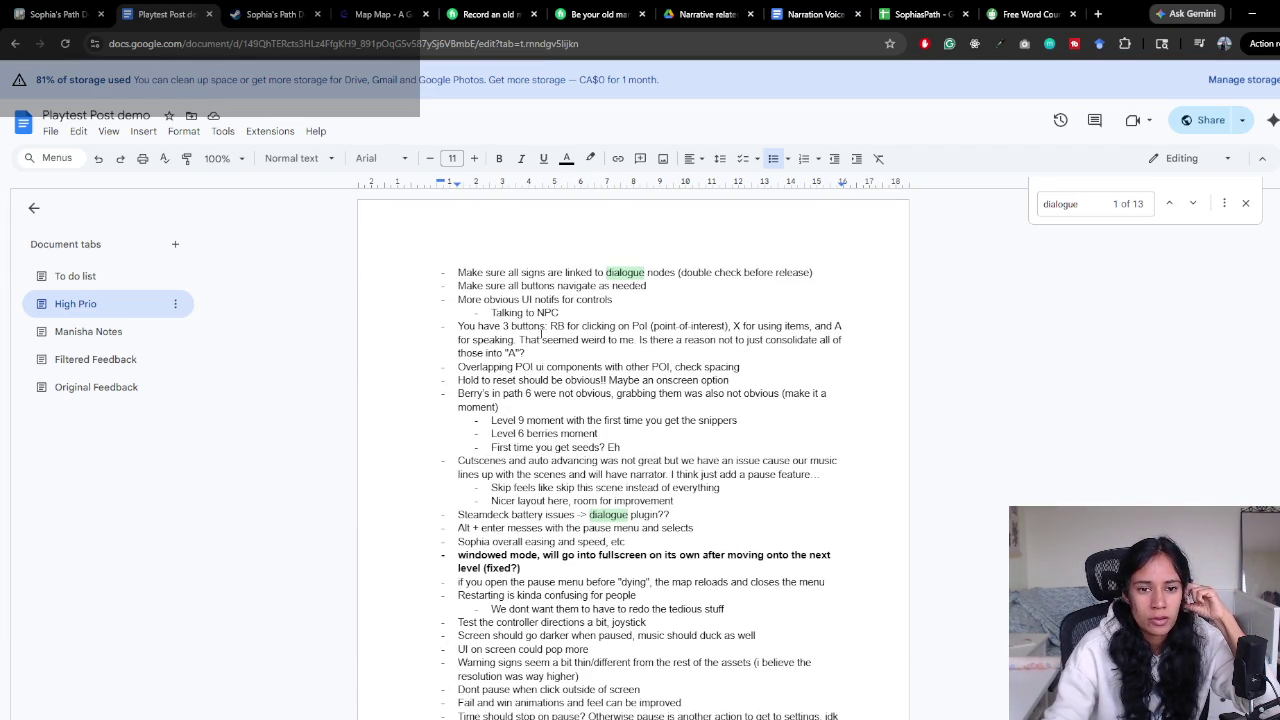
left_click(75, 276)
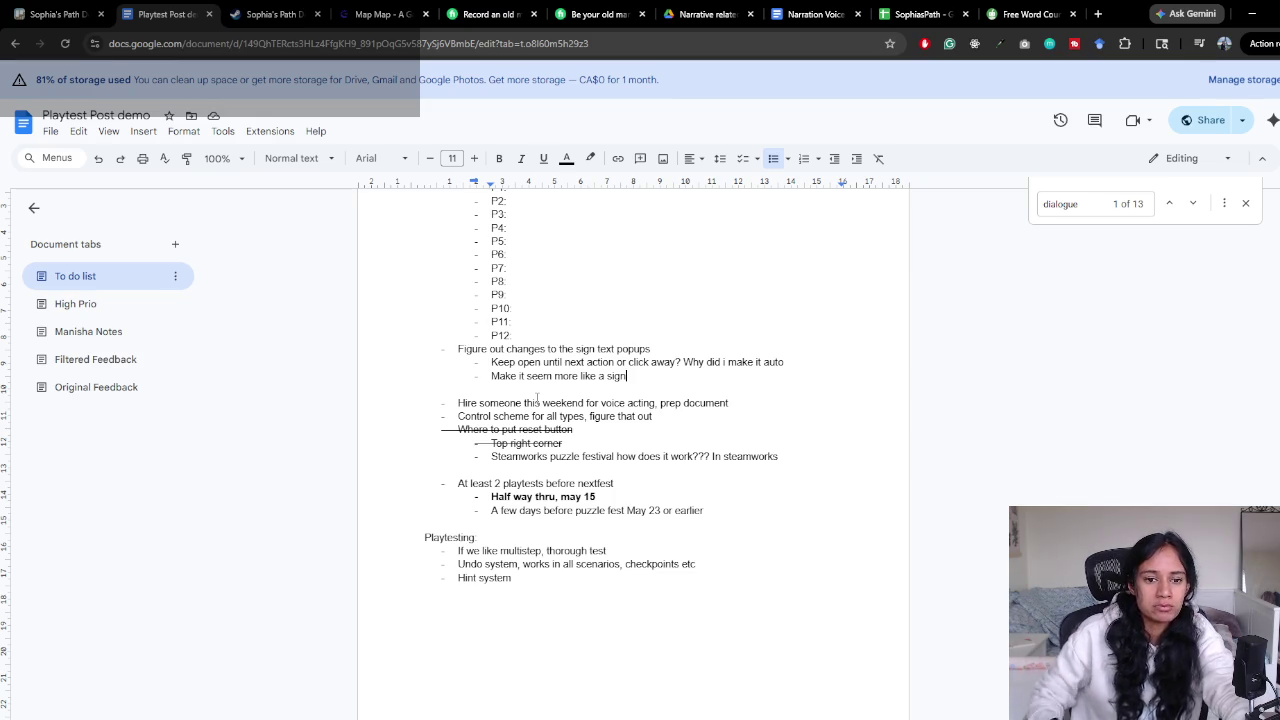
scroll(560, 410, "down", 3)
scroll(620, 435, "up", 3)
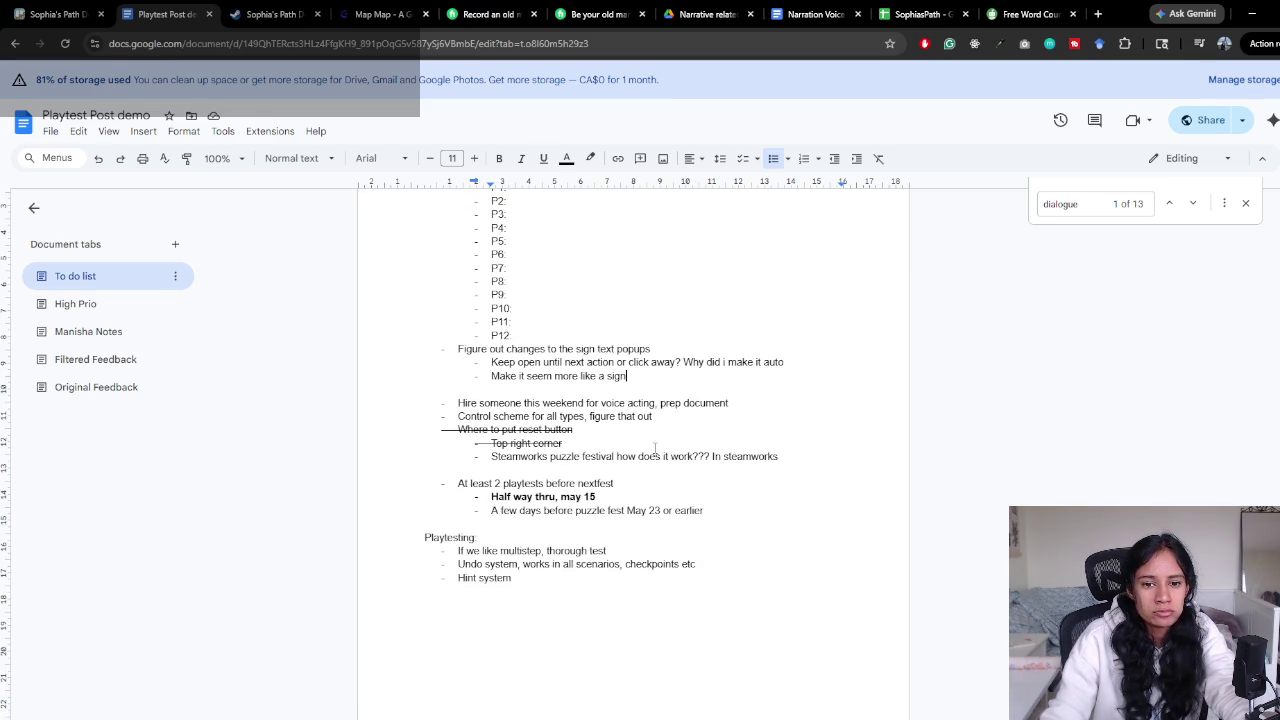
left_click(673, 418)
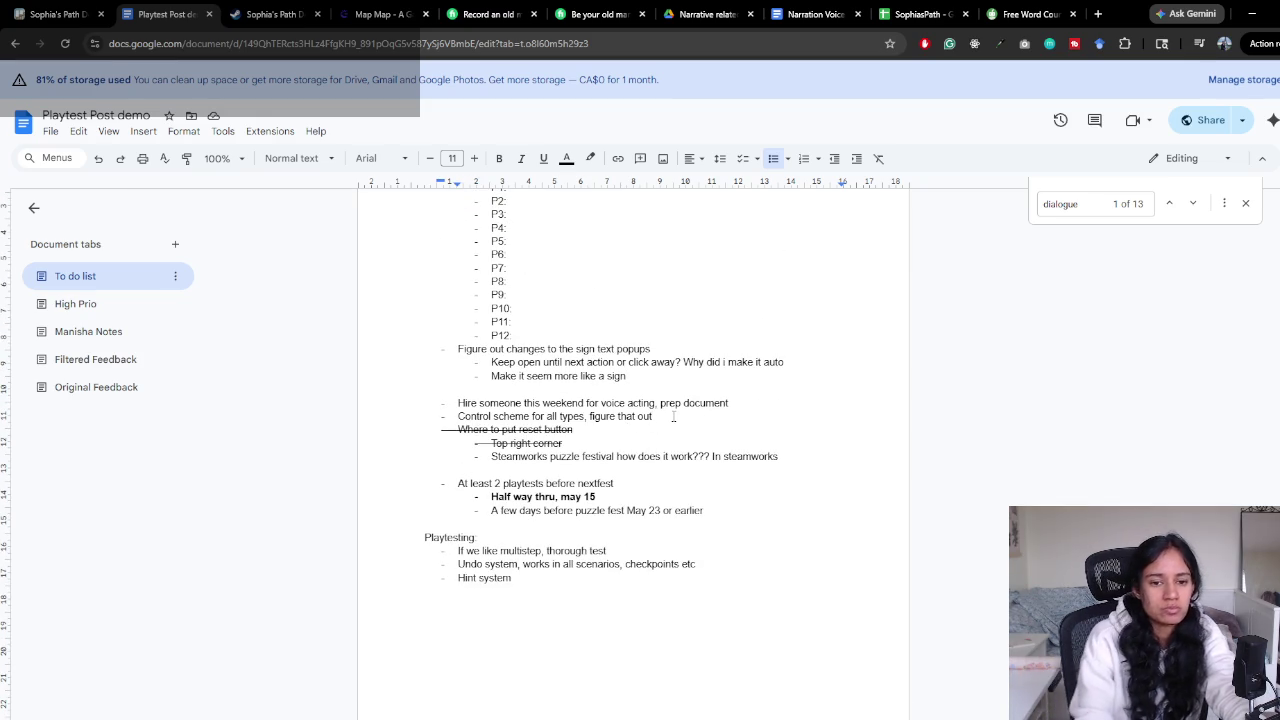
scroll(600, 517, "down", 2)
Add a 'Control scheme:' heading below Hint system, fixing the typo and a stray backslash
left_click(589, 517)
key("Return")
key("Return")
key("Return")
type("Control sceme")
key("BackSpace")
key("BackSpace")
key("BackSpace")
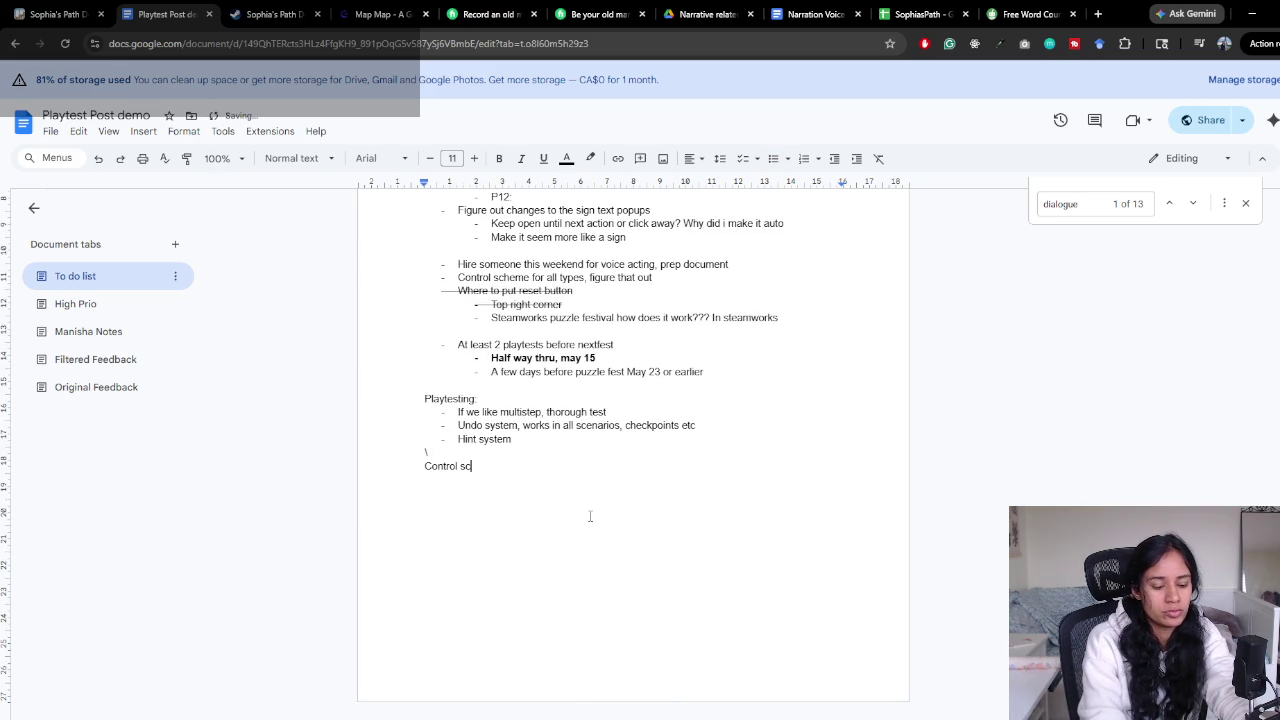
key("BackSpace")
type("cheme:")
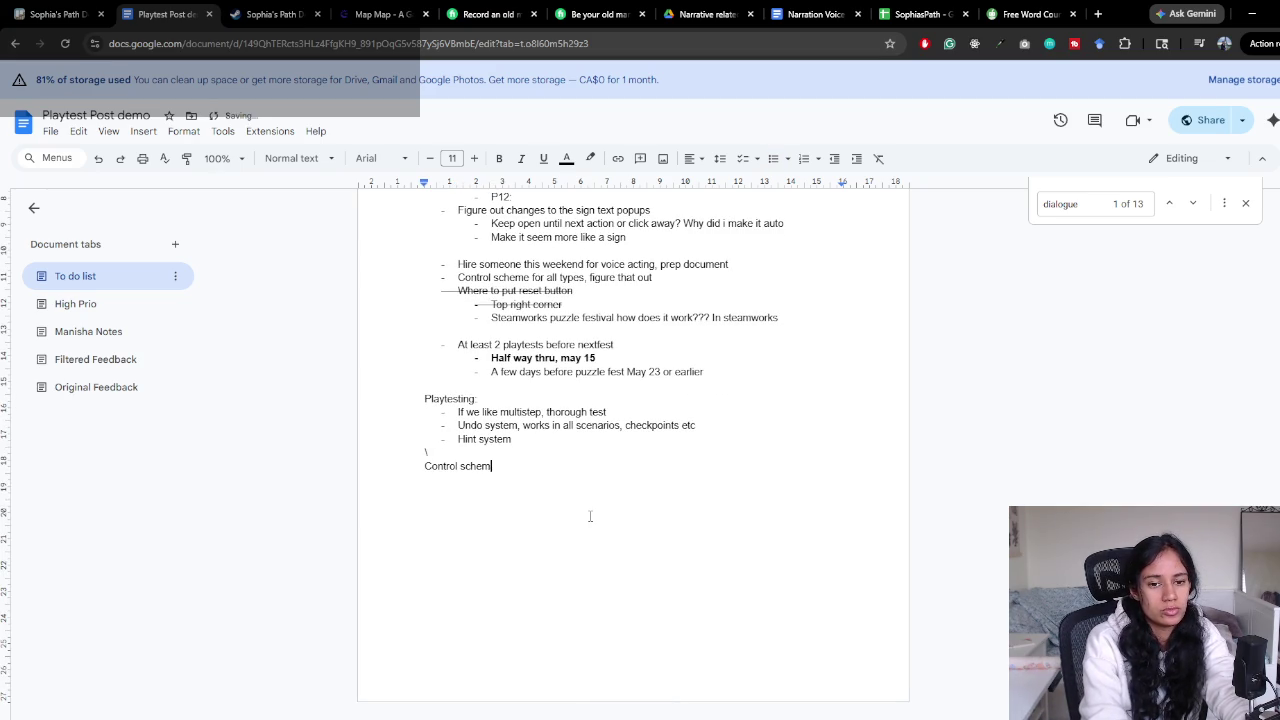
key("Home")
key("Up")
key("End")
key("BackSpace")
key("Down")
Add a 'KBM:' line with the bullet '- Clicking should work for all features'
key("End")
key("Return")
type("K")
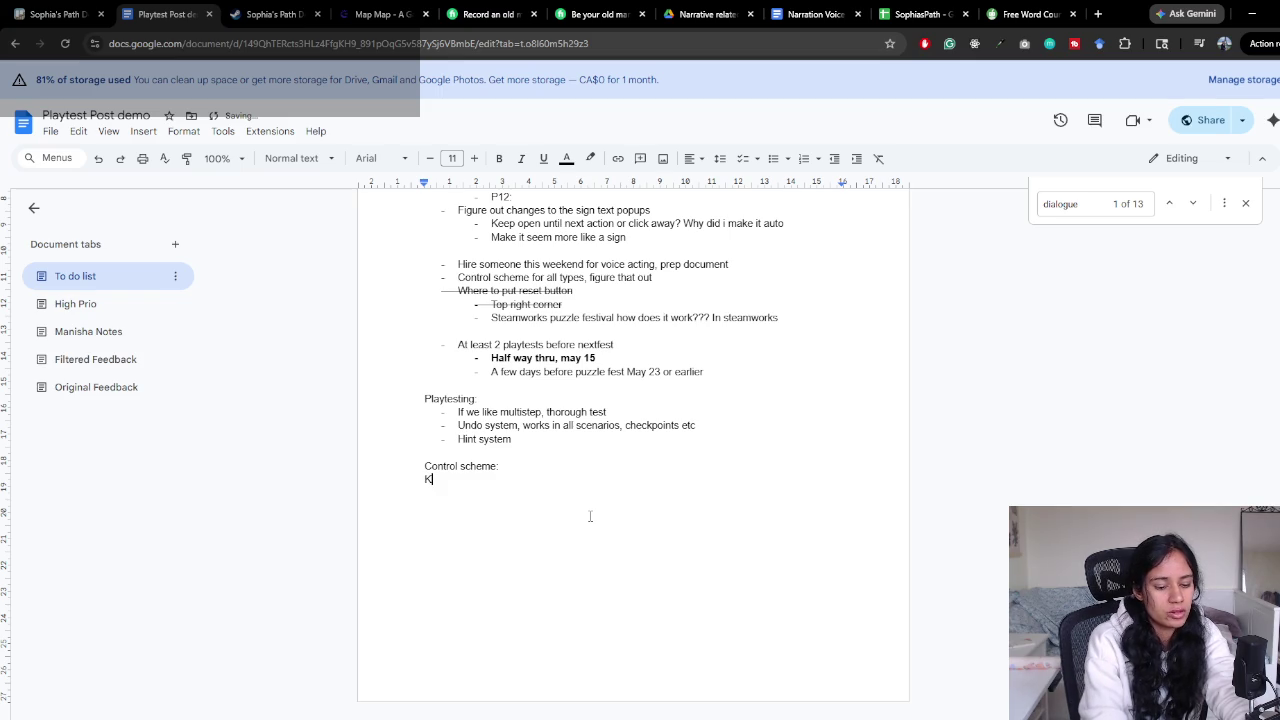
type("BM:")
key("Return")
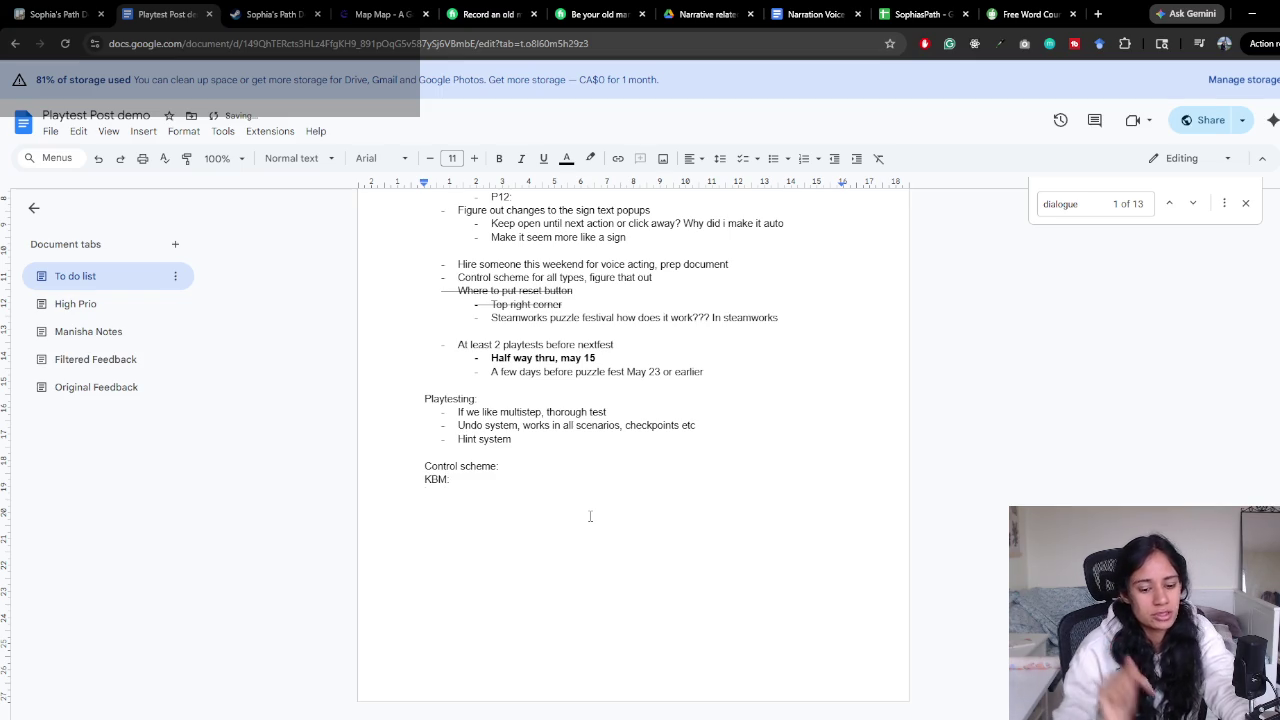
type("- Clicking every")
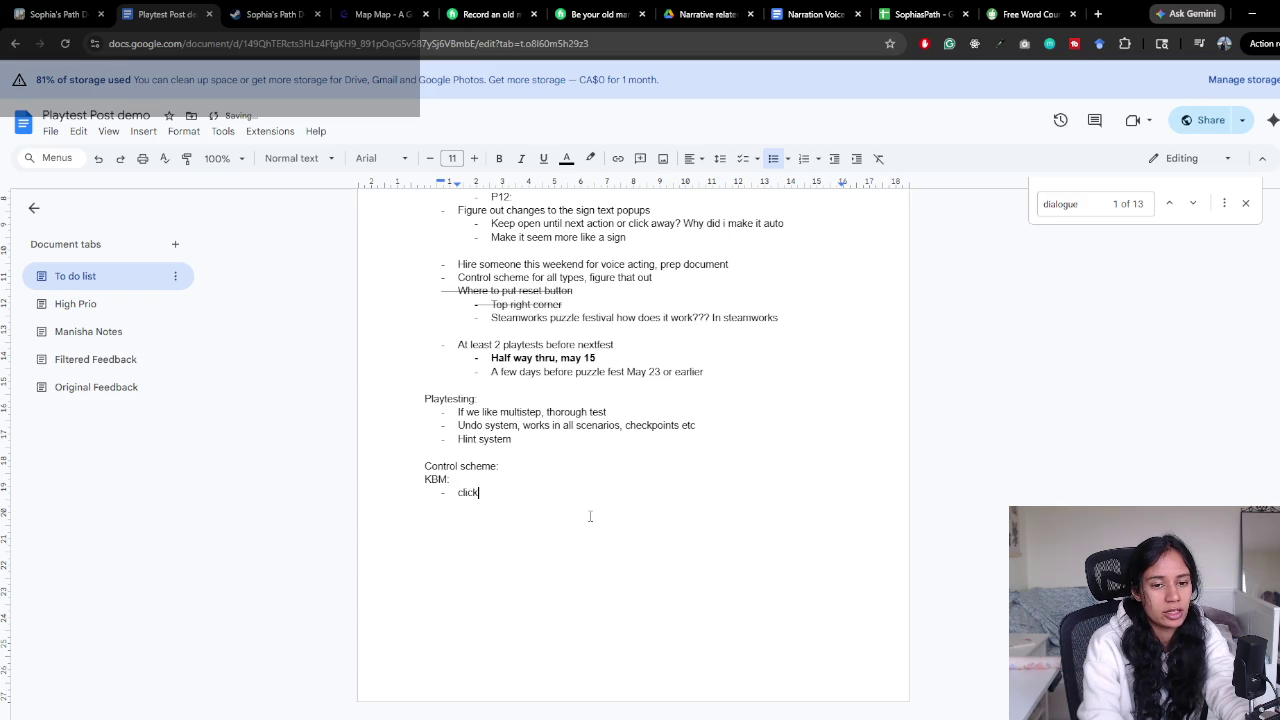
type("where should")
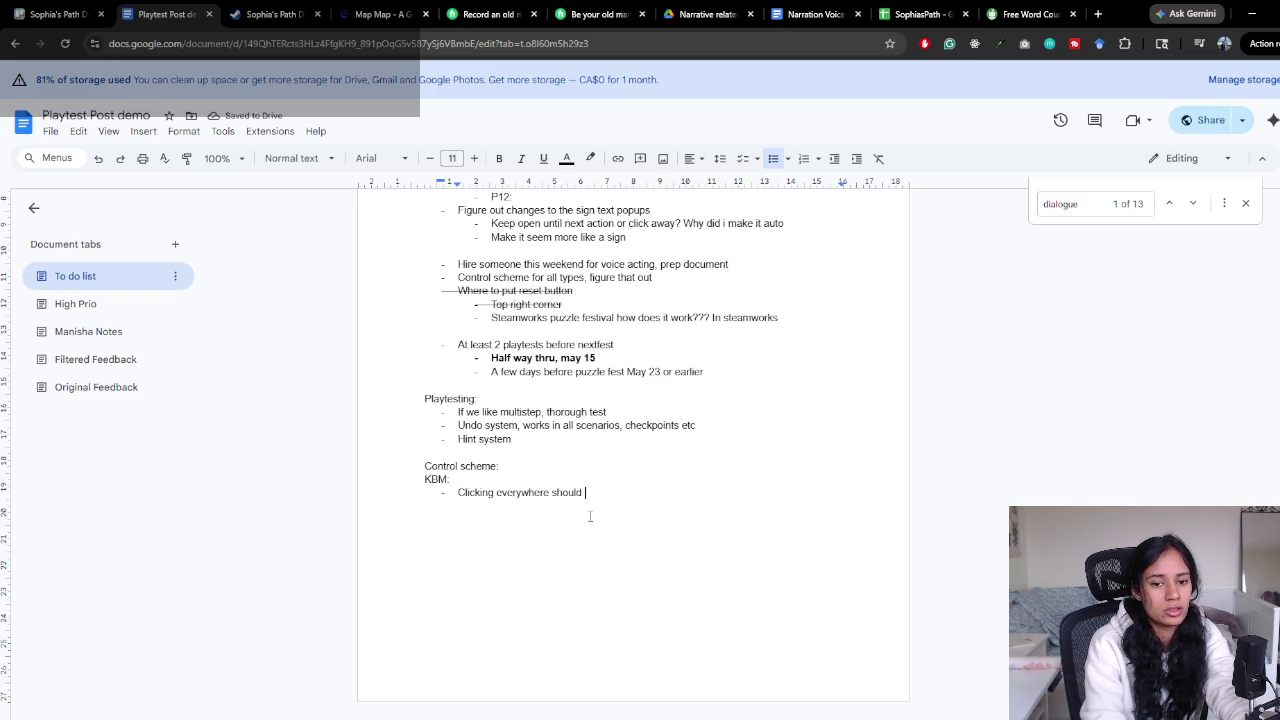
key("BackSpace")
key("BackSpace")
key("BackSpace")
type("is")
key("ctrl+BackSpace")
key("ctrl+BackSpace")
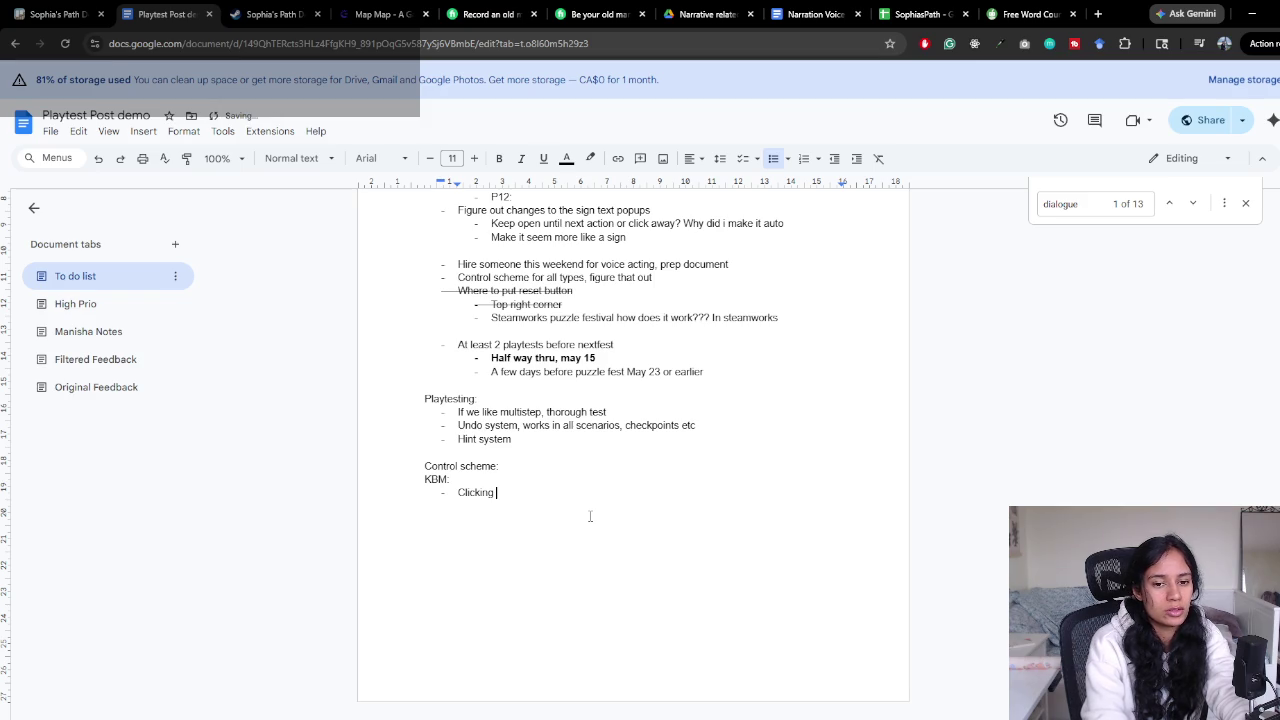
type("is the main")
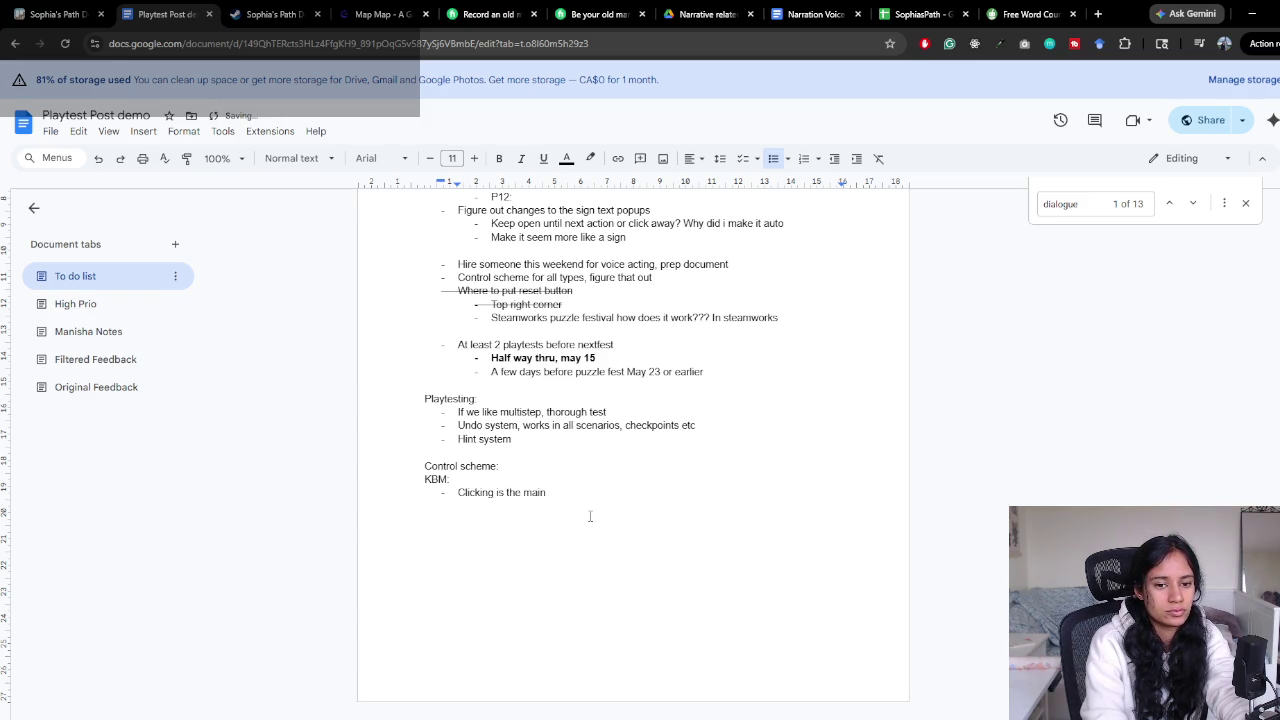
key("ctrl+BackSpace")
key("ctrl+BackSpace")
key("ctrl+BackSpace")
type("should work for all features")
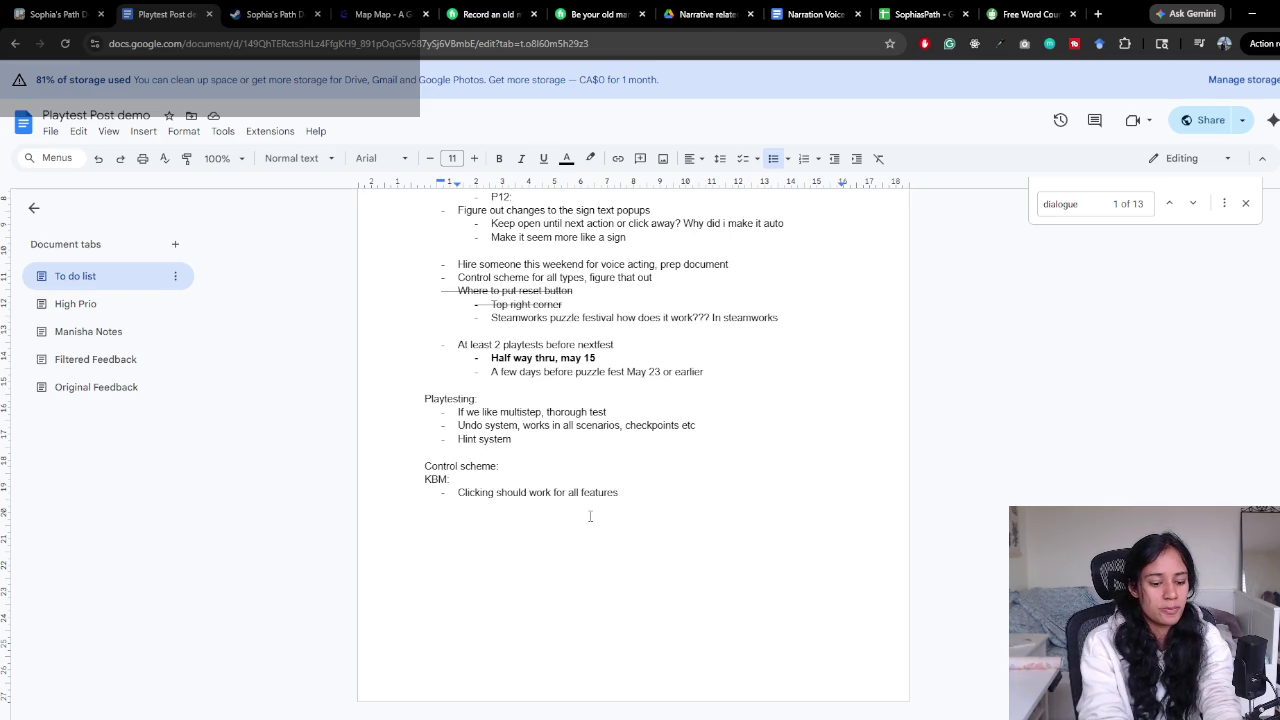
Finish the clicking bullet with 'and functionality' and add 'keyboard = R to restart'
type(" and fu")
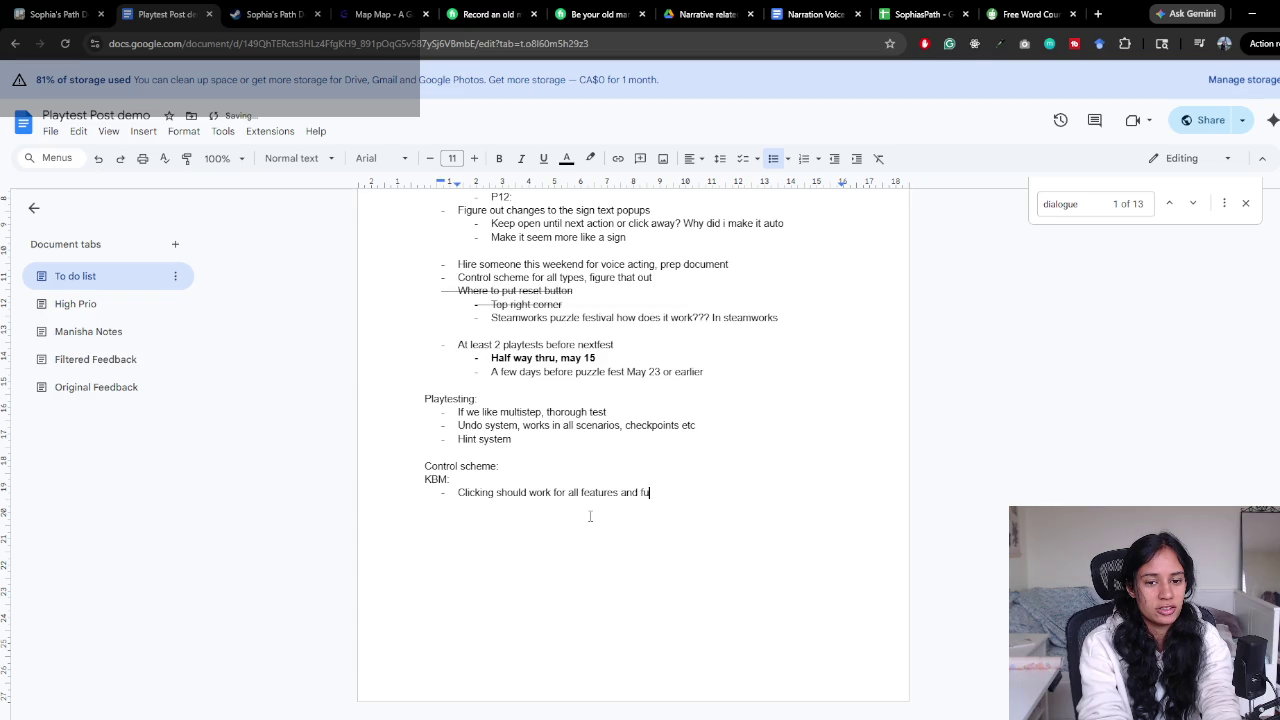
type("nctionality")
key("Return")
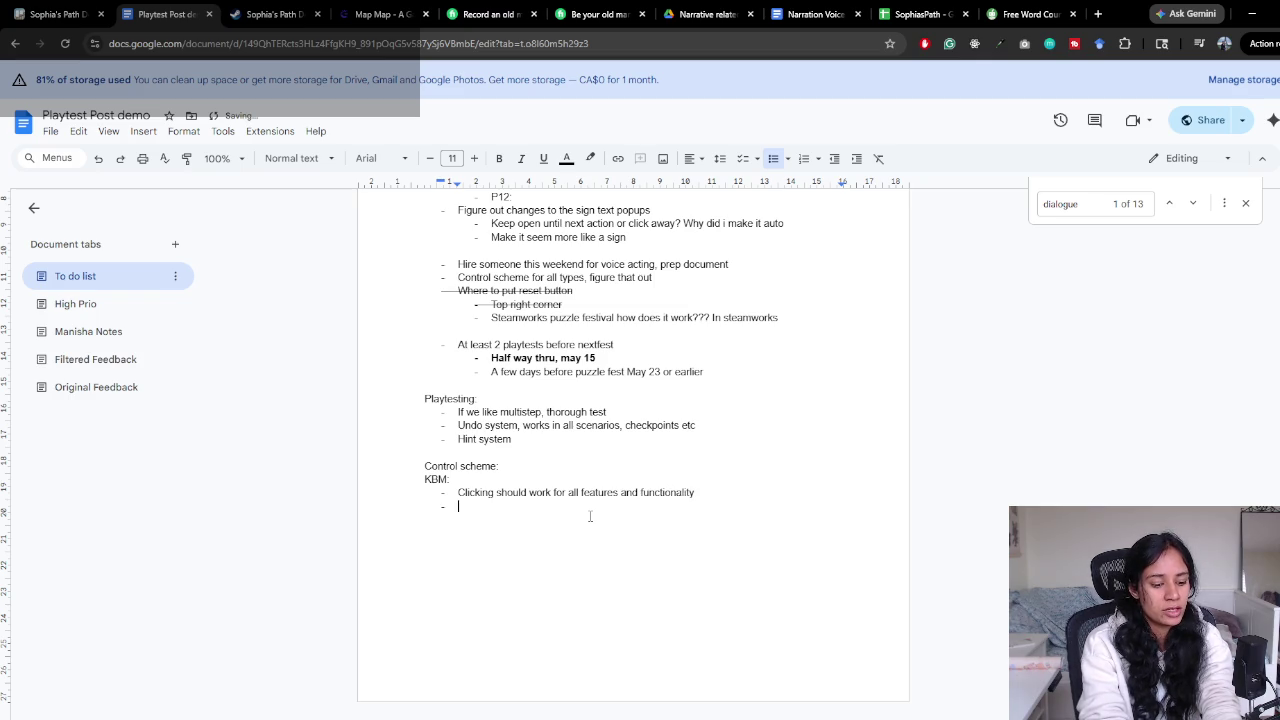
type("keyb")
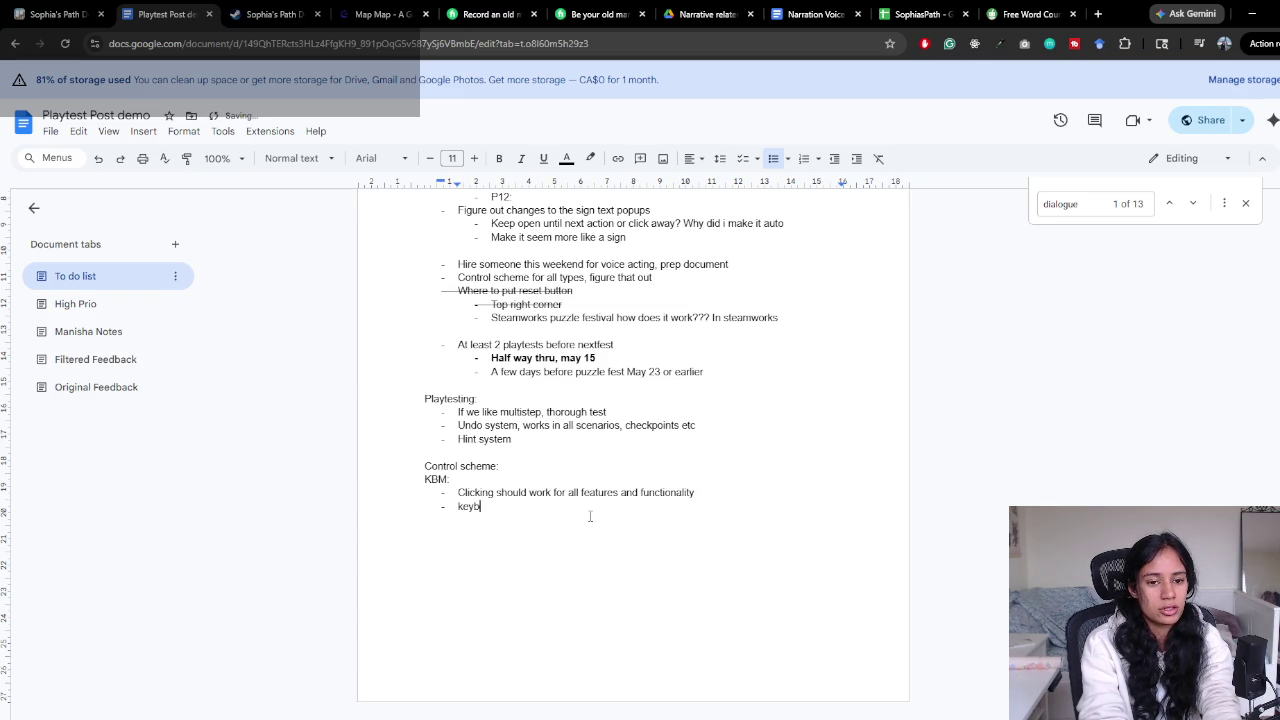
type("oard ")
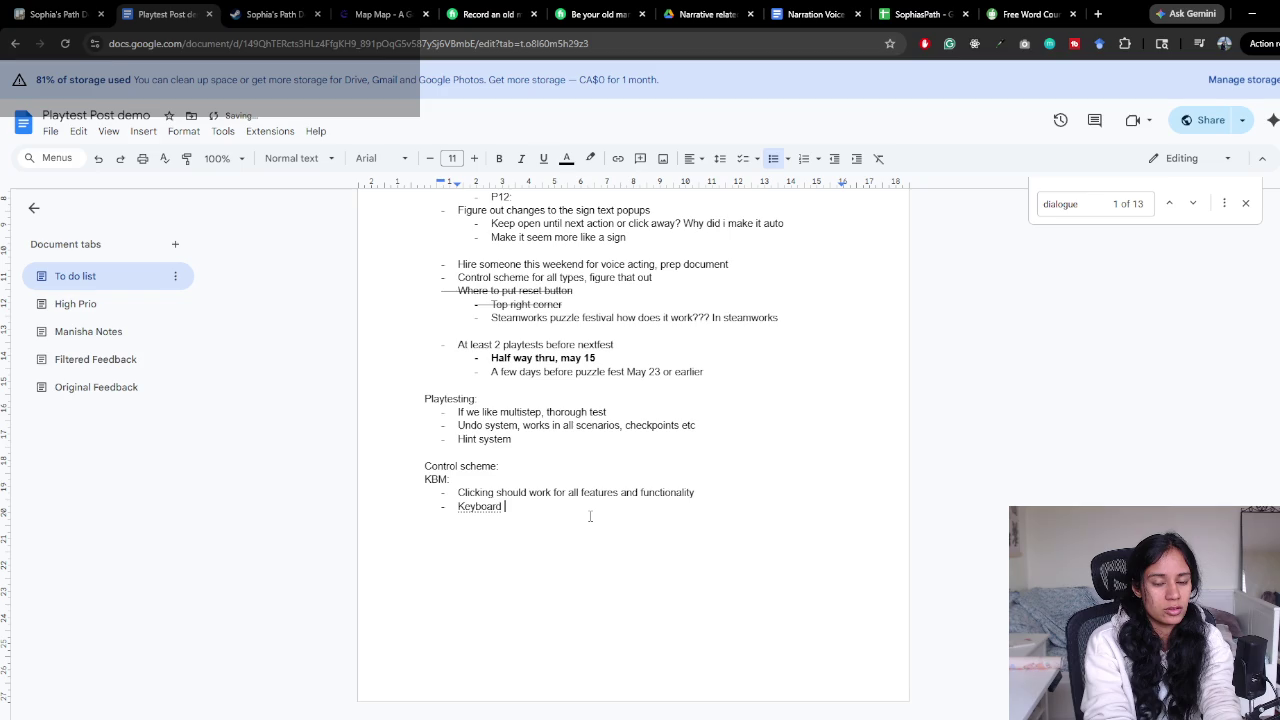
type("= R to restart,")
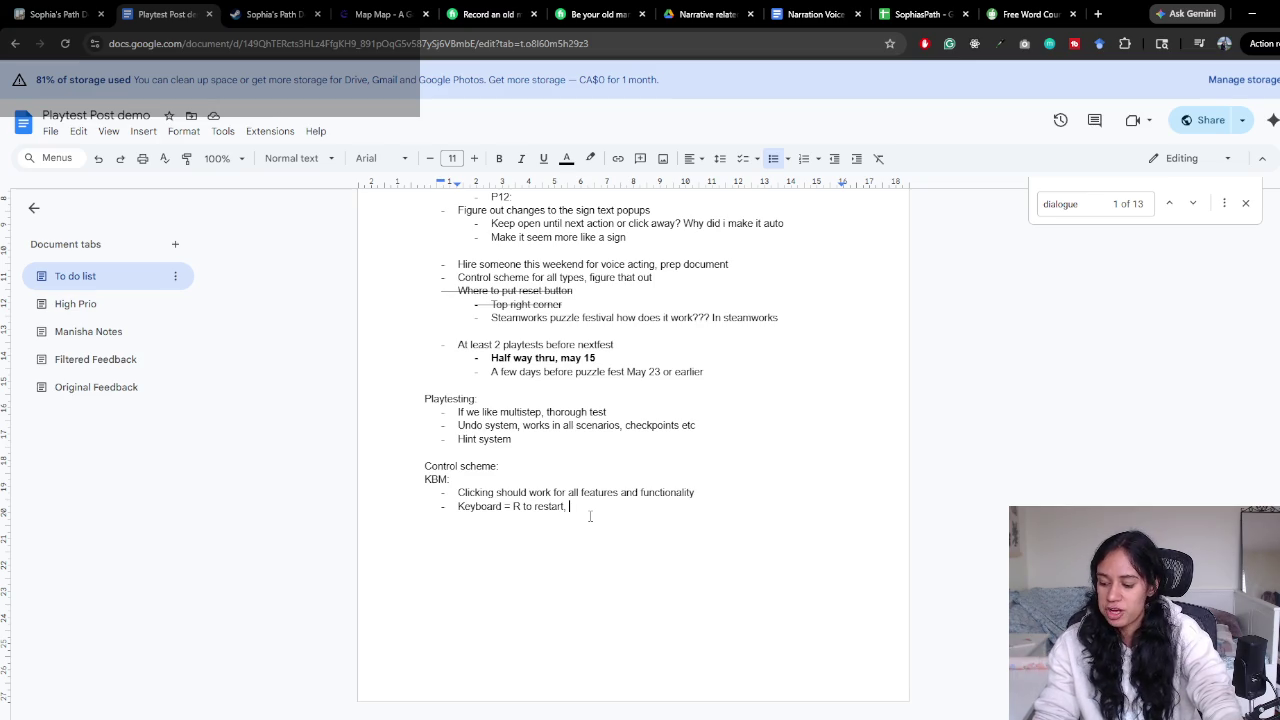
Add a sub-bullet asking whether Escape's pause menu needs a pause button/menu, and append 'Z to undo?'
left_click(707, 491)
key("Return")
key("Tab")
type("Pause menu when u ex")
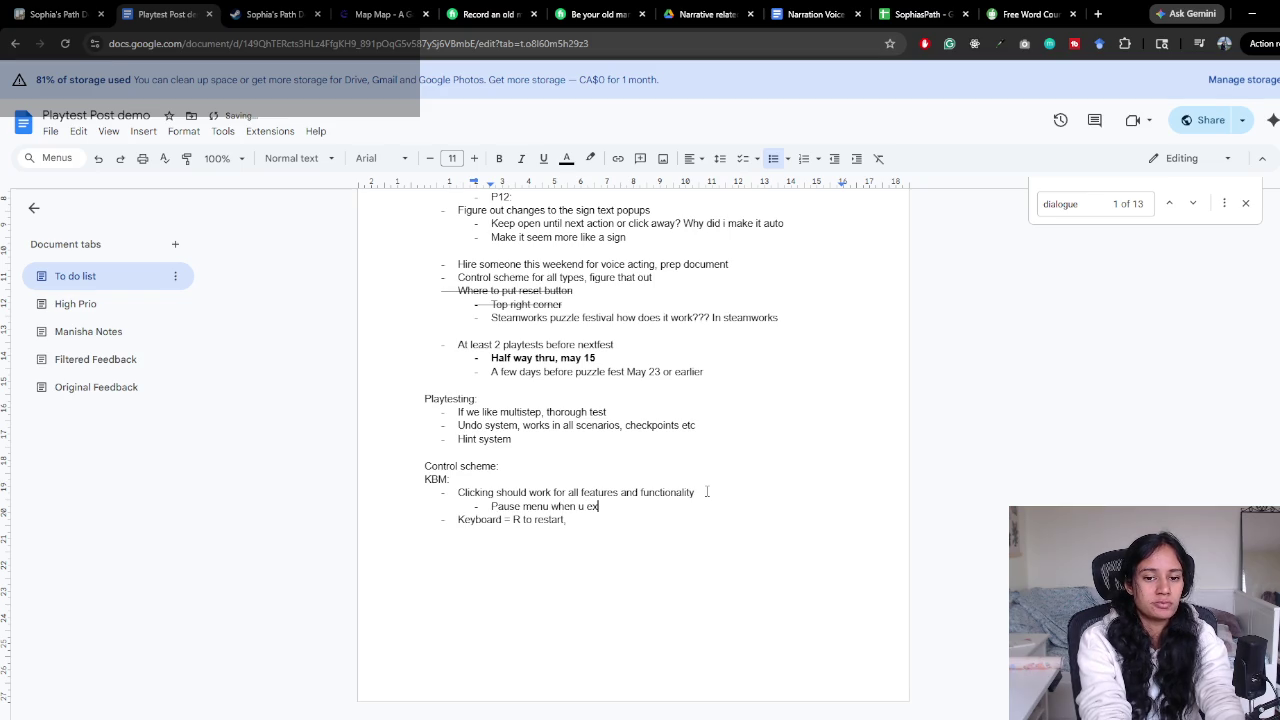
key("BackSpace")
type("scape, does it need a pause button")
key("BackSpace")
type("/menu ")
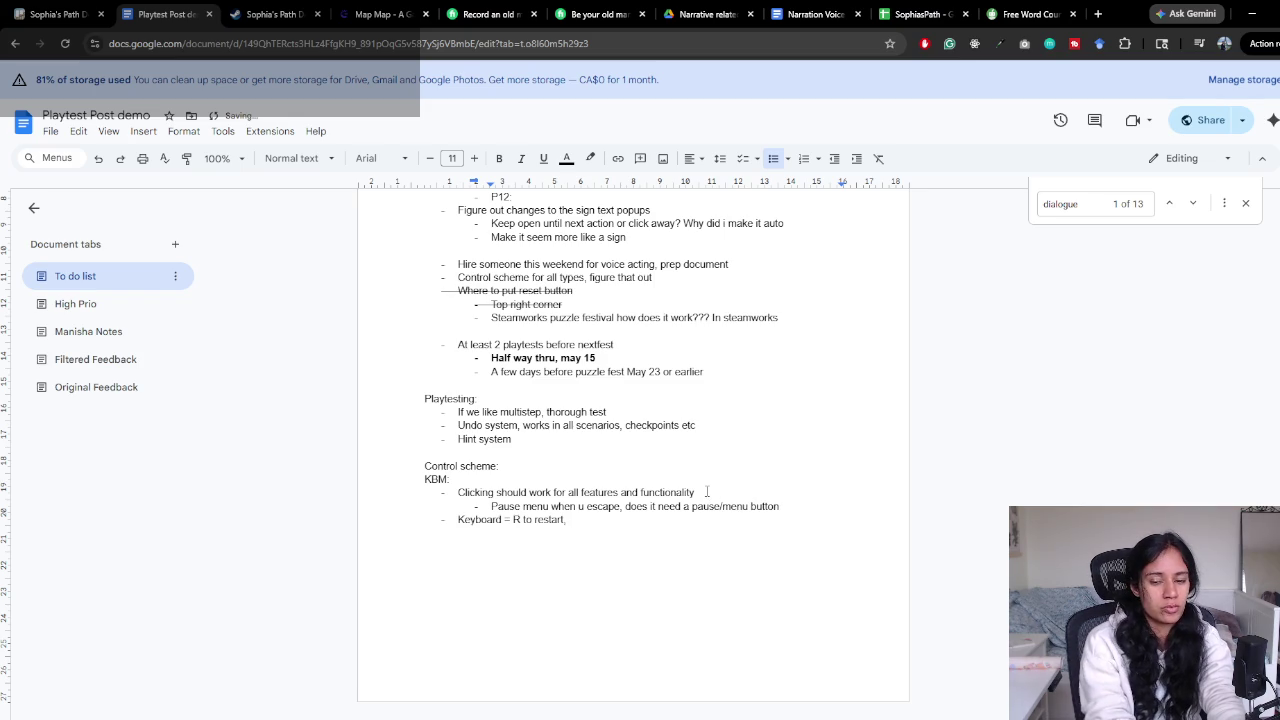
type("somewhere")
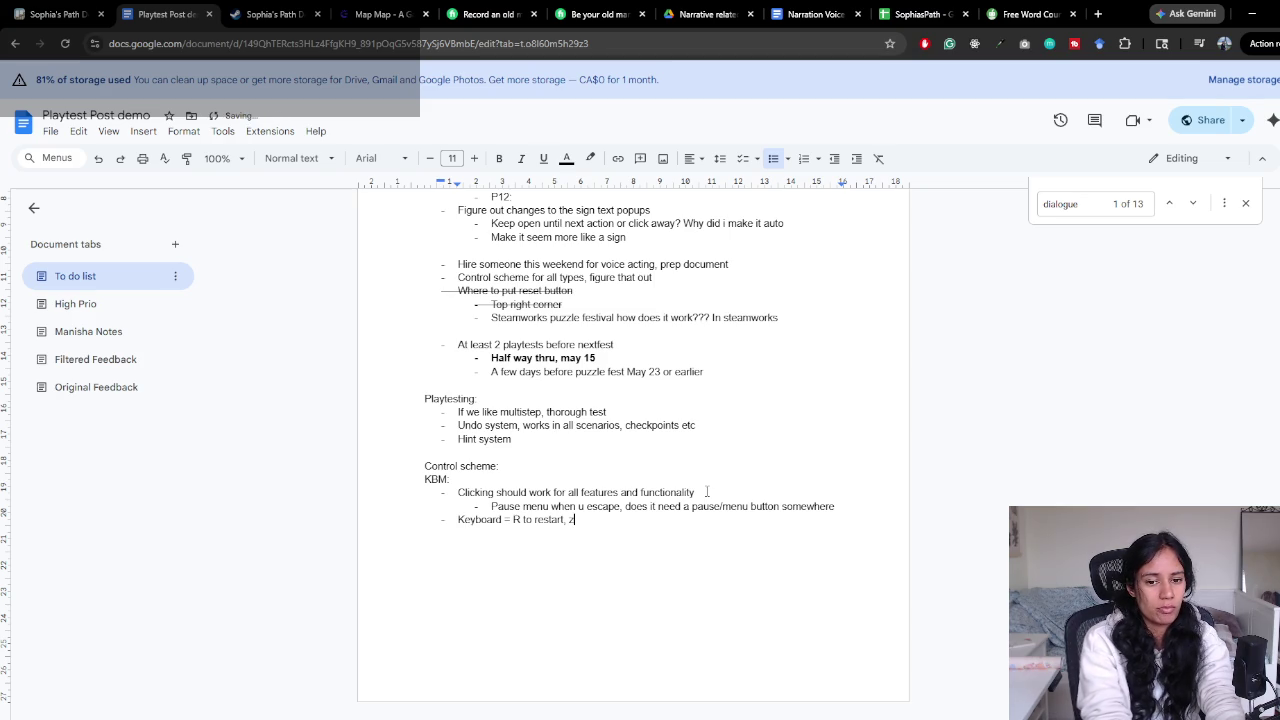
type("Z to ")
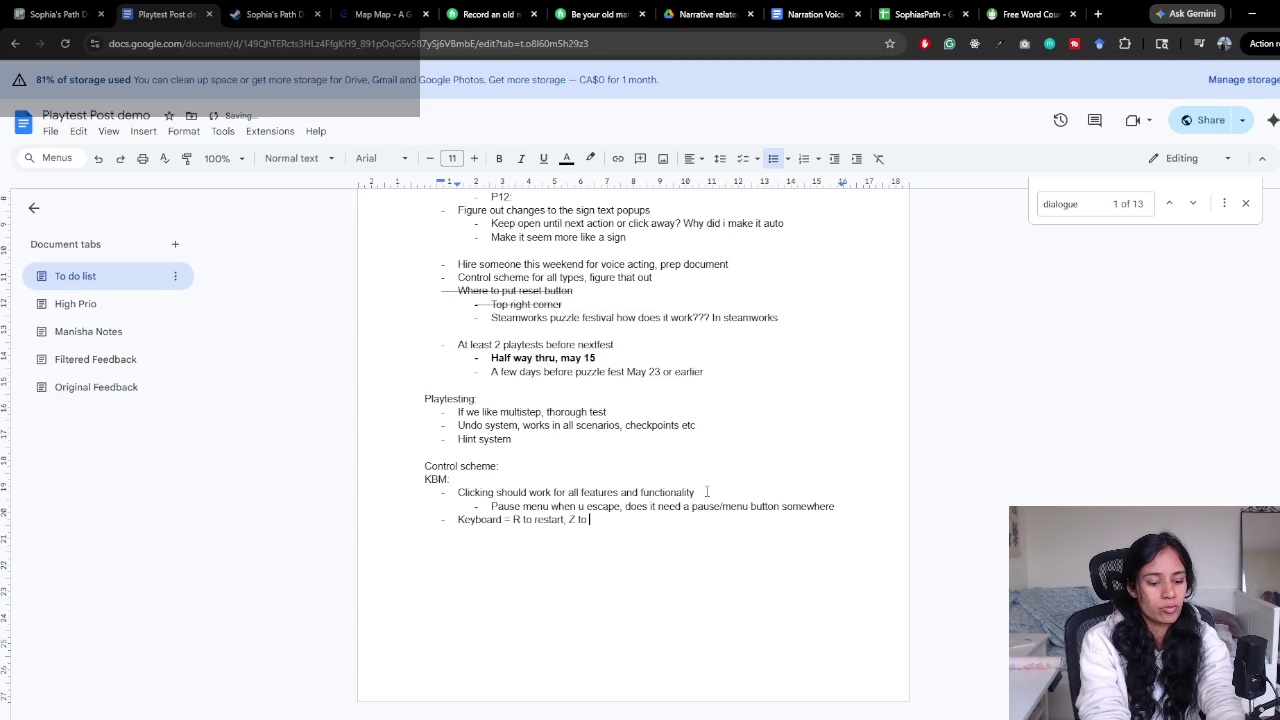
type("undo?")
Add a 'Controller:' bullet with an empty bullet beneath it
key("Return")
type("Co")
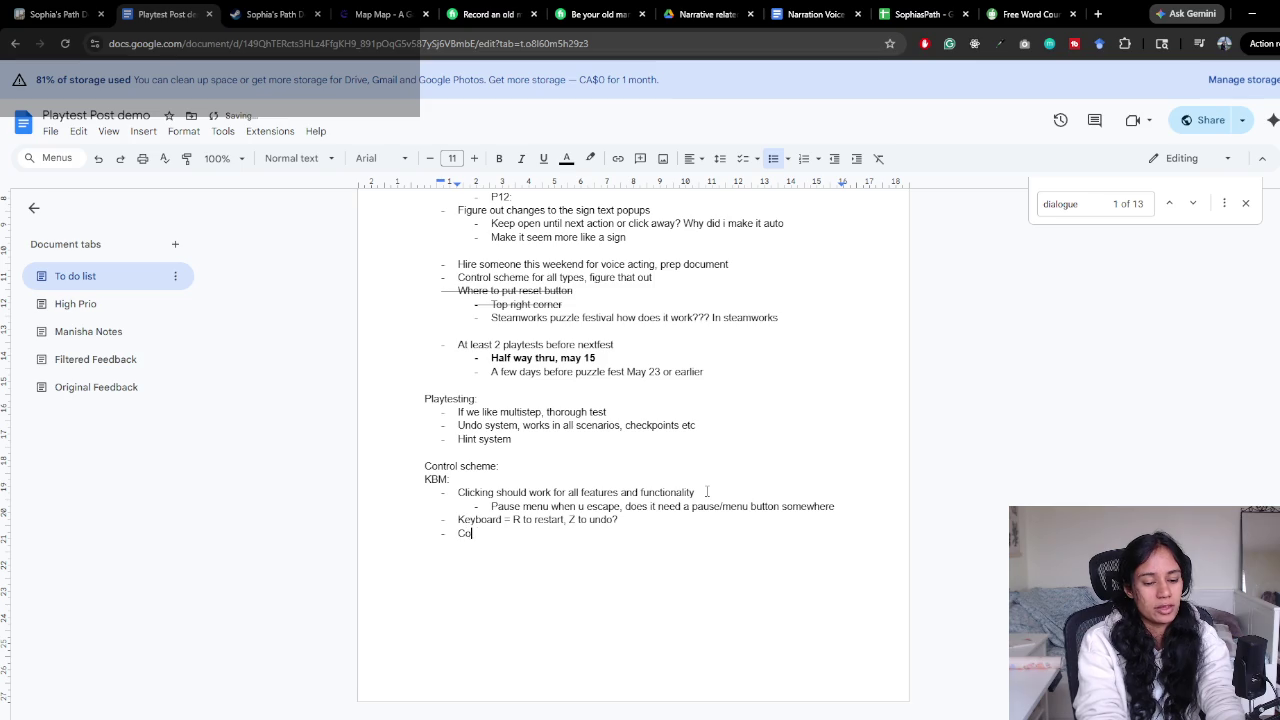
type("ntroller:")
key("Return")
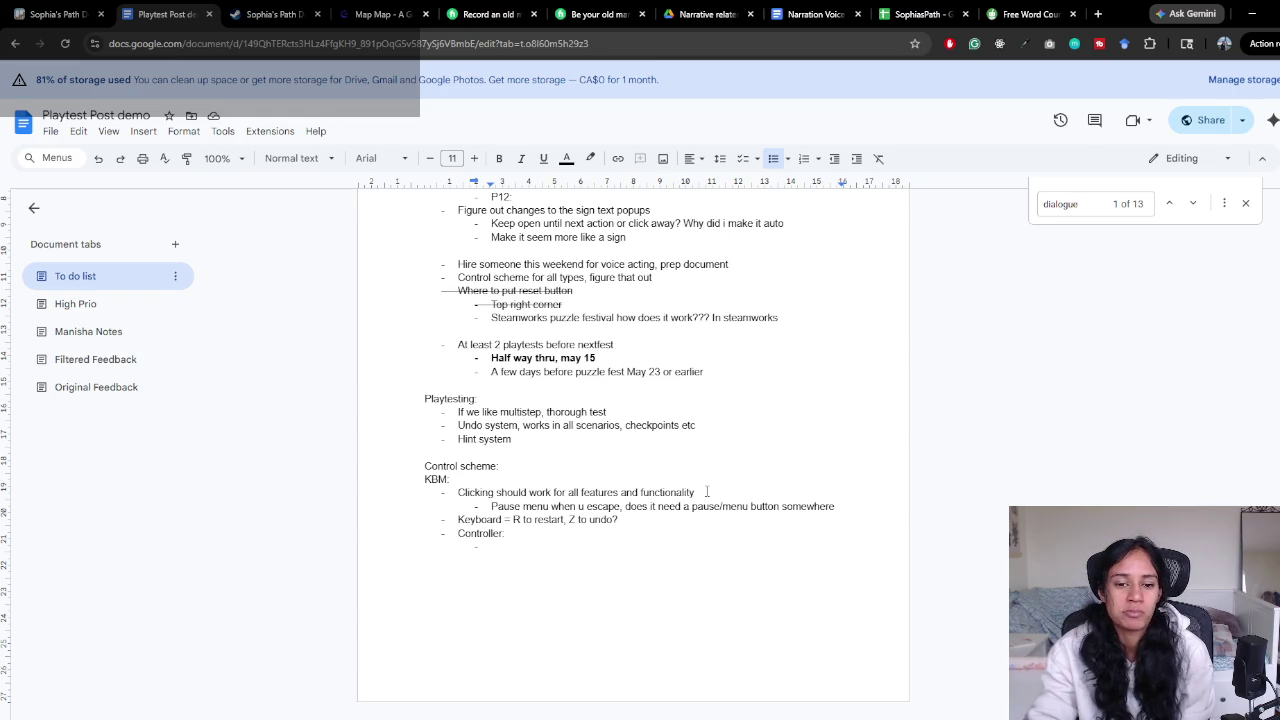
left_click(678, 517)
Append ', wasd or arrows to' to the Keyboard line and return to the empty Controller bullet
type(",")
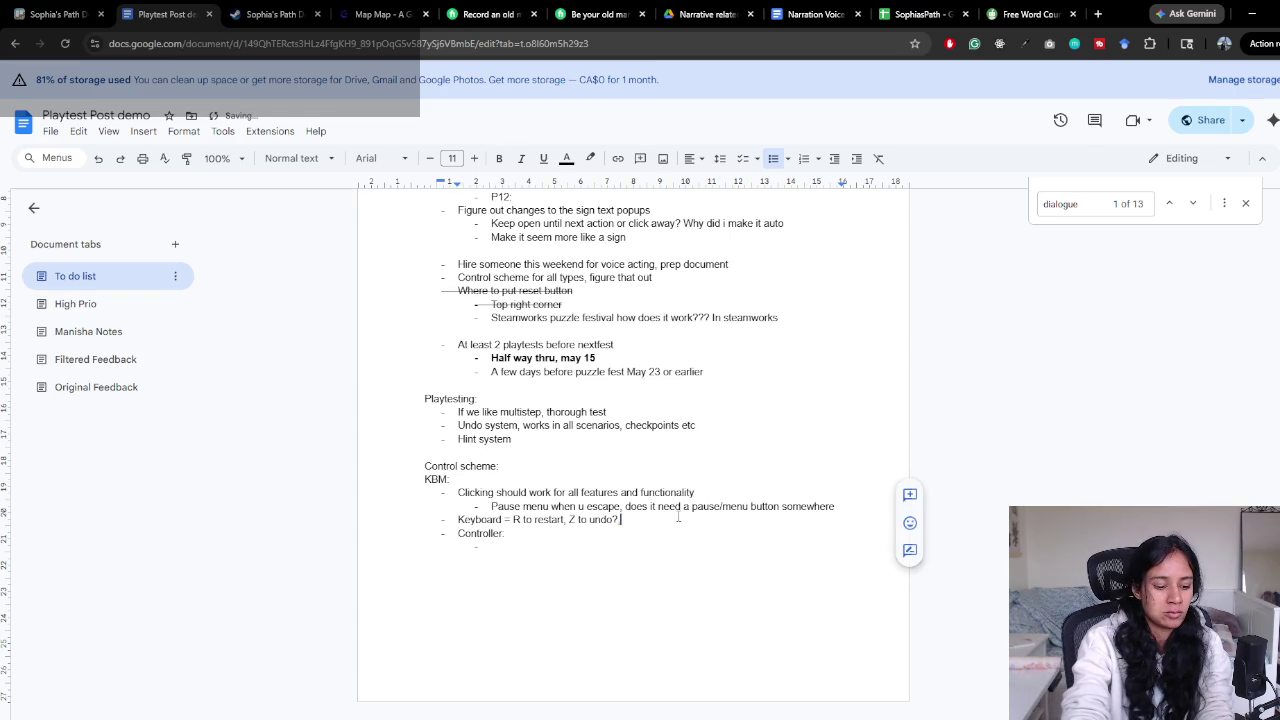
type(" wasd or")
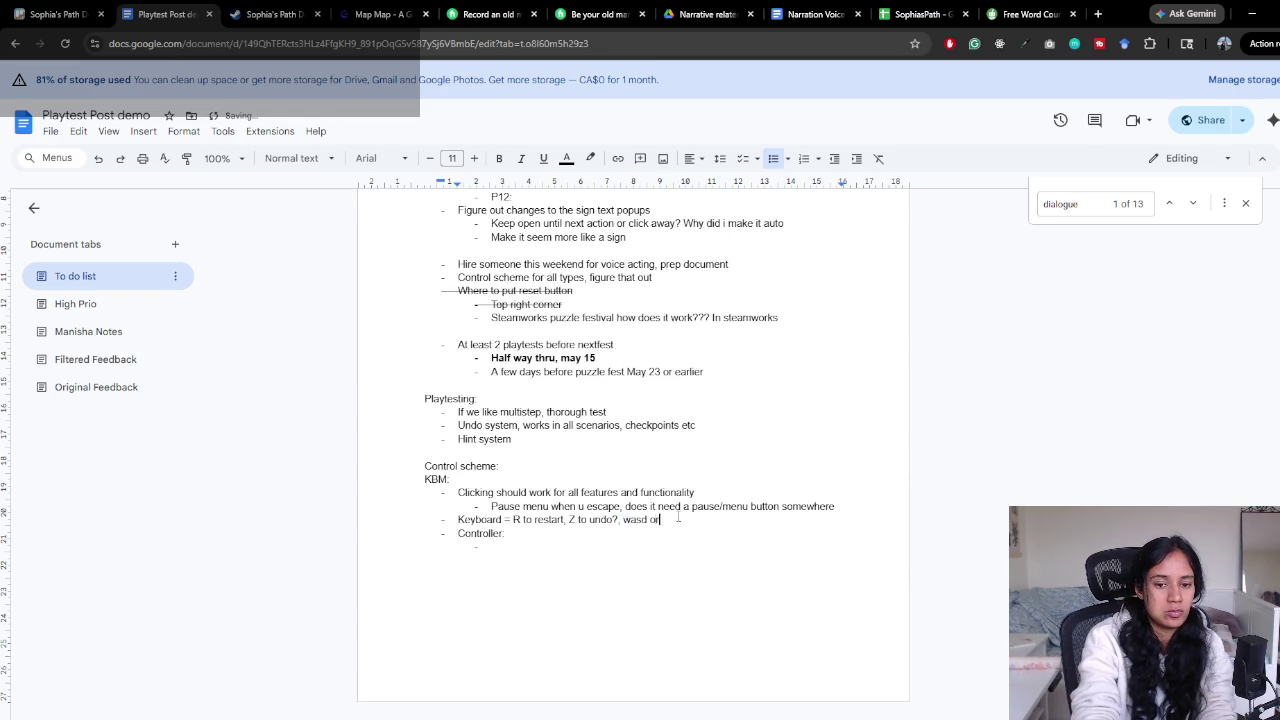
type(" arrows to move")
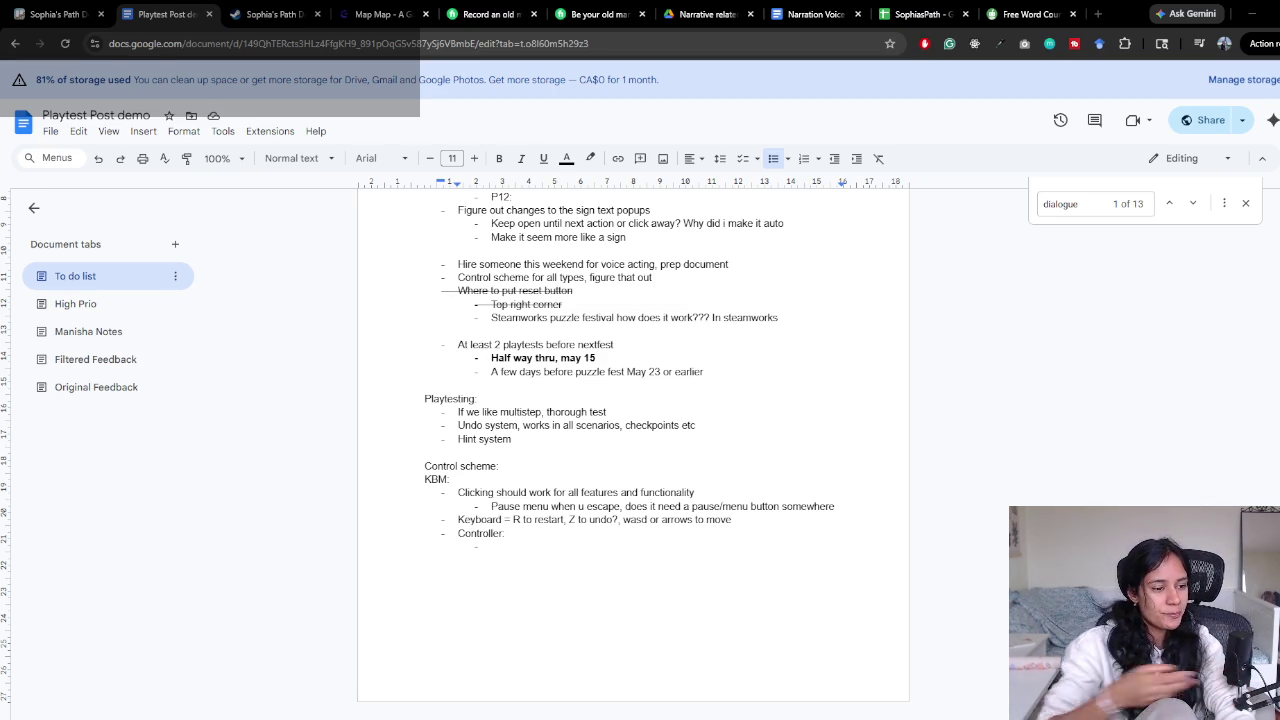
left_click(493, 546)
left_click(513, 555)
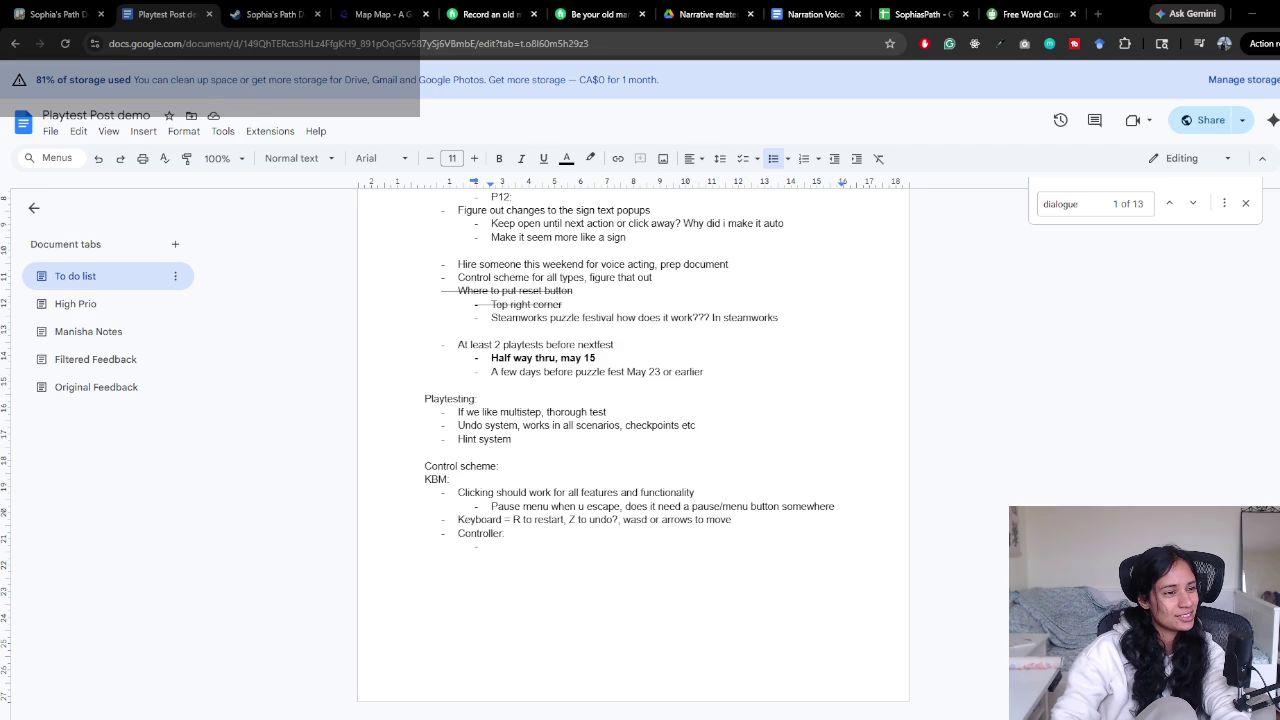
left_click(591, 386)
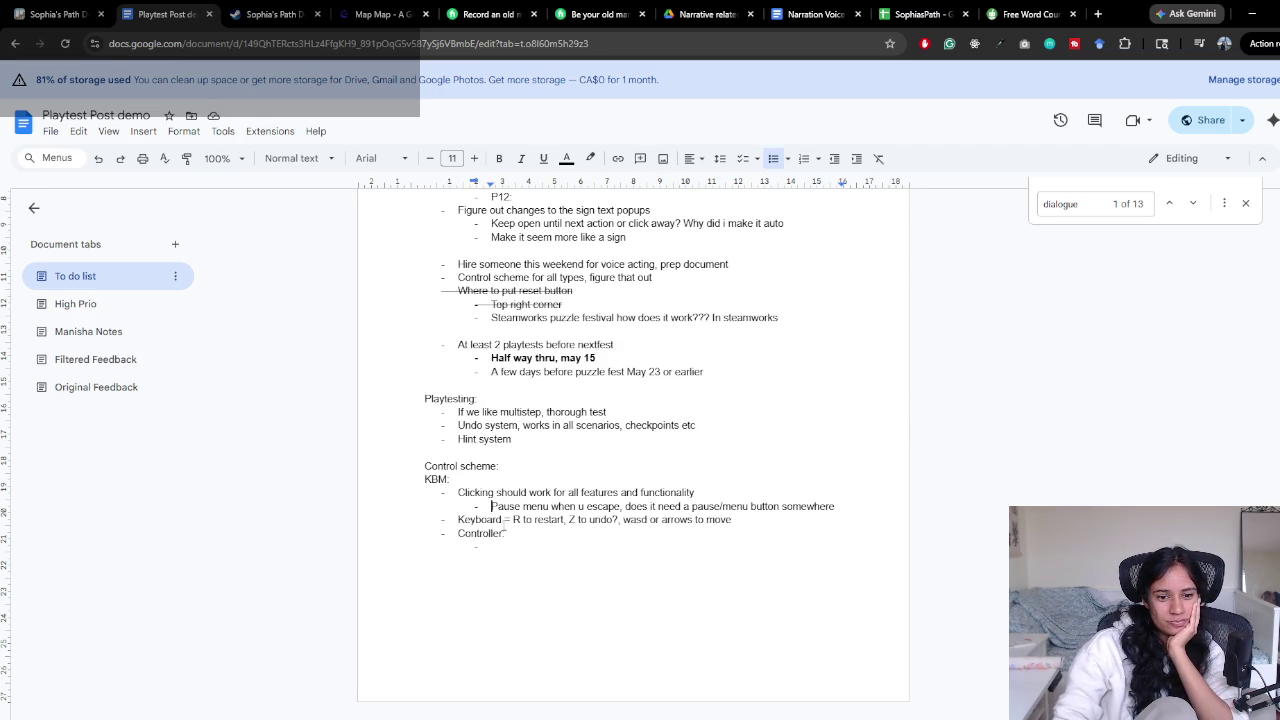
left_click(542, 546)
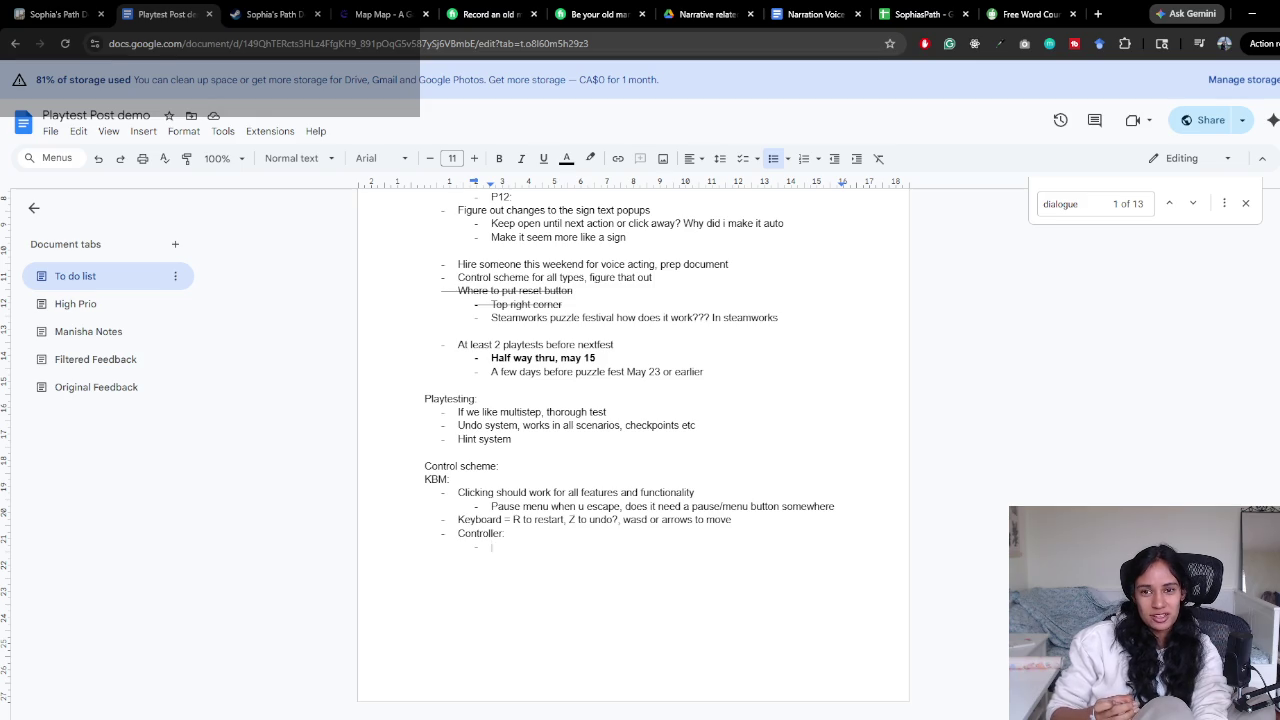
left_click(75, 303)
scroll(480, 526, "down", 5)
scroll(486, 519, "down", 3)
scroll(488, 530, "up", 8)
scroll(490, 537, "up", 4)
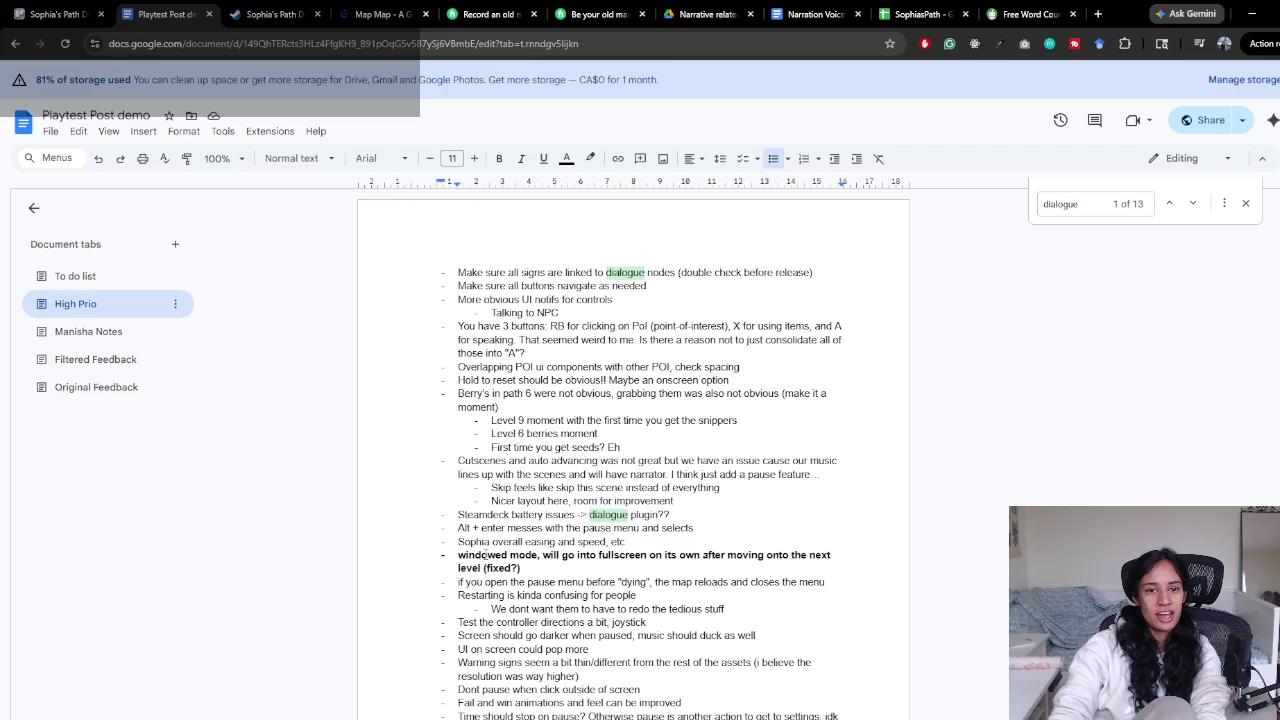
left_click(80, 277)
left_click(505, 603)
Enter the 'South button' interacting mapping under Controller
scroll(507, 602, "down", 1)
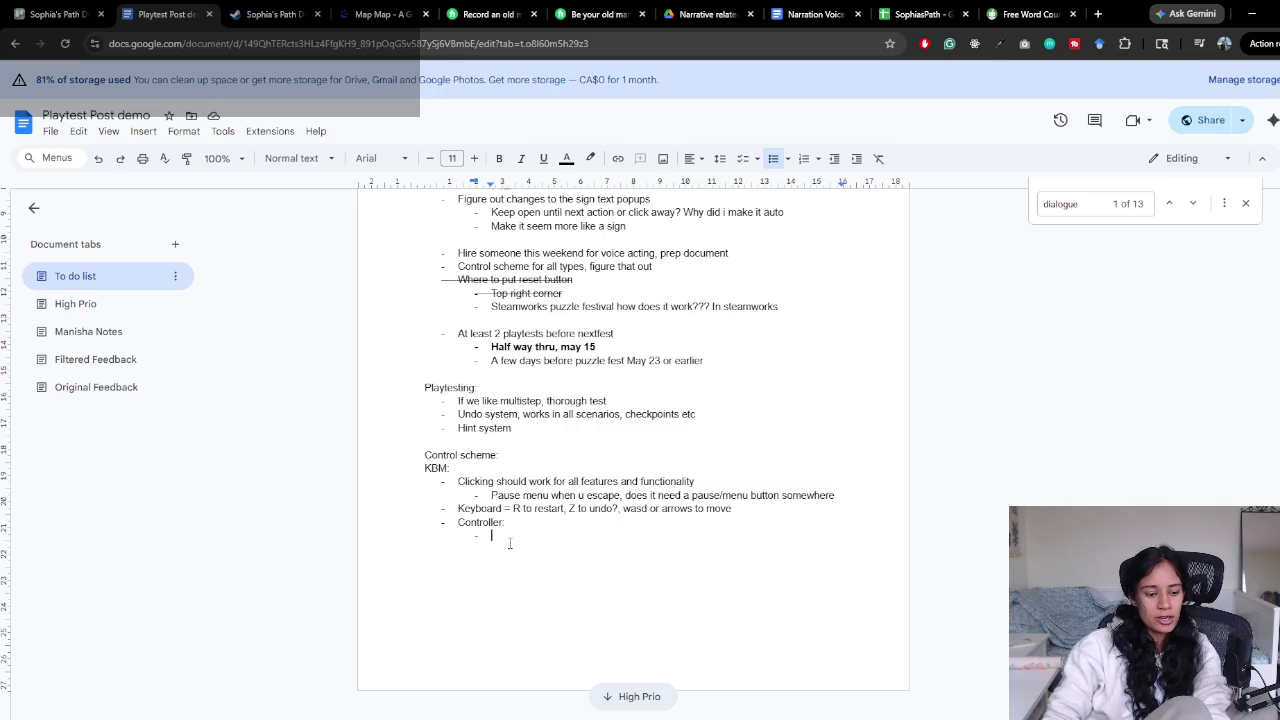
type("South button")
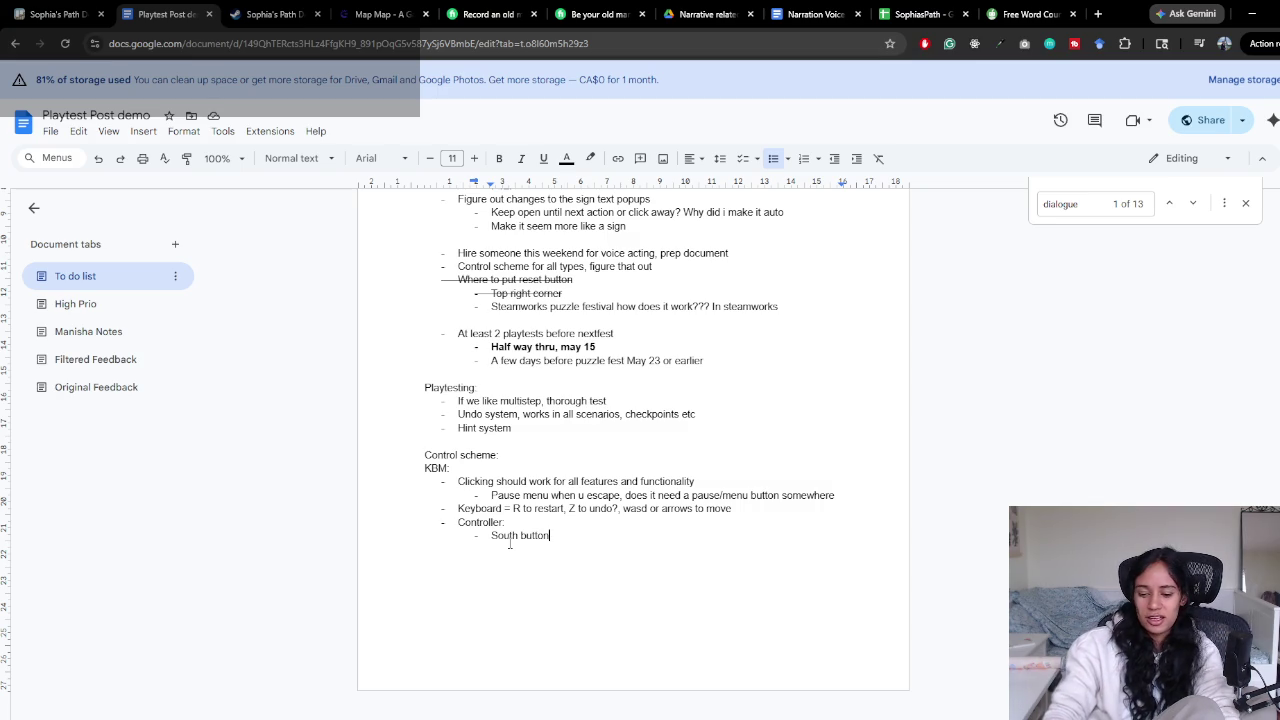
left_click(558, 543)
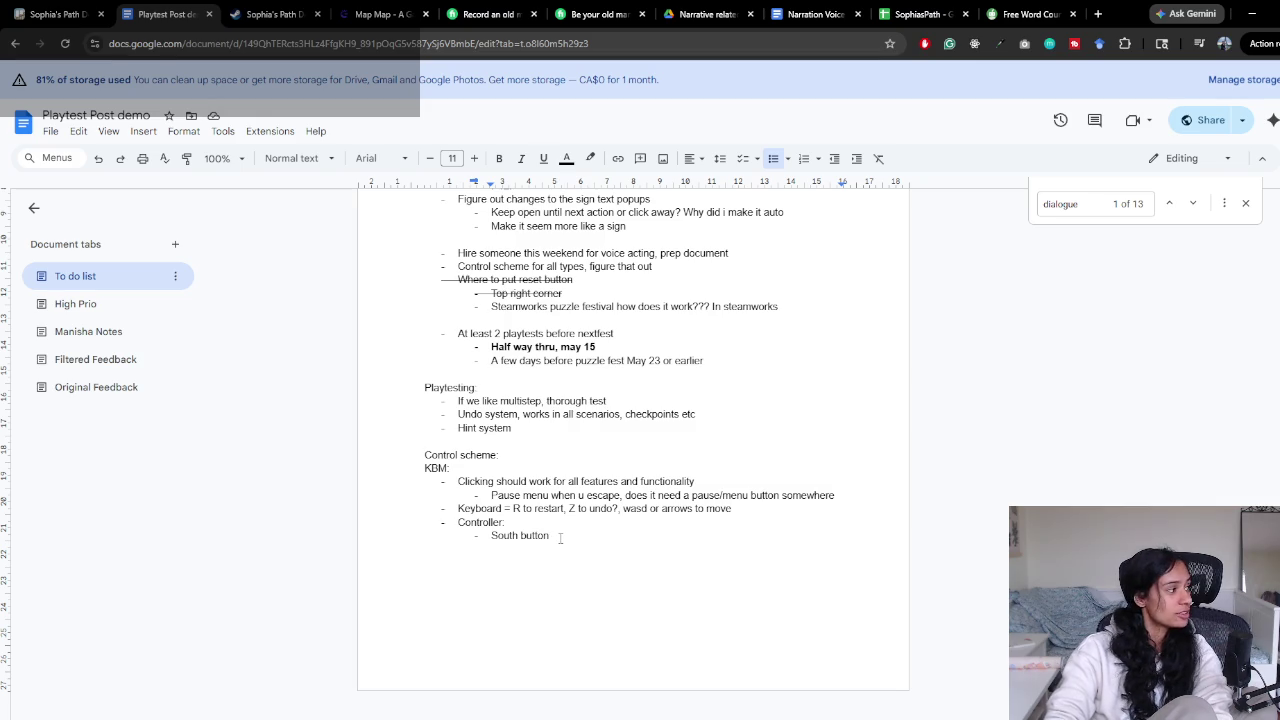
key("Return")
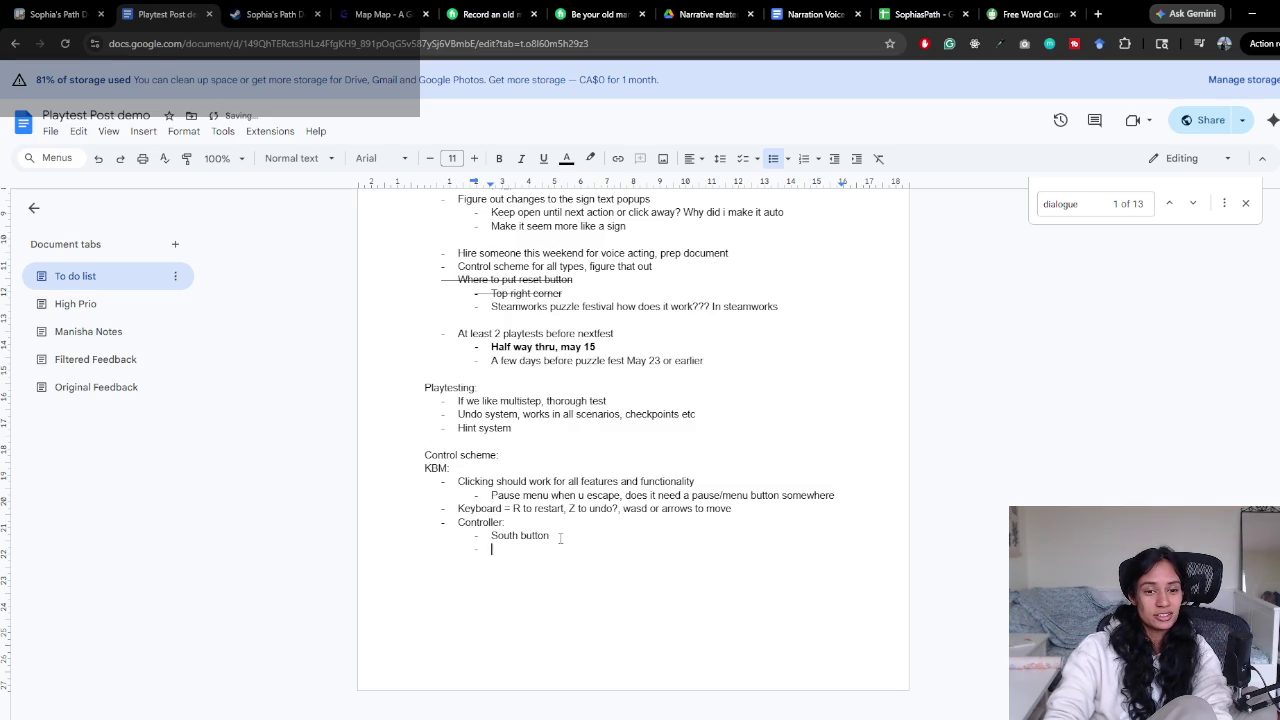
left_click(555, 535)
type(":")
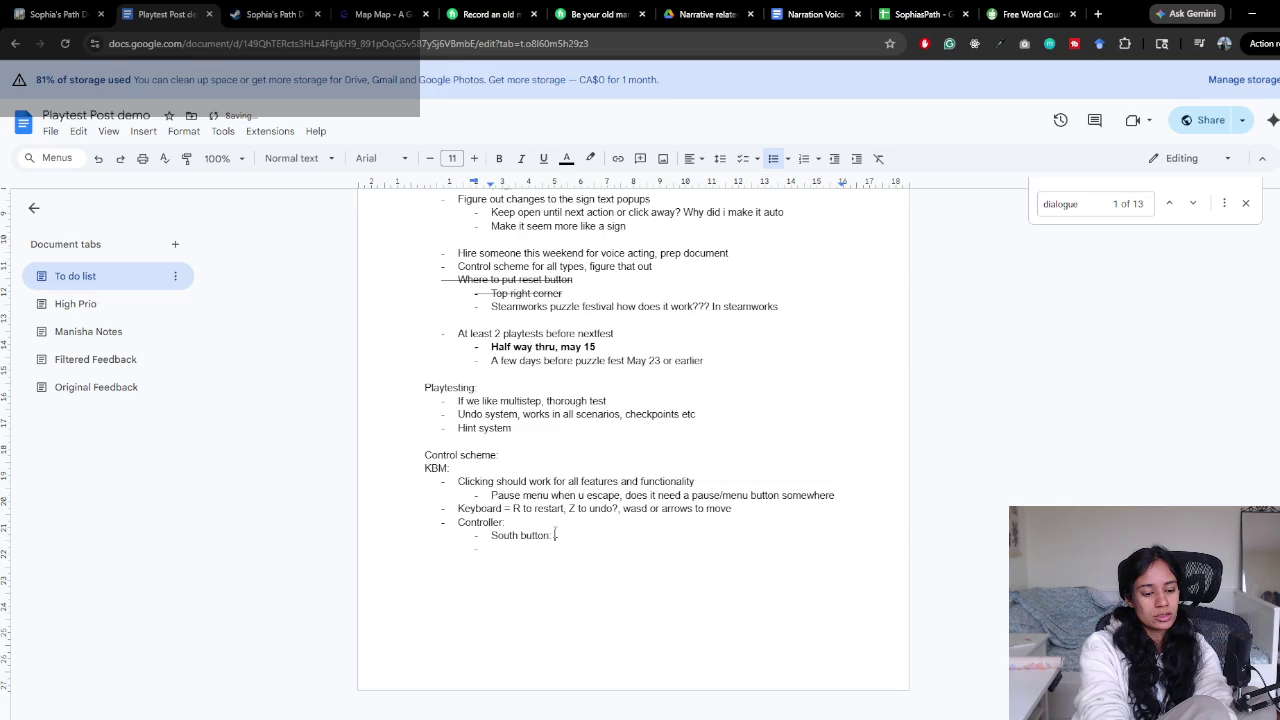
type("Enter")
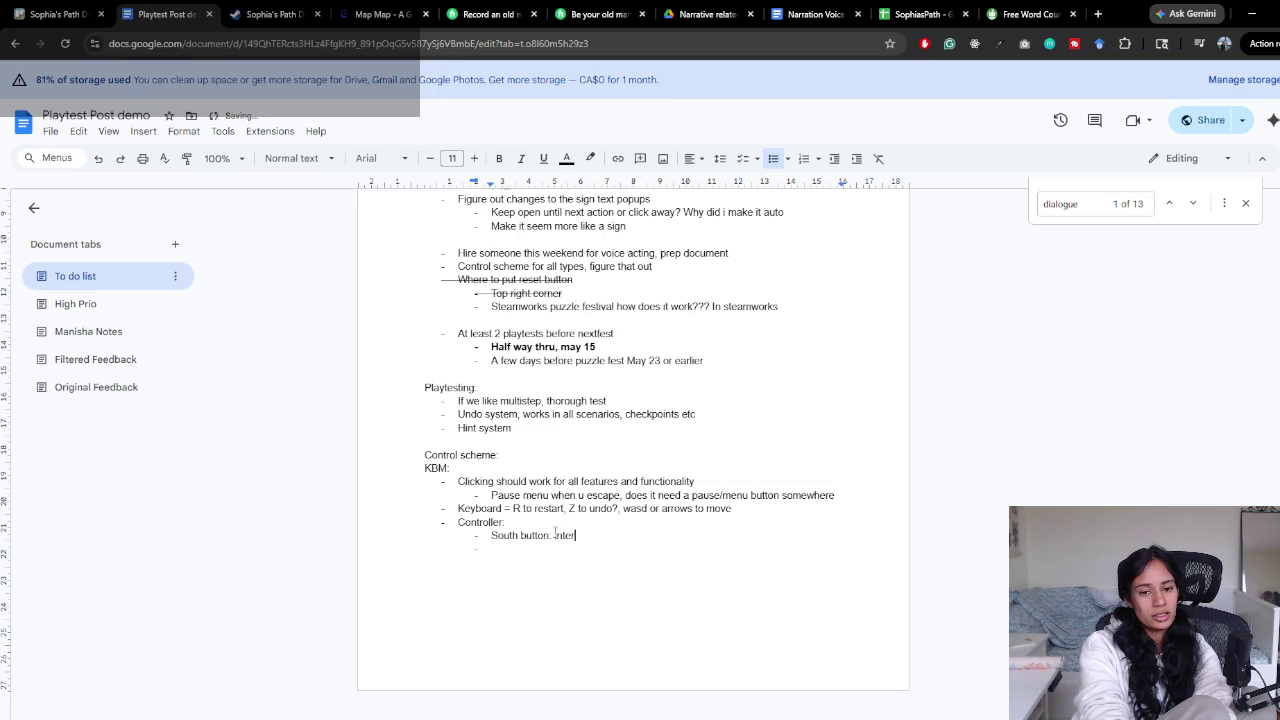
type("ng")
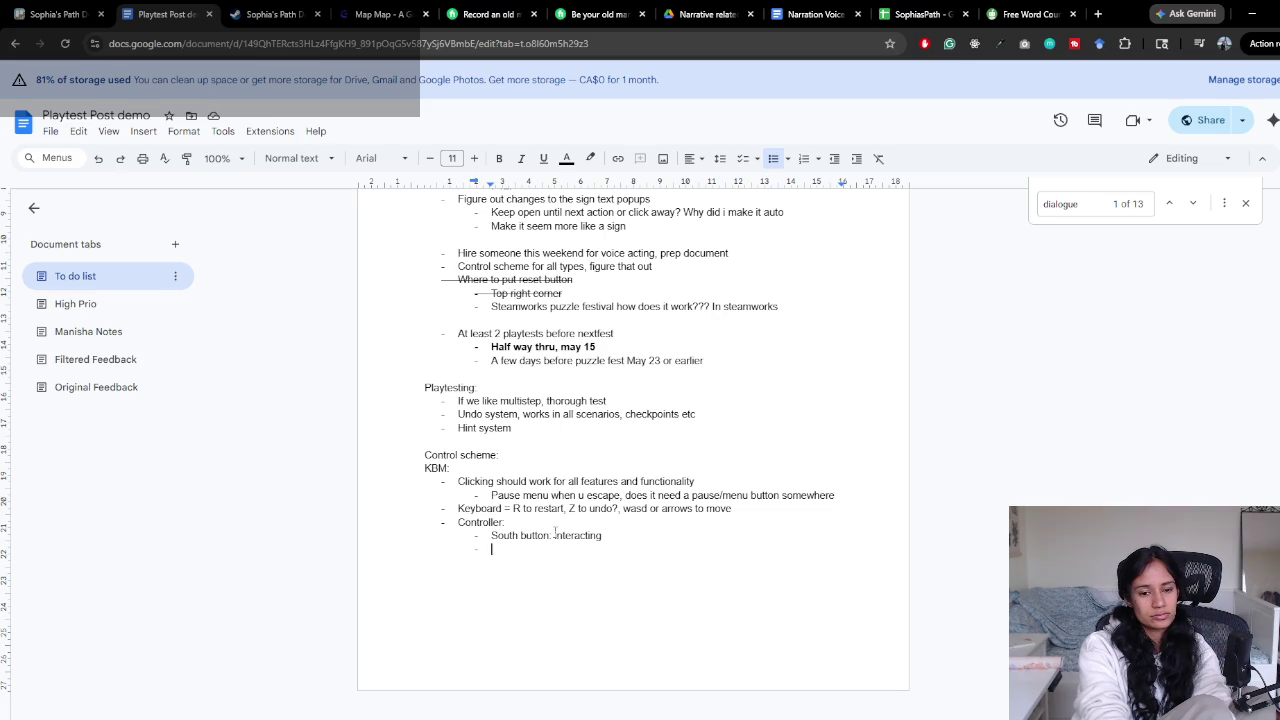
Add 'RB: for POI clicking' and start an 'X' bullet below it
type("RB: ")
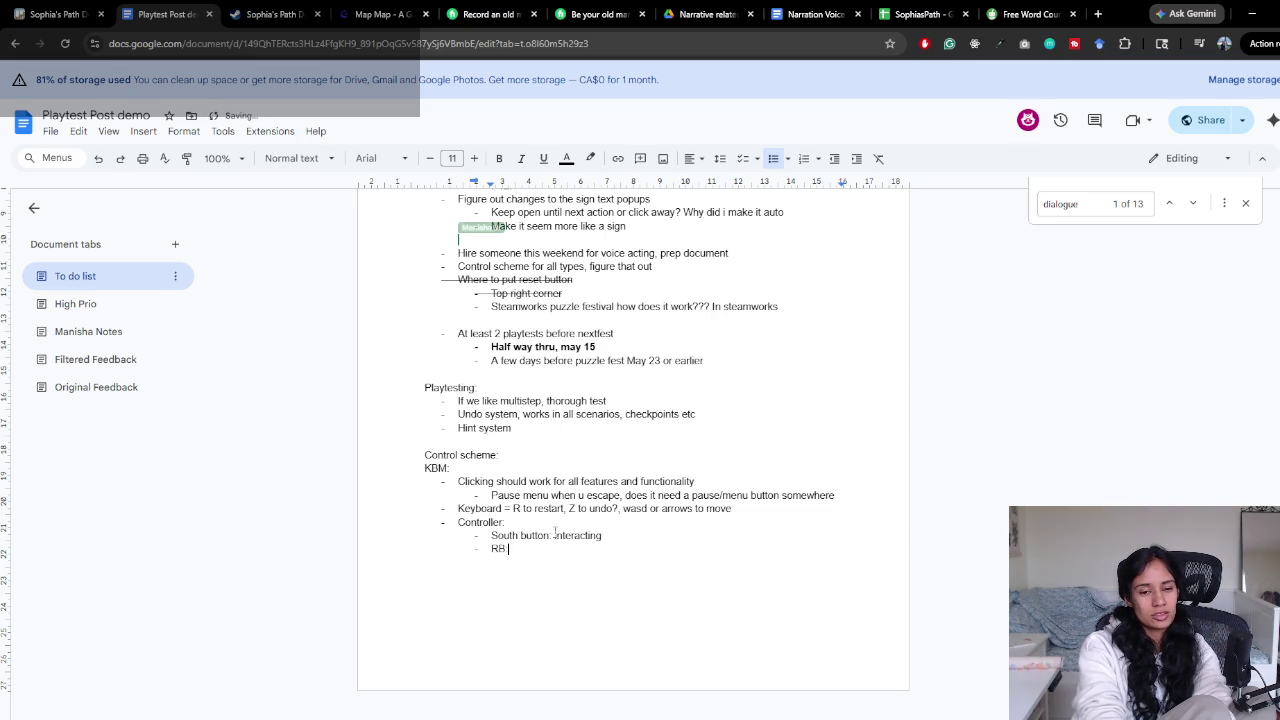
type("for ")
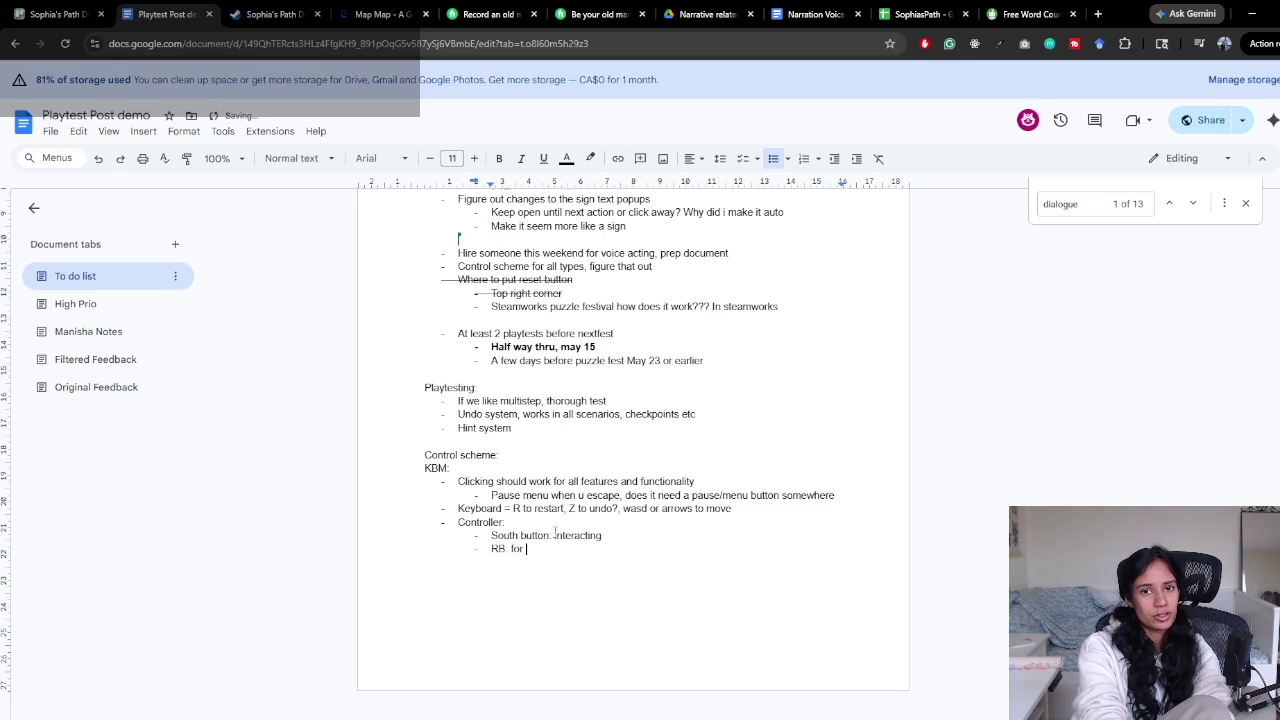
type("click")
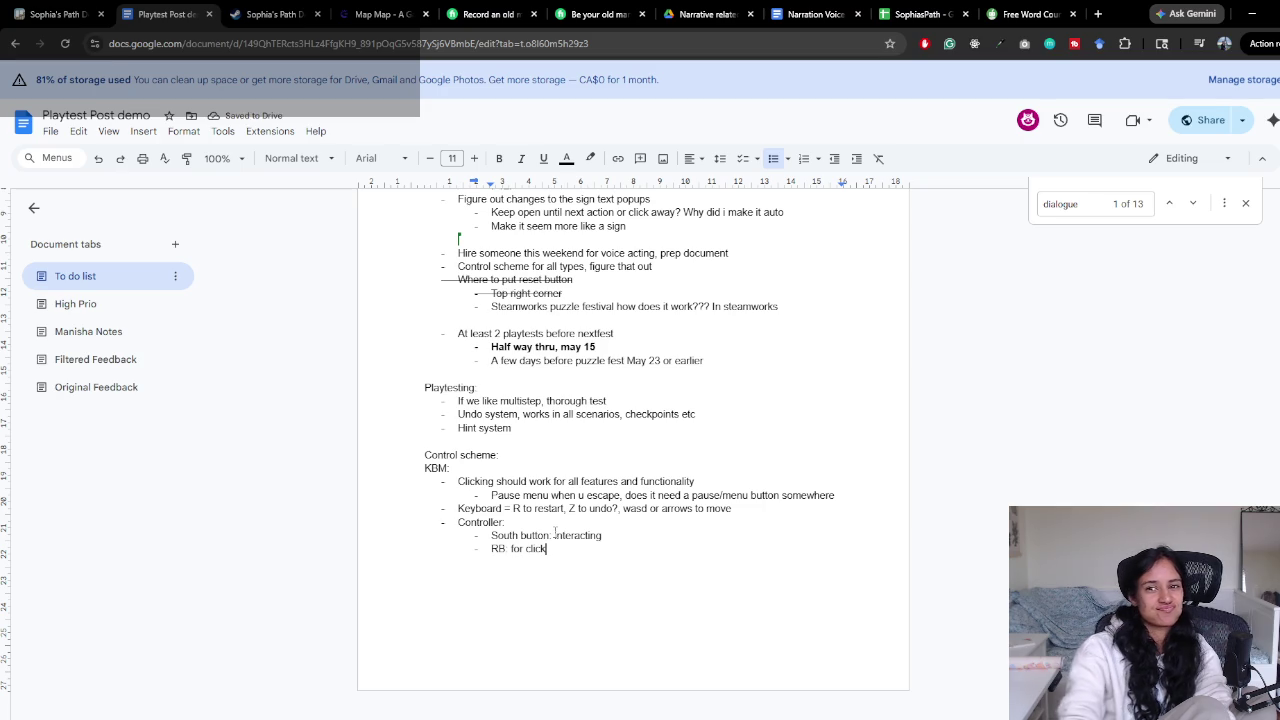
mouse_move(457, 238)
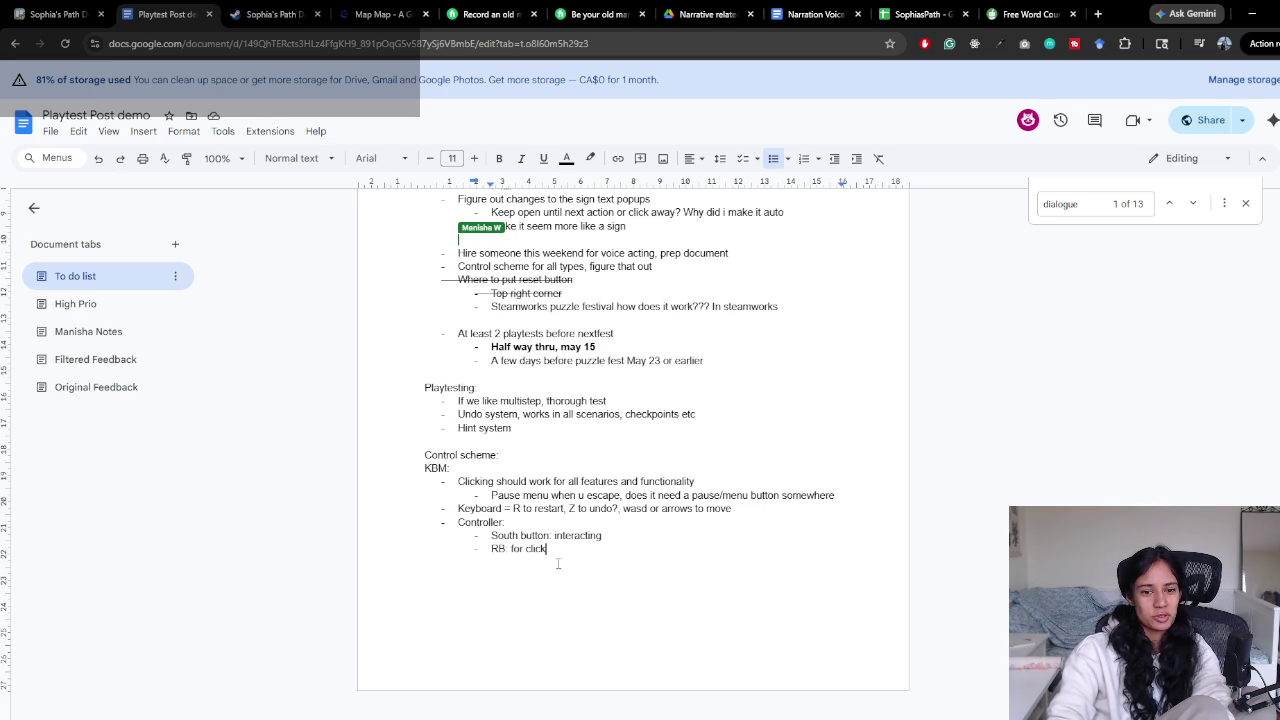
key("ctrl+BackSpace")
type("OI")
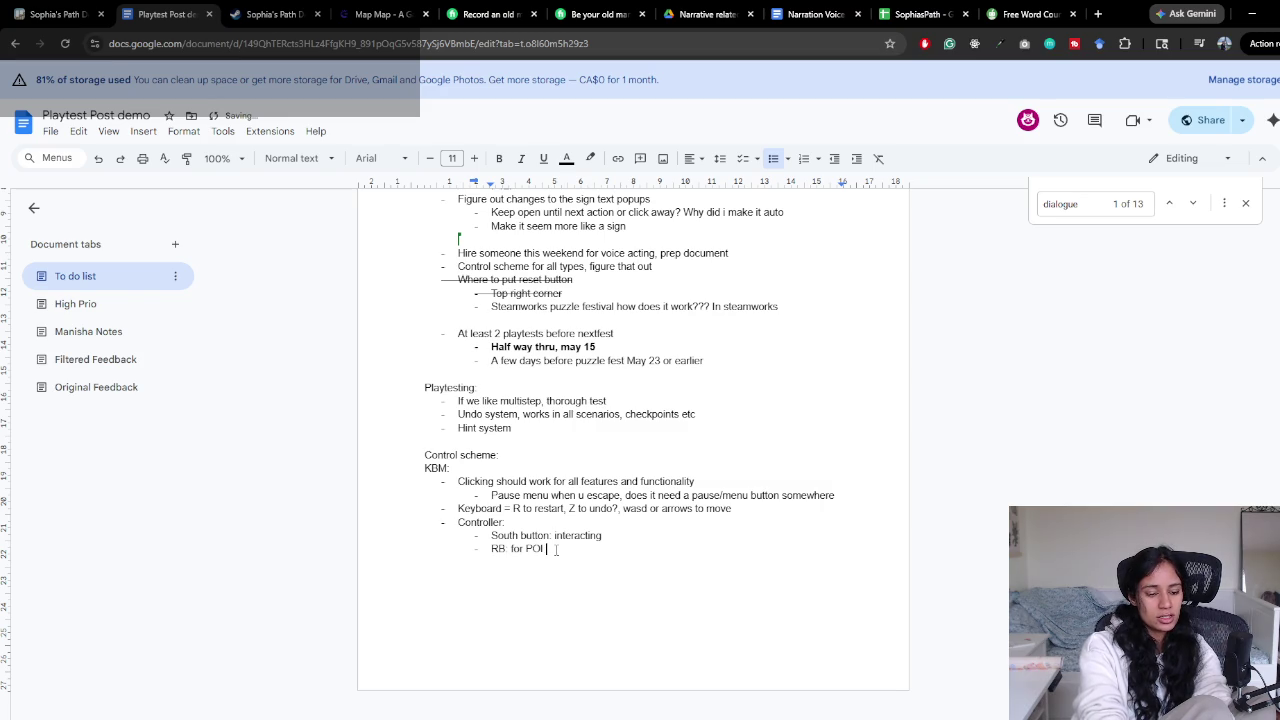
type(" clicking")
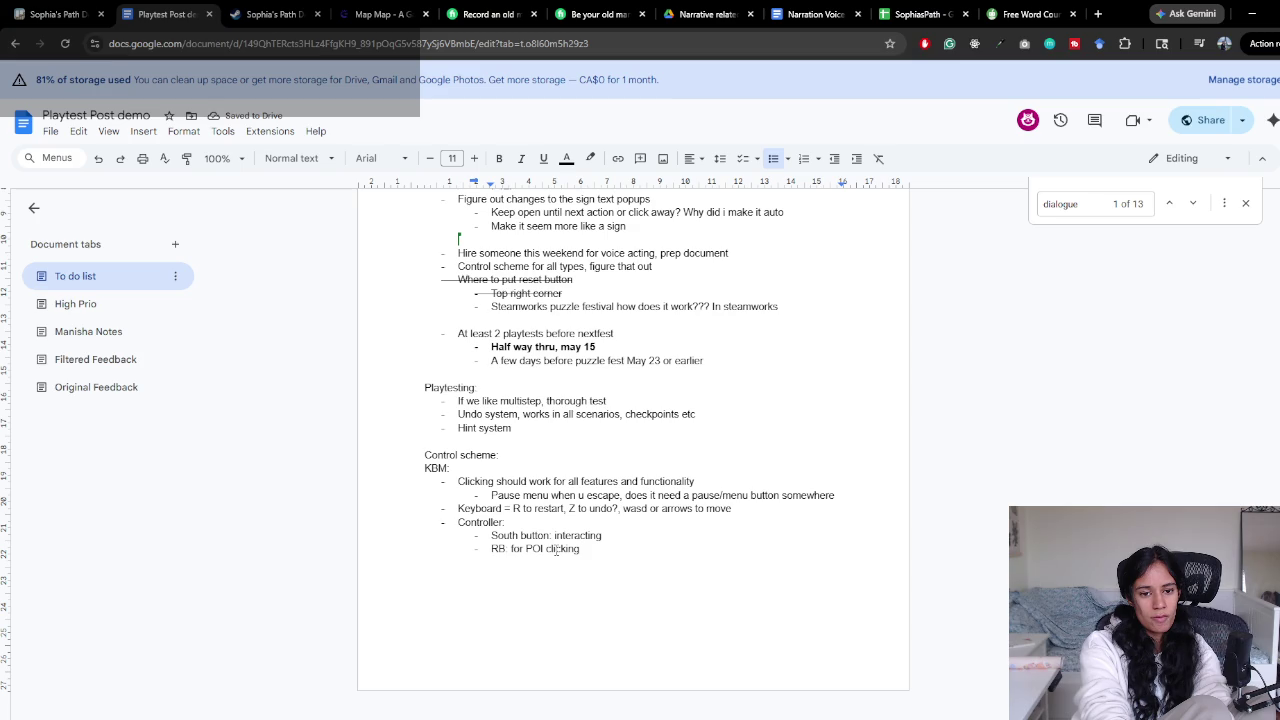
key("Return")
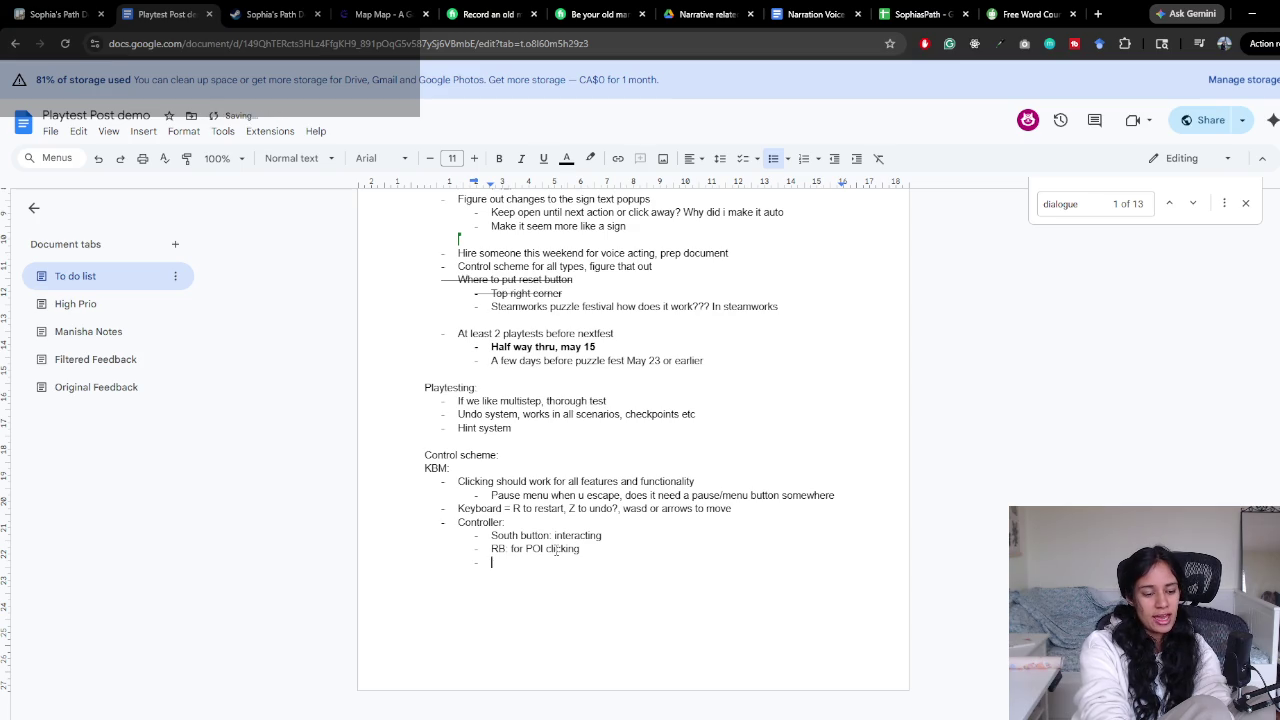
type("X")
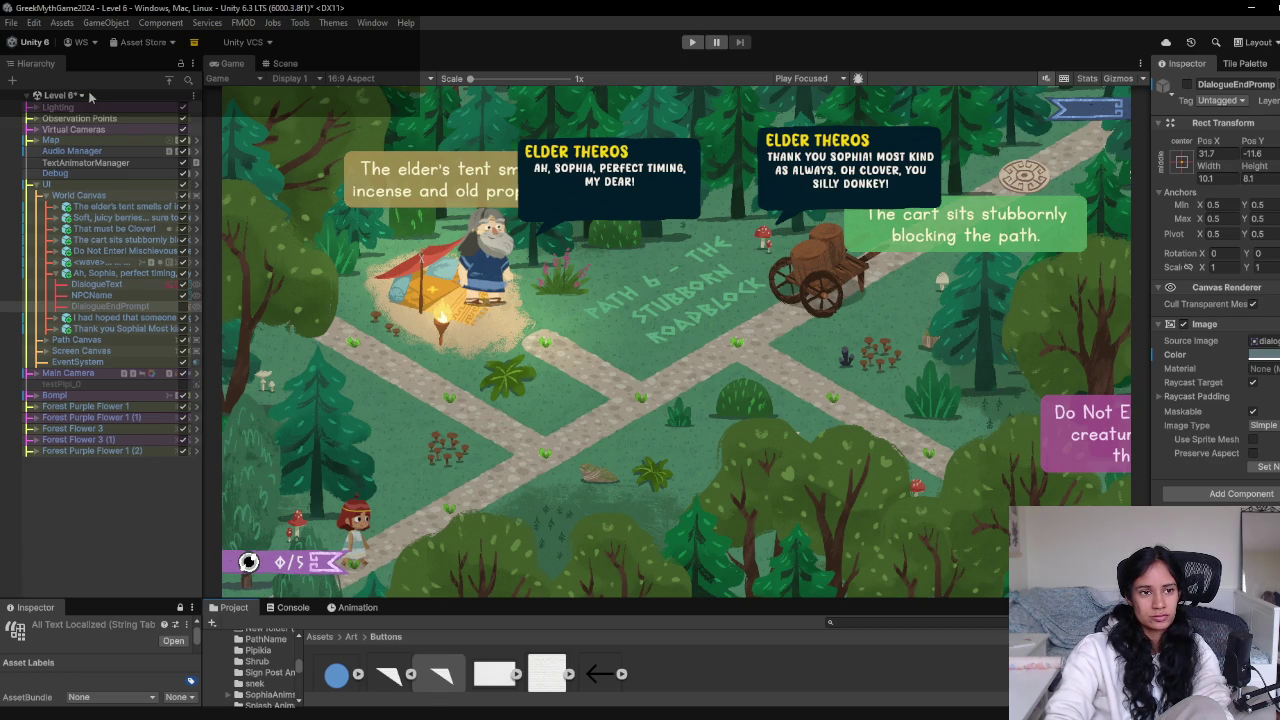
Stay in Level 6 instead of switching scenes and select the 'Ah, Sophia, perfect timing' dialogue box
scroll(74, 262, "down", 3)
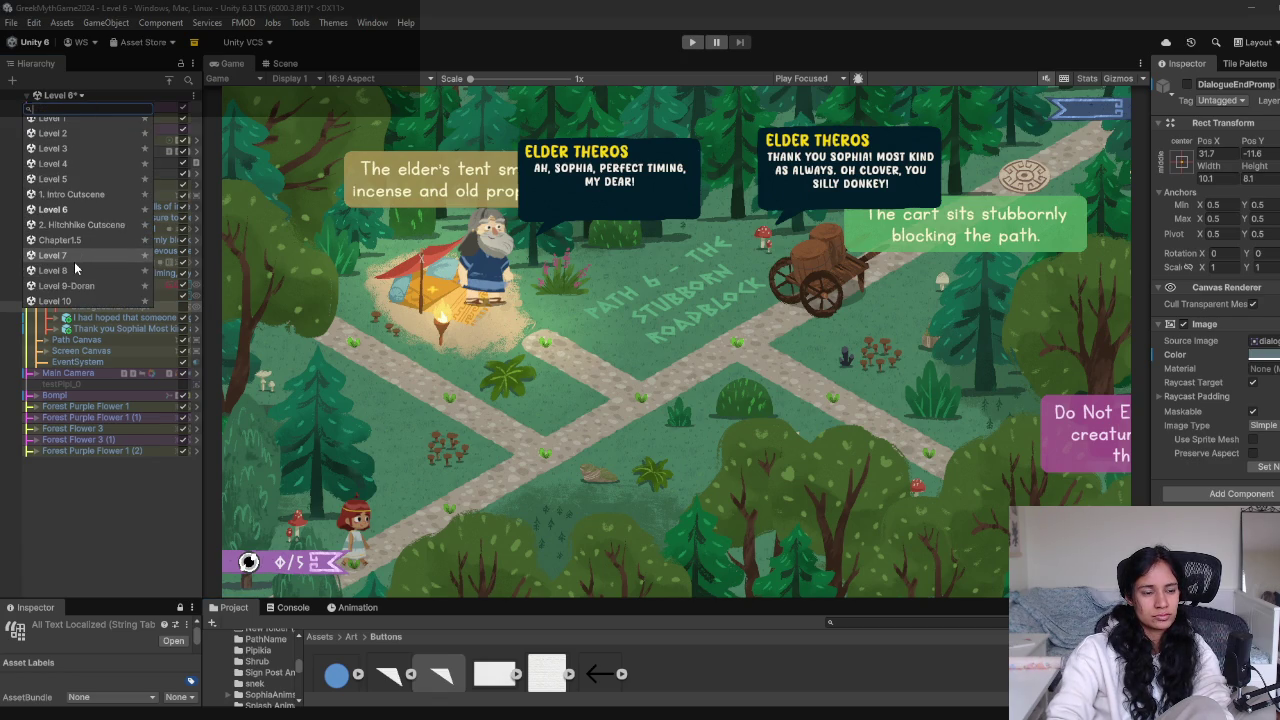
scroll(75, 276, "down", 3)
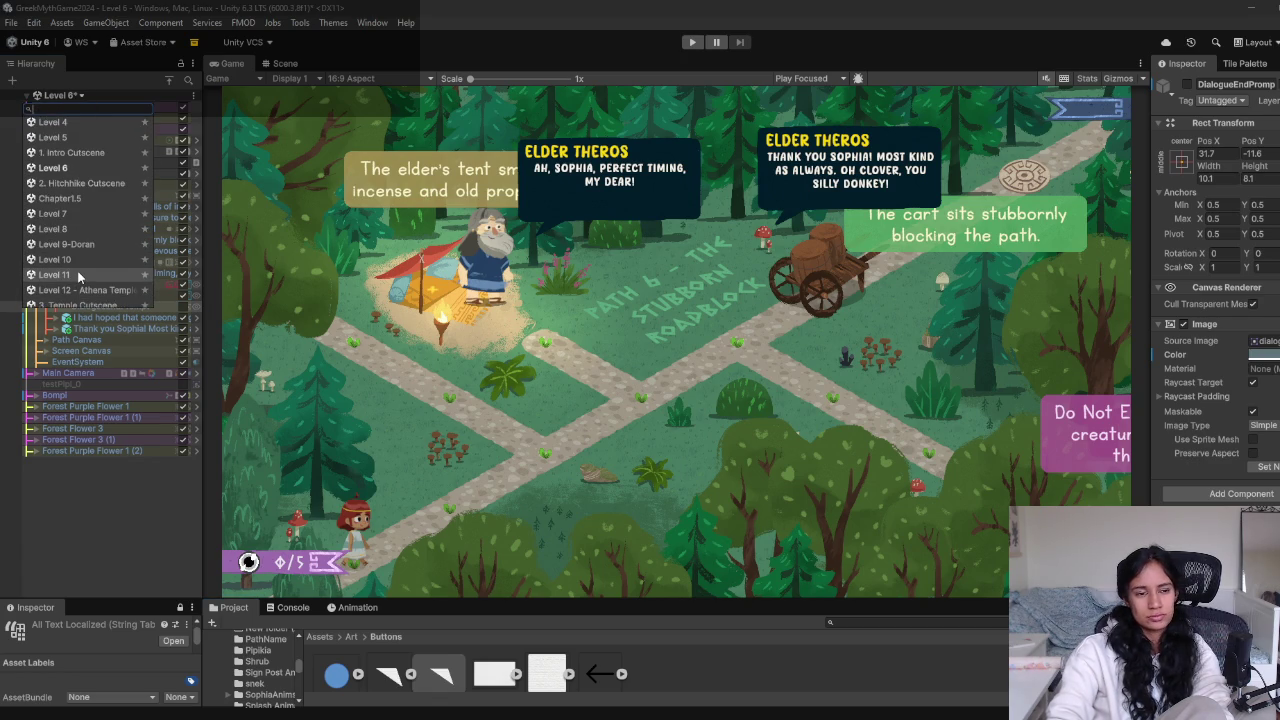
left_click(82, 244)
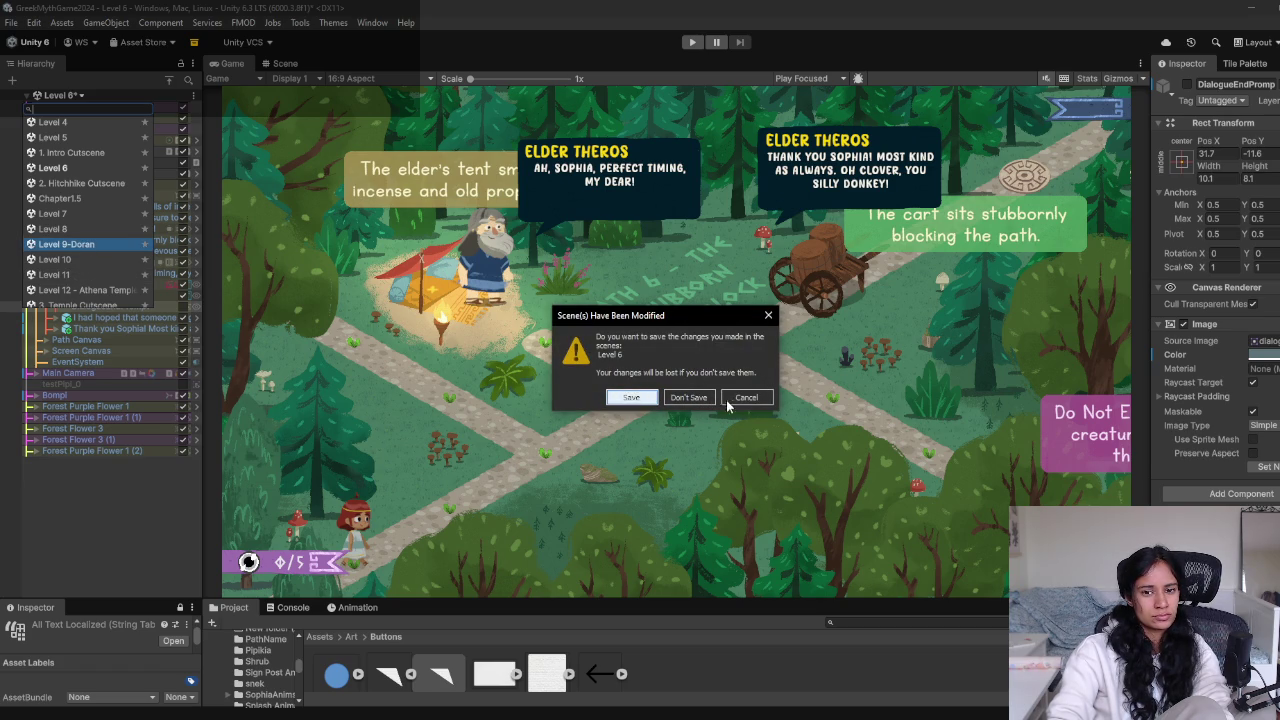
left_click(697, 400)
left_click(125, 307)
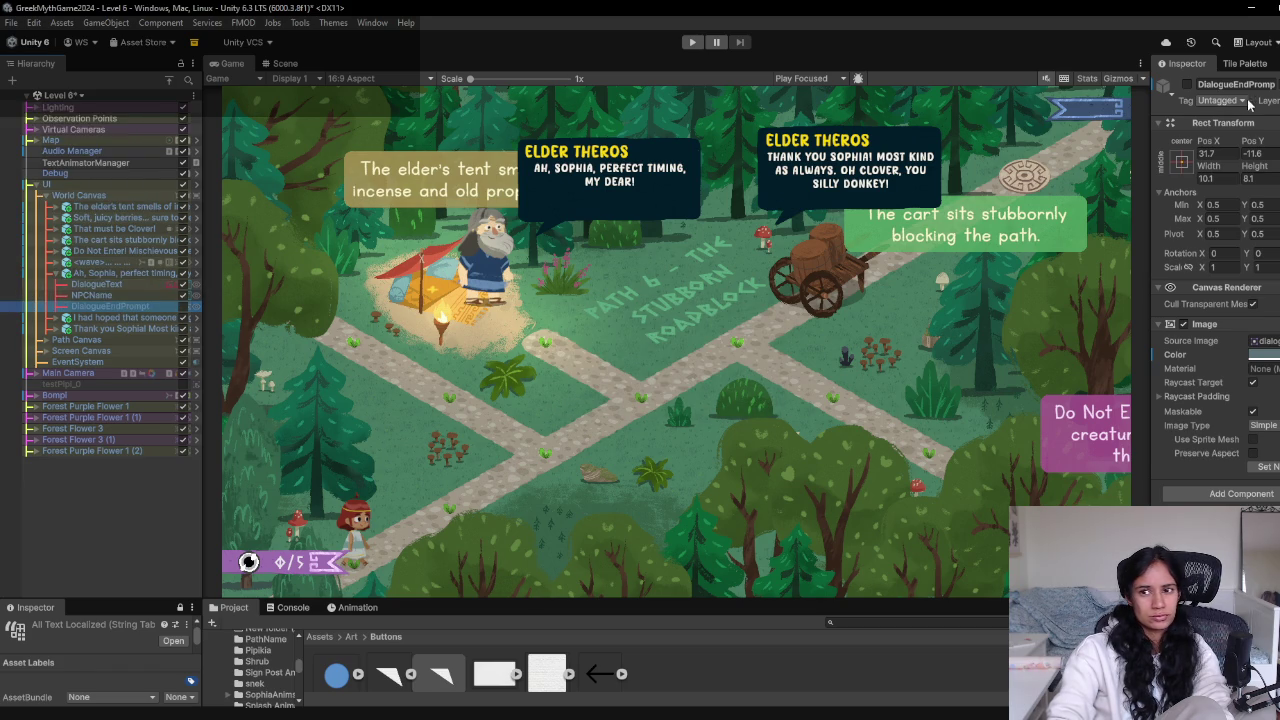
left_click(143, 273)
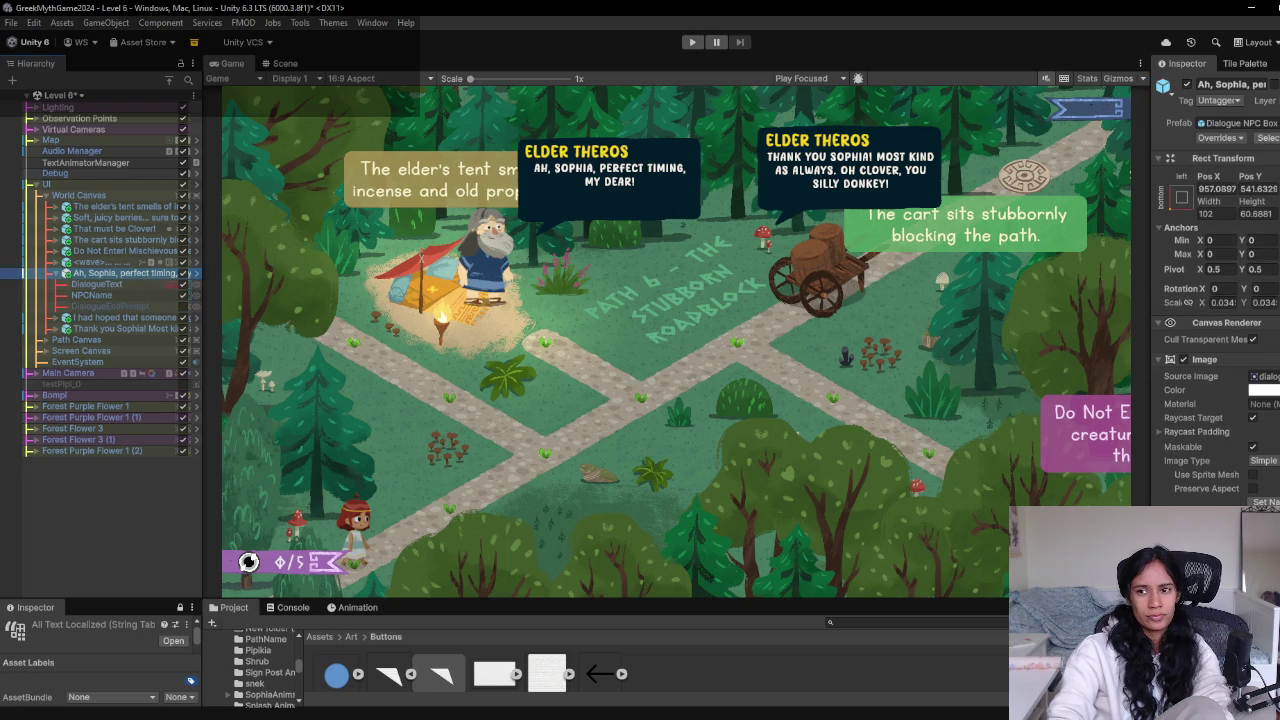
Apply the Image and DialogueEndPrompt overrides to the Dialogue NPC Box prefab
left_click(1220, 137)
left_click(1206, 284)
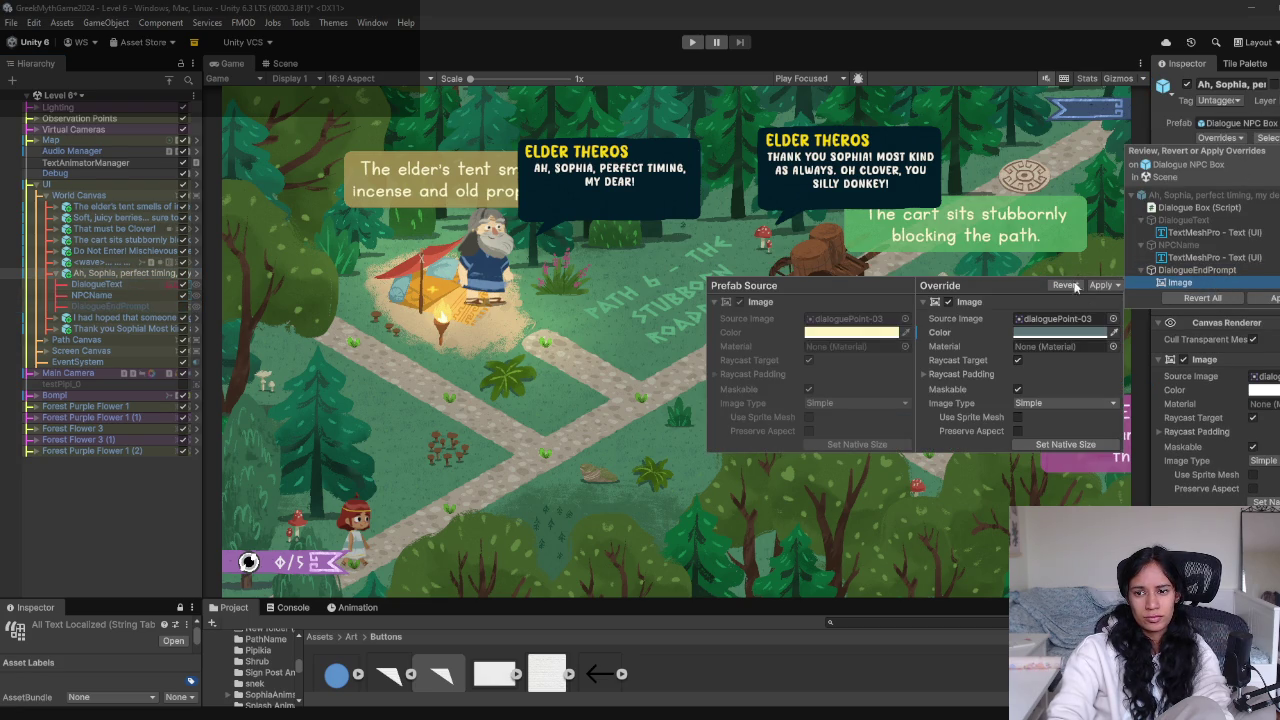
left_click(1102, 286)
left_click(1138, 302)
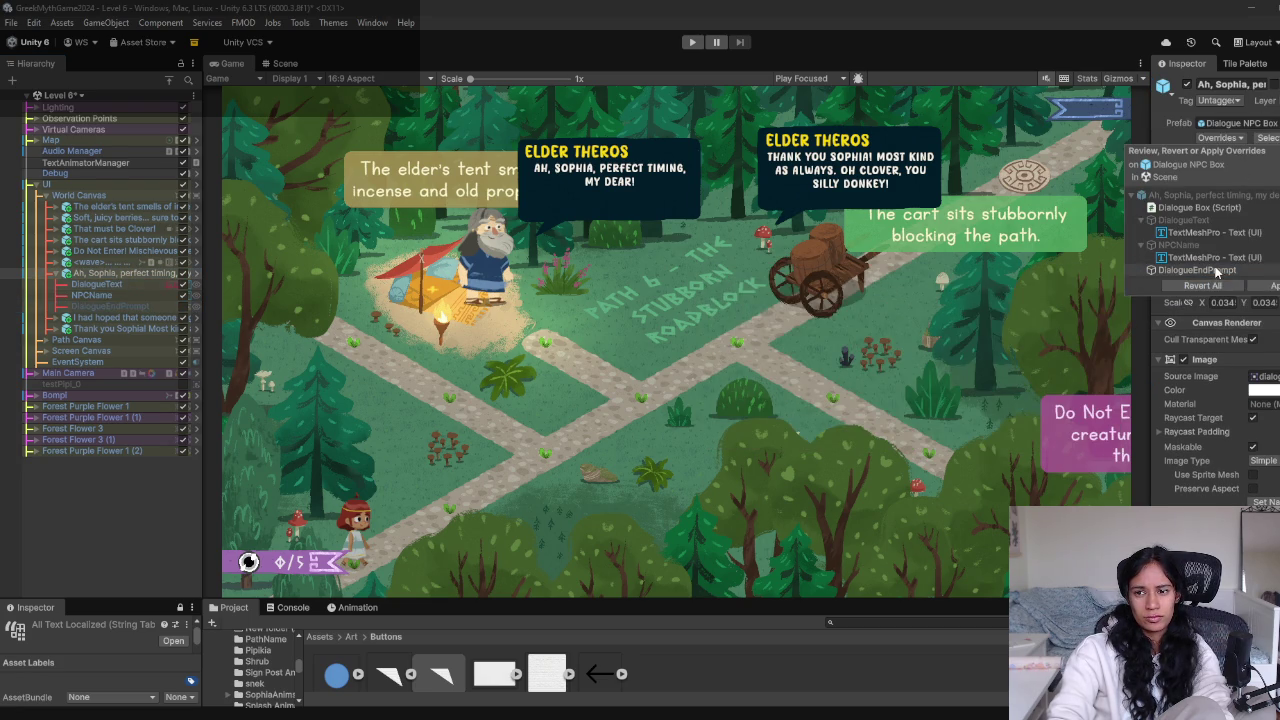
left_click(1200, 270)
left_click(1102, 273)
left_click(1142, 290)
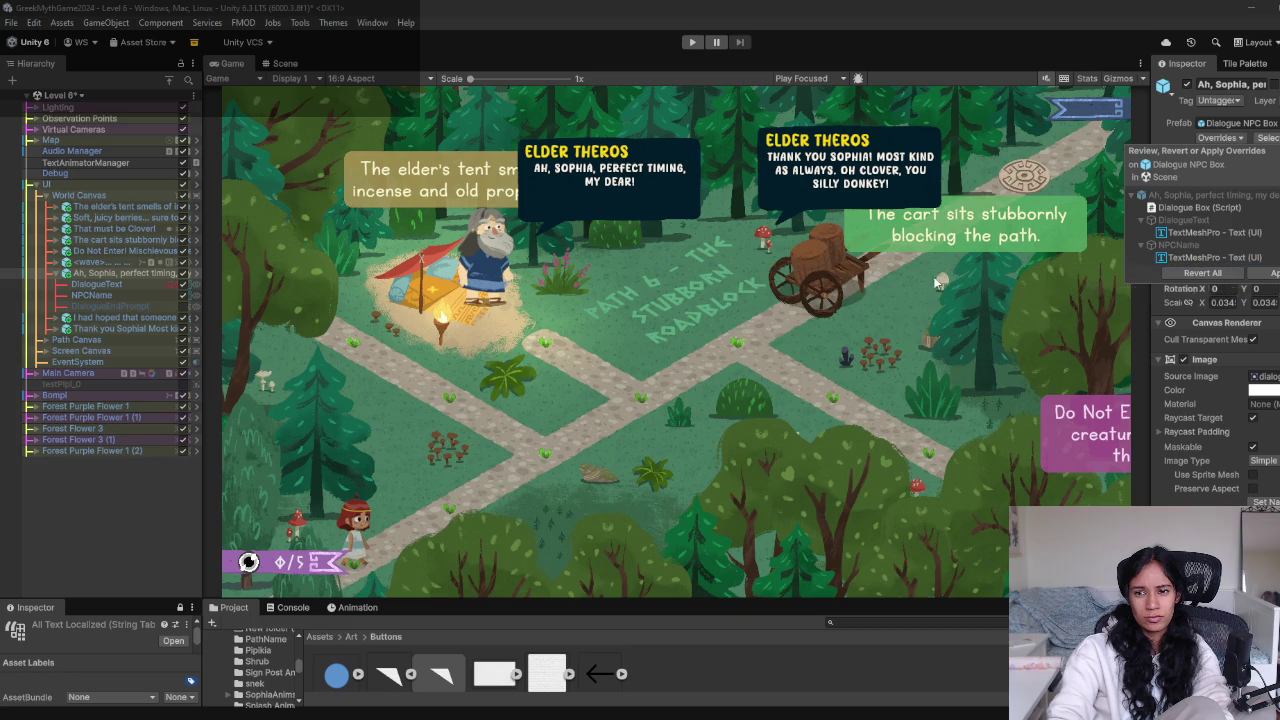
left_click(592, 40)
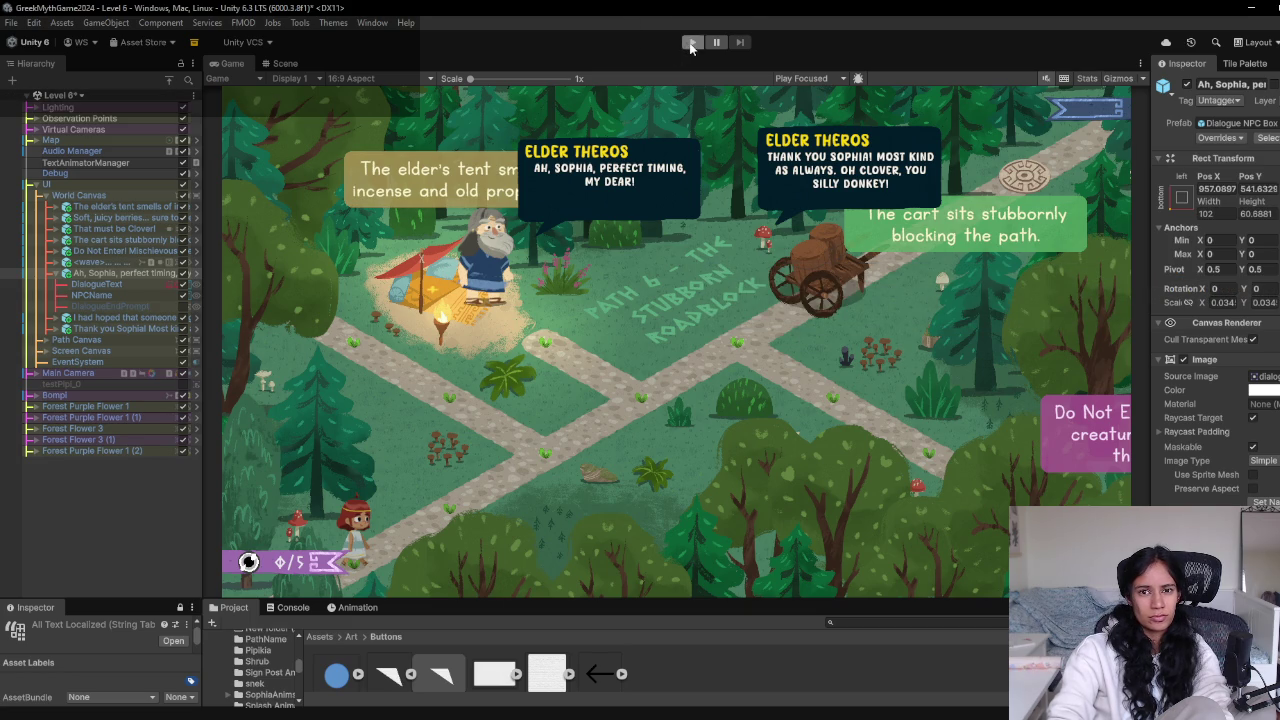
left_click(88, 101)
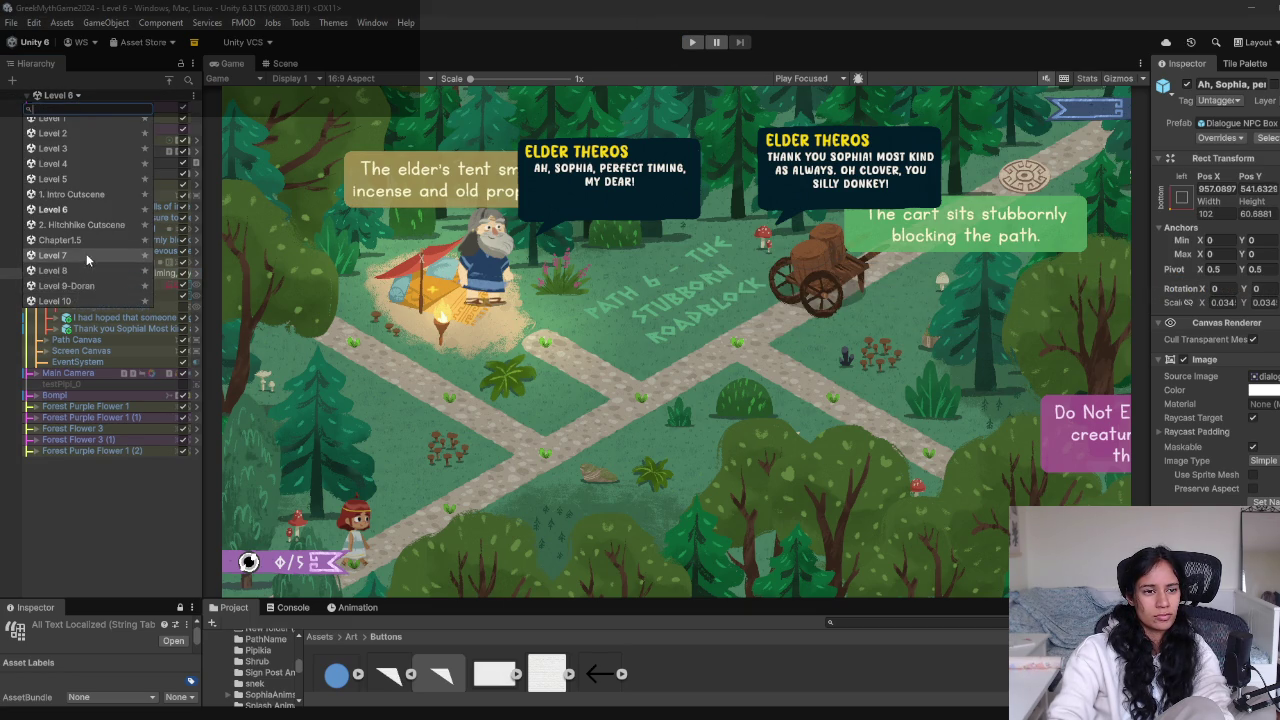
Open the Level 9-Doran scene and play-test it twice
left_click(72, 286)
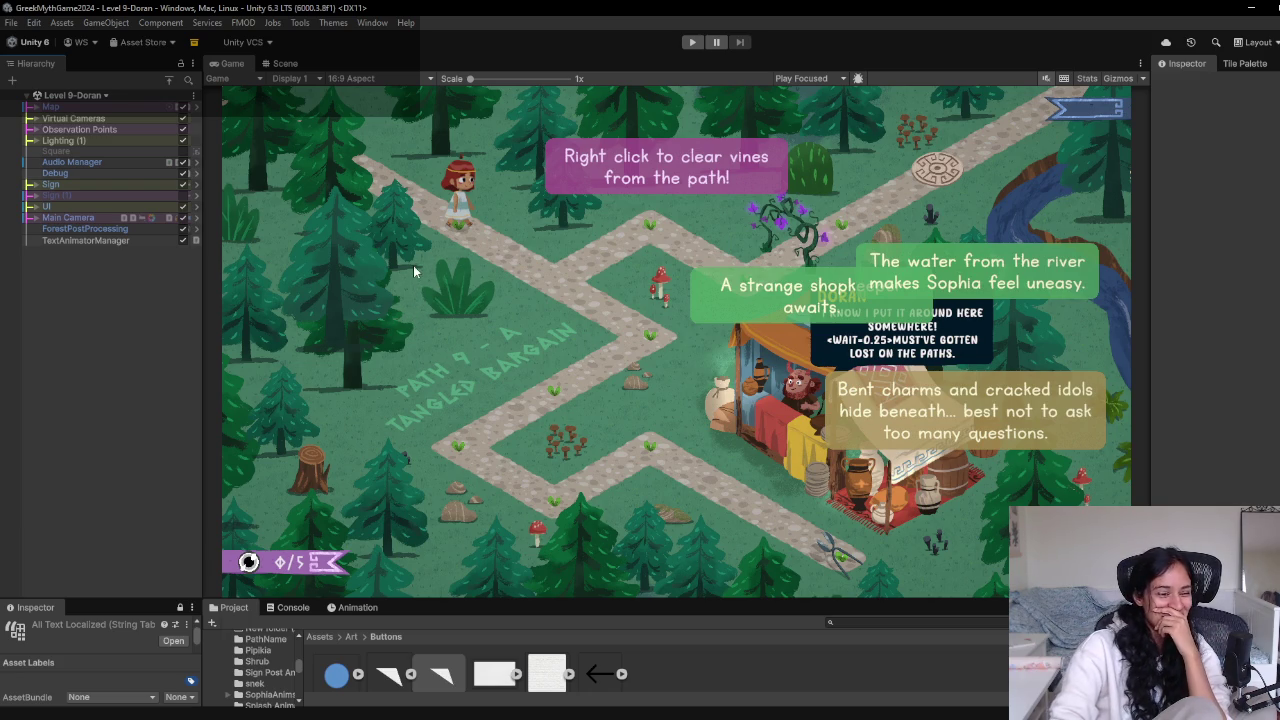
left_click(700, 46)
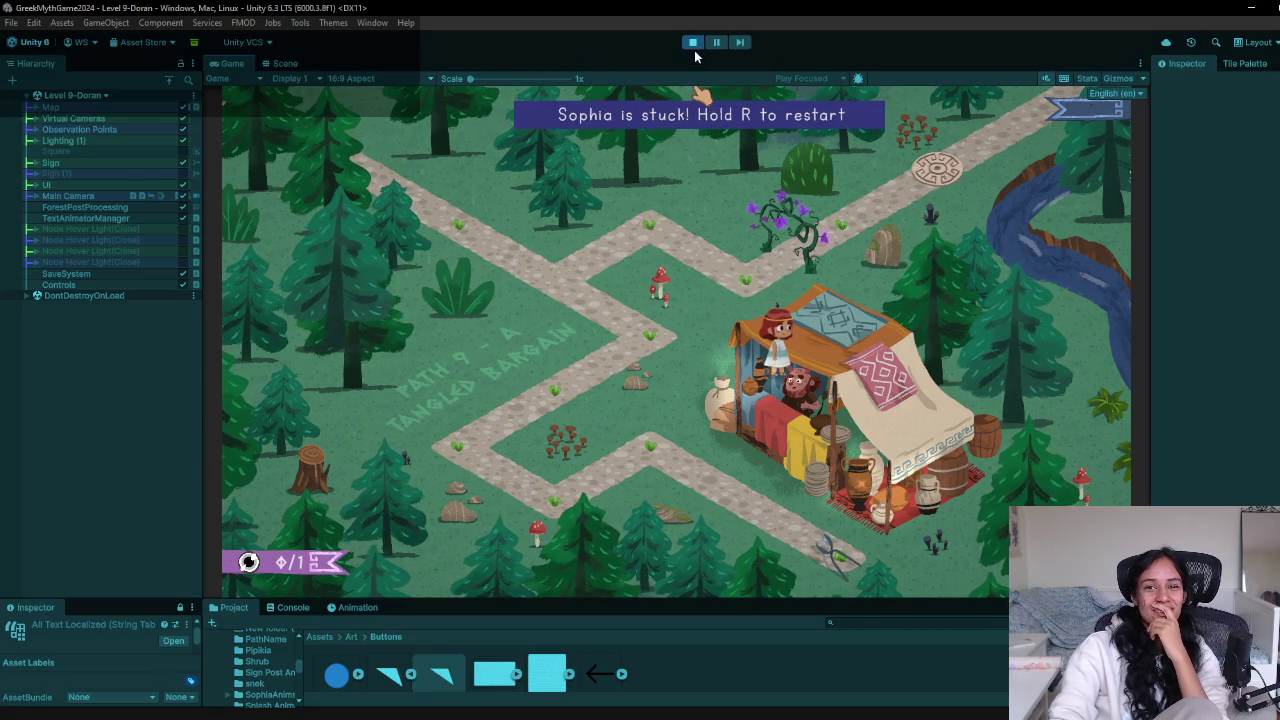
left_click(691, 43)
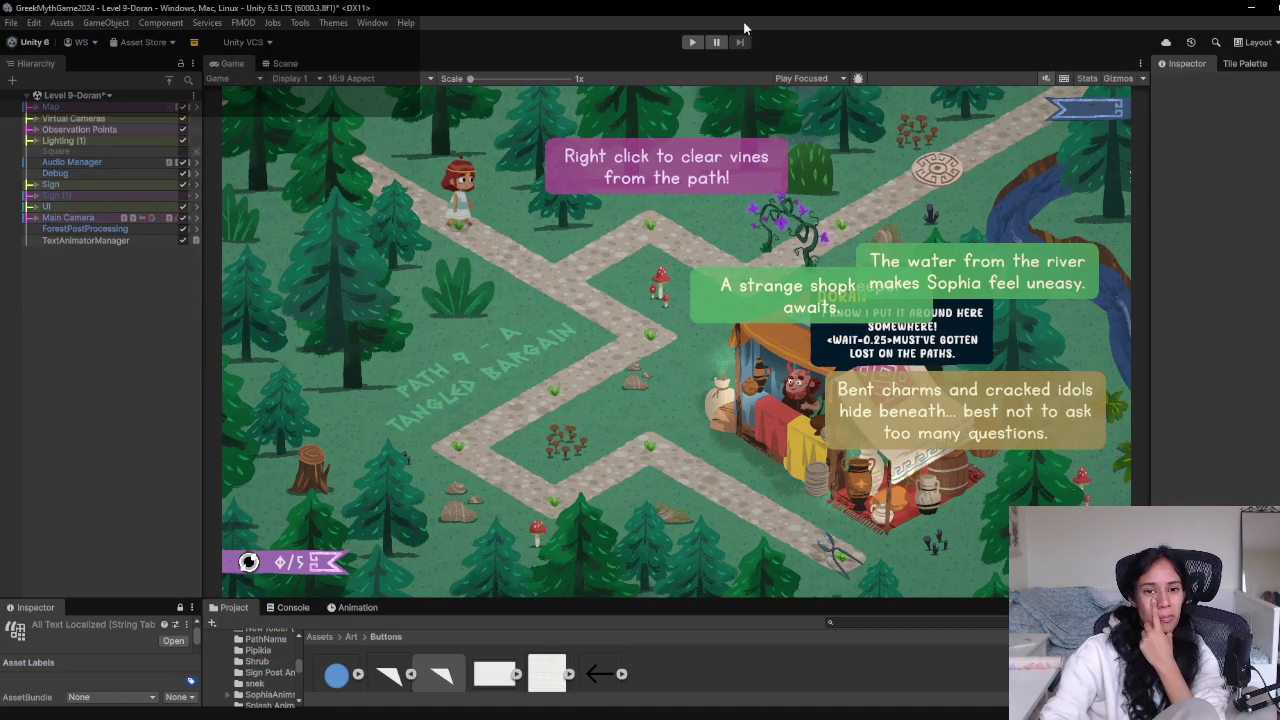
left_click(691, 43)
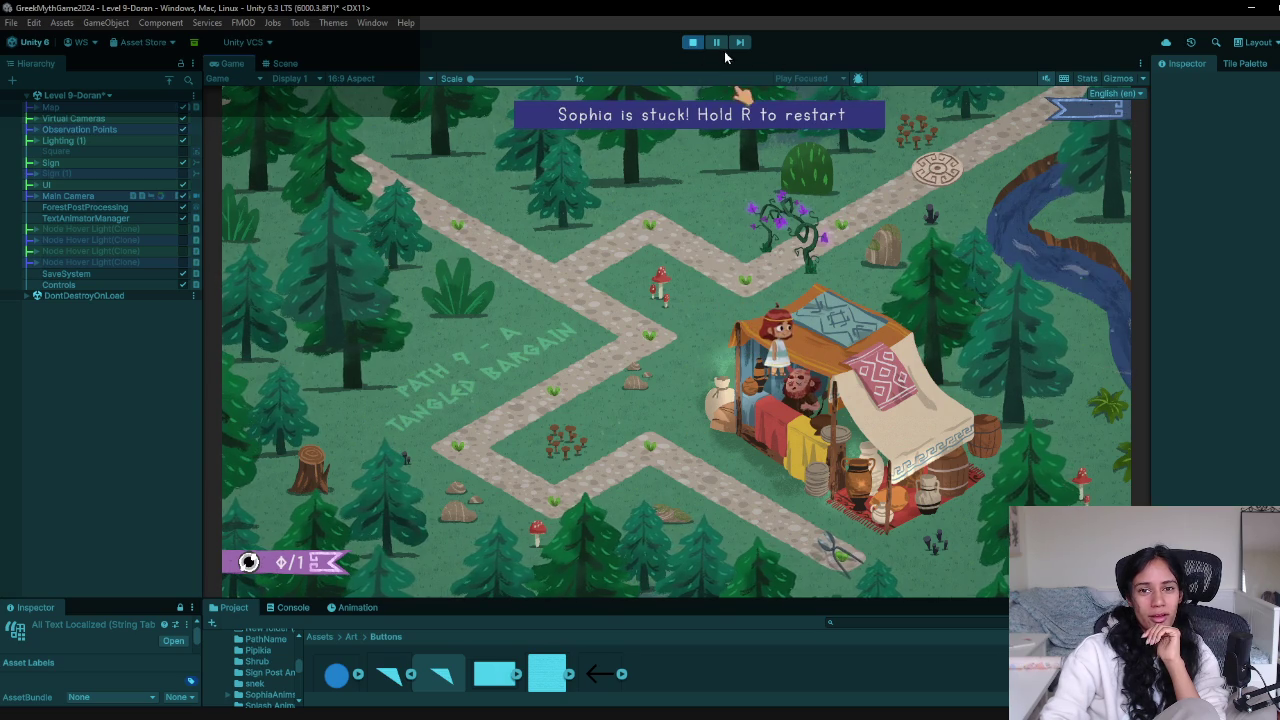
left_click(691, 42)
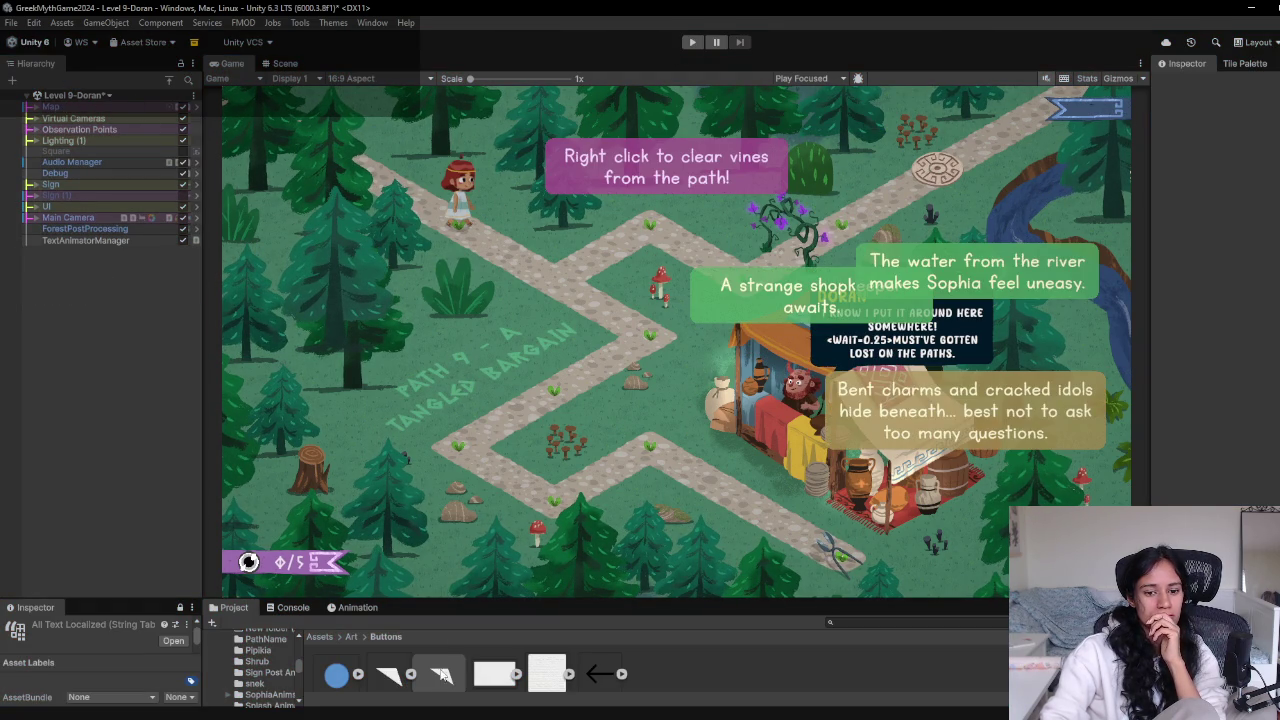
key("alt+Tab")
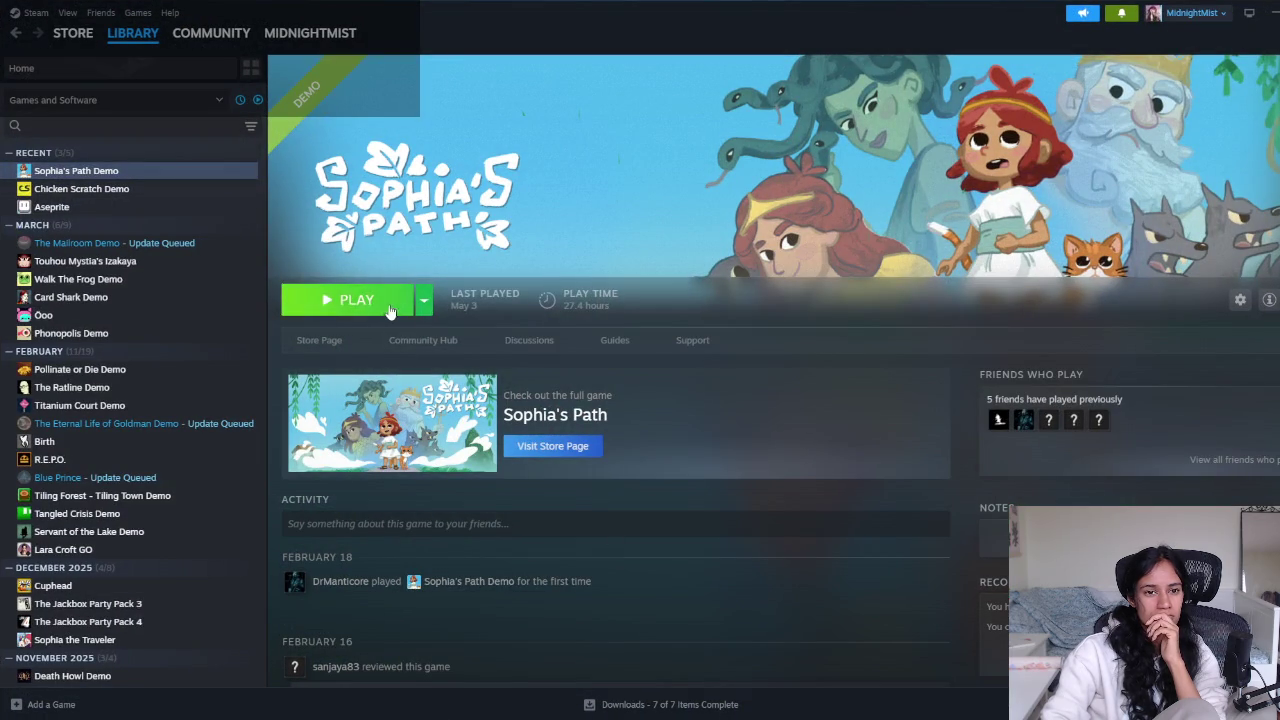
Launch Sophia's Path Demo from the Steam library
left_click(390, 300)
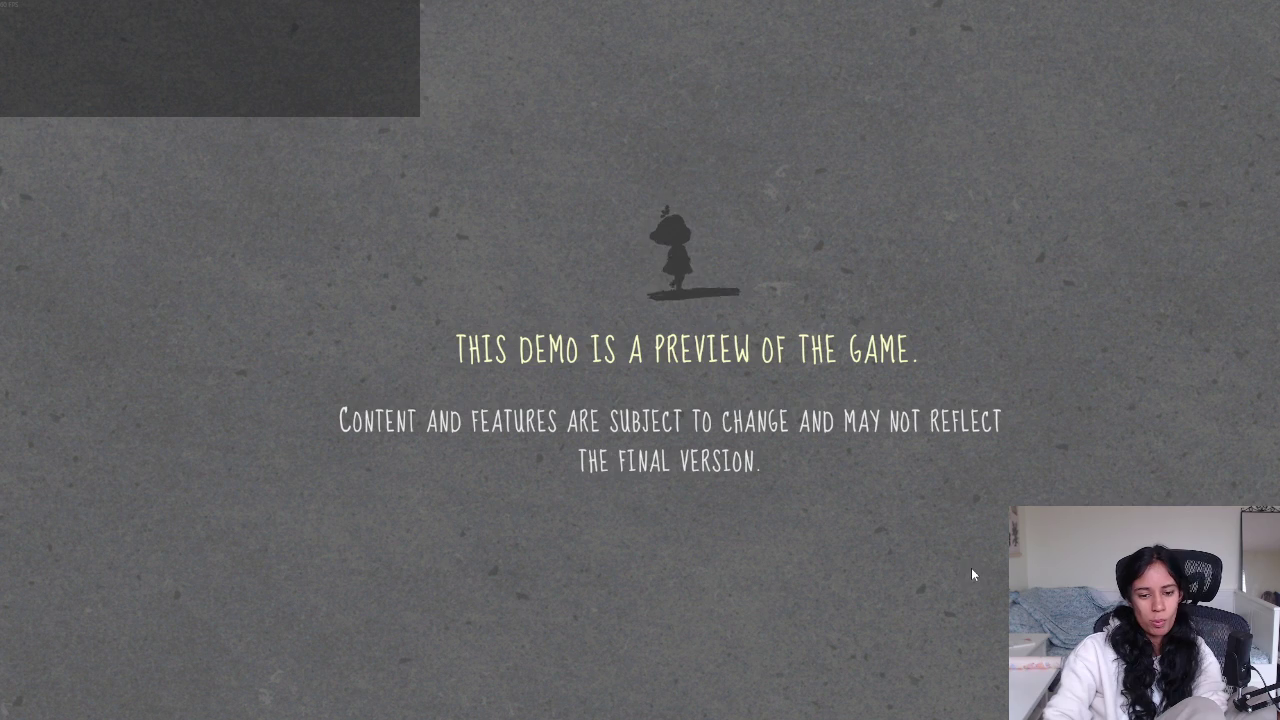
key("alt+Tab")
Search the High Prio notes for 'icon' and jump to the next match
left_click(788, 313)
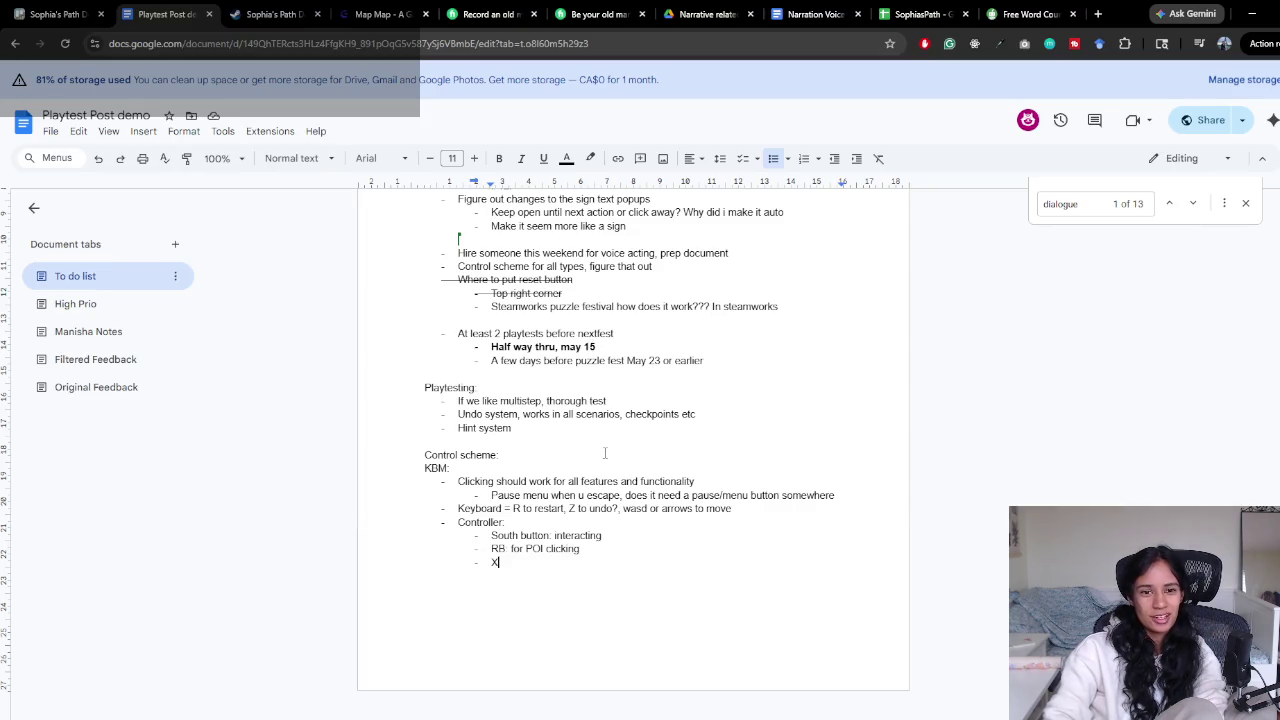
left_click(75, 303)
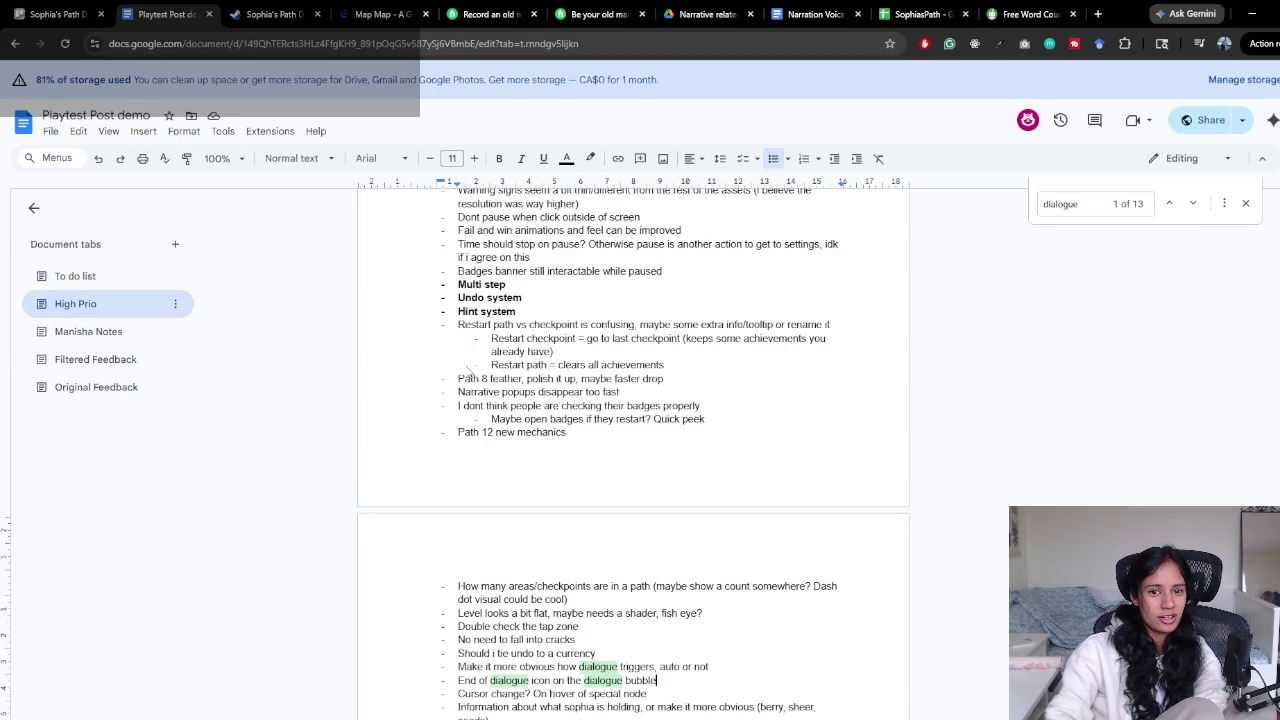
type("icon")
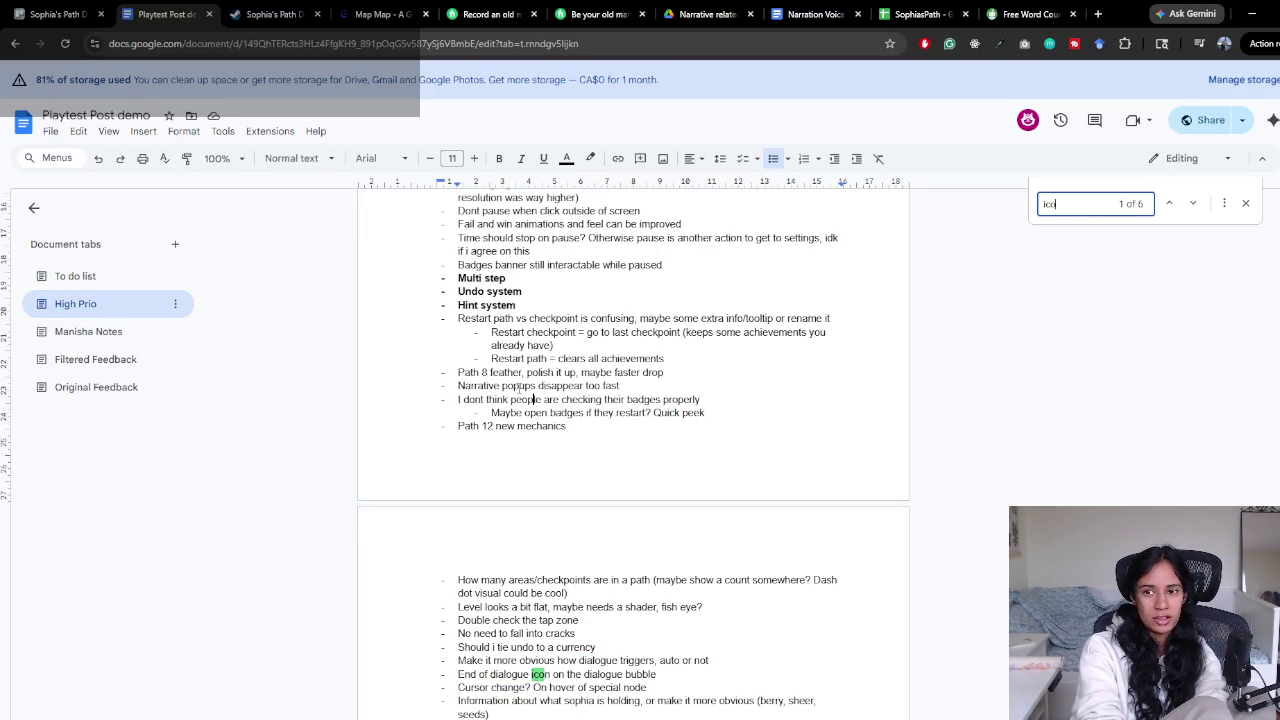
key("Return")
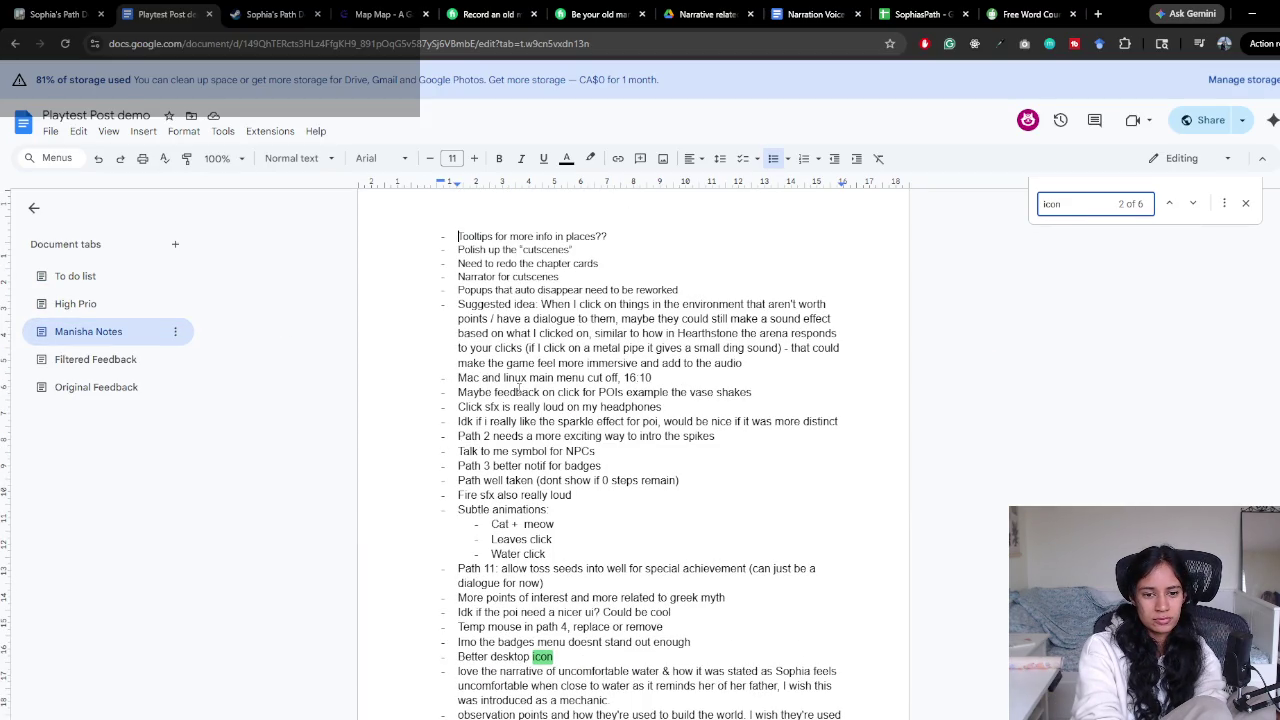
key("Escape")
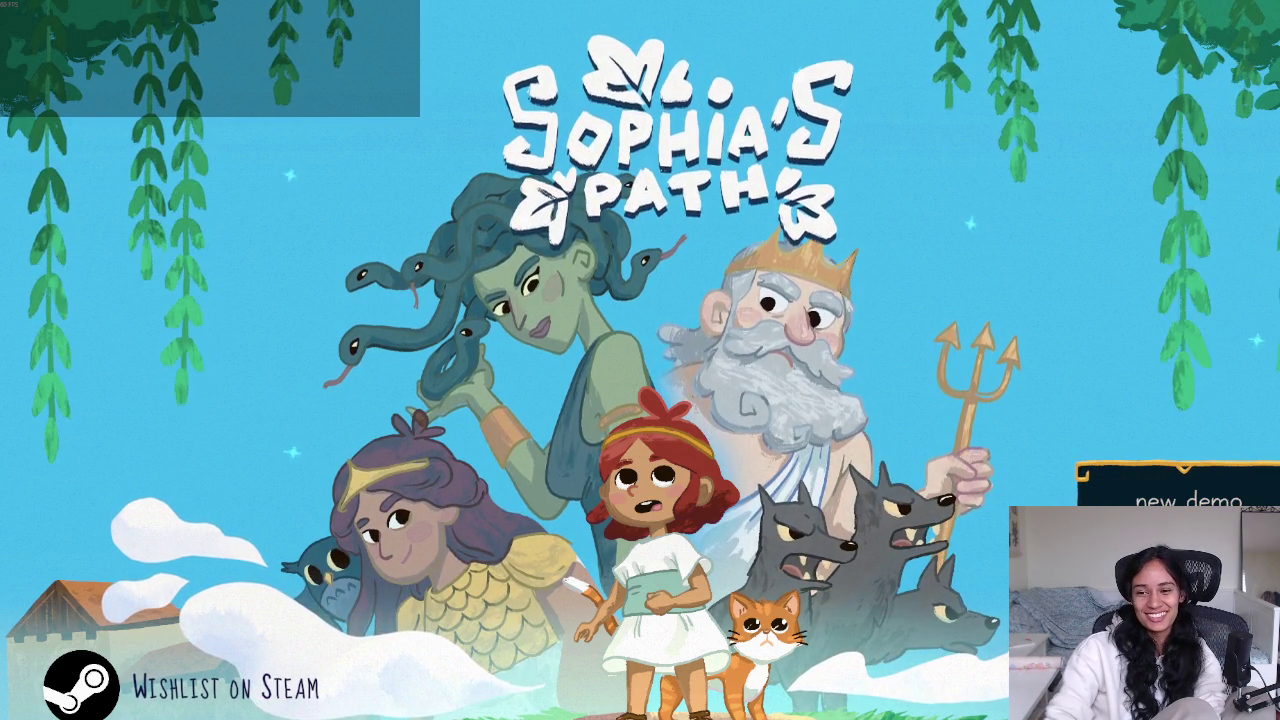
Start the game and walk Sophia past the pink flower and red bulb to the junction
key("Return")
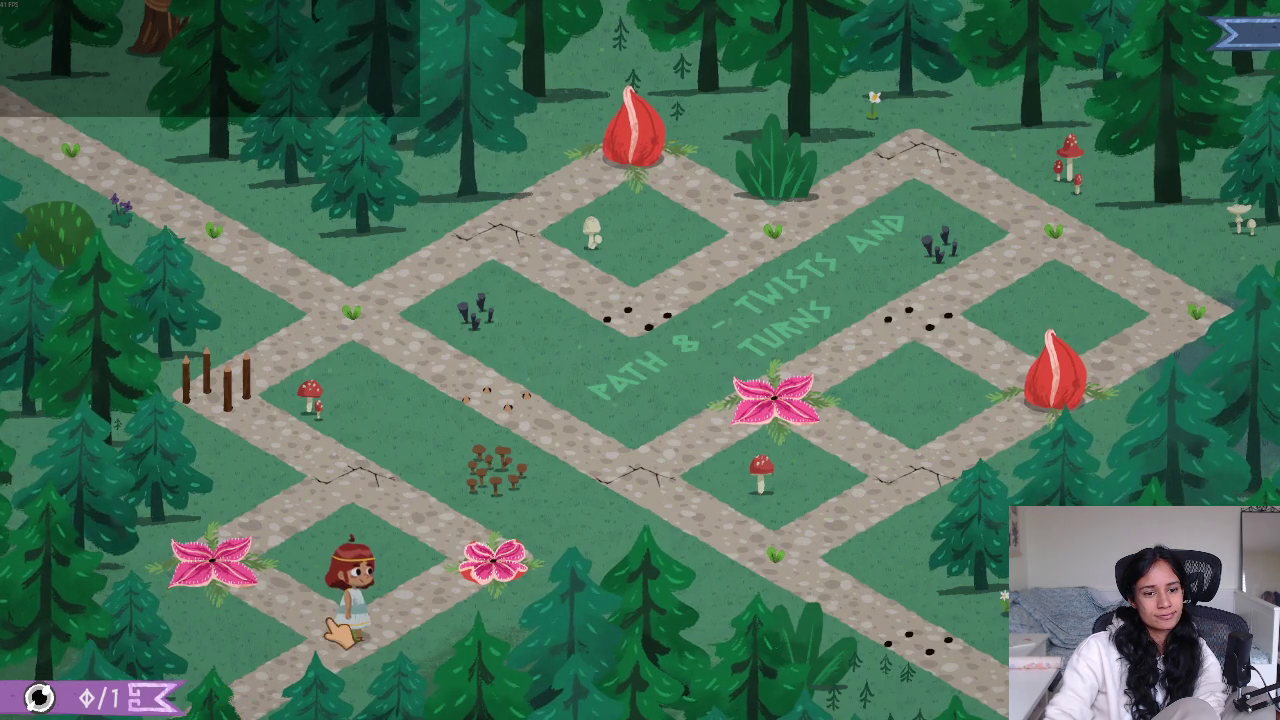
left_click(248, 590)
left_click(355, 605)
left_click(366, 490)
left_click(348, 334)
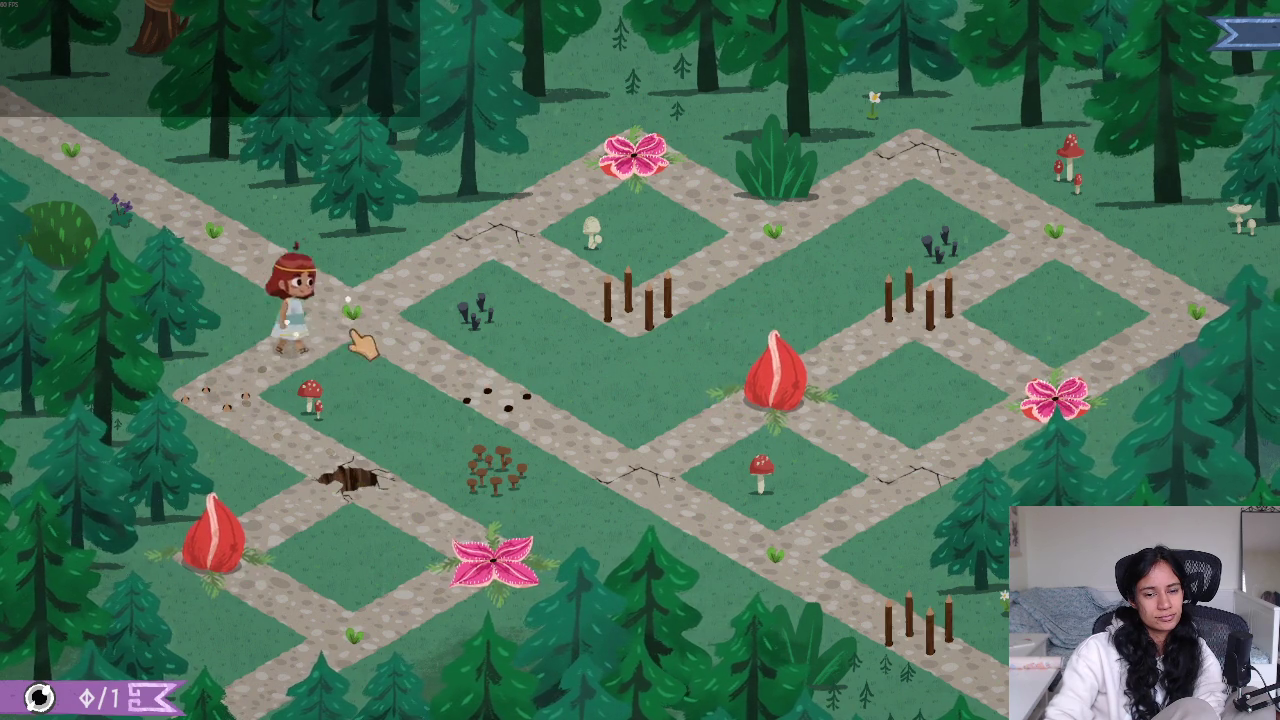
key("Left")
key("Right")
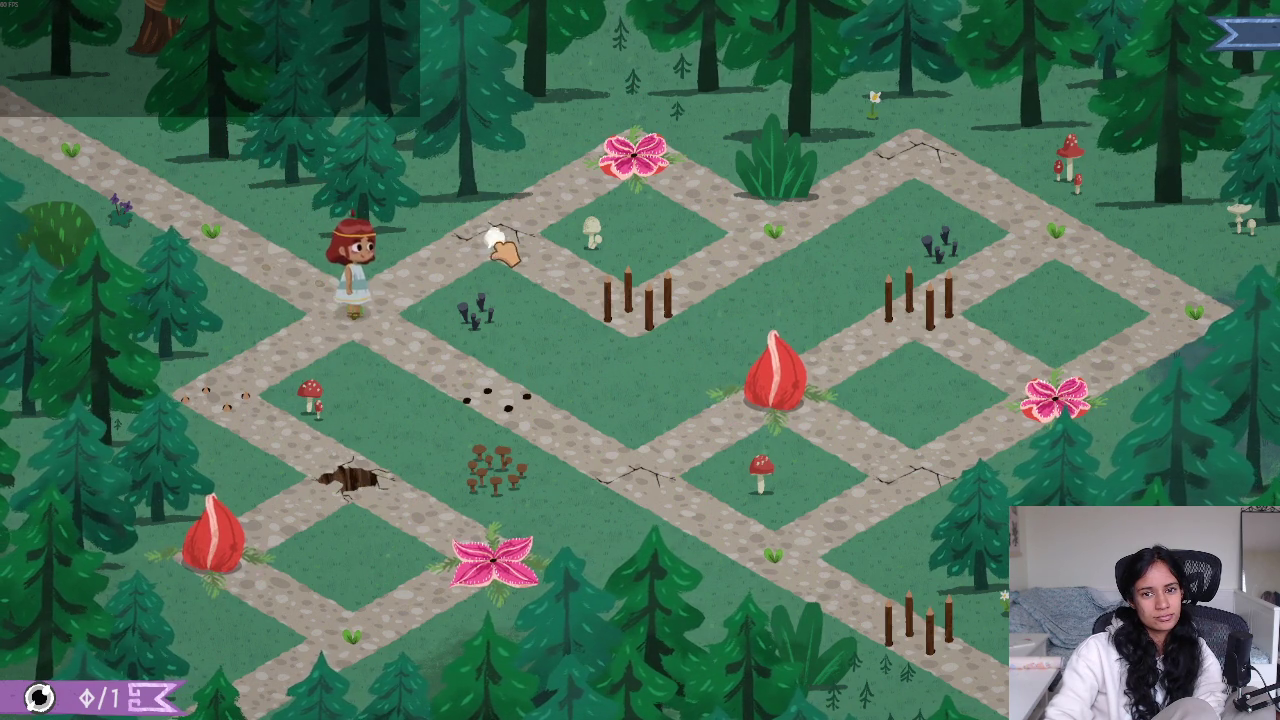
Walk Sophia up-right past the bush to the edge of the upper path
left_click(500, 250)
left_click(655, 300)
left_click(766, 232)
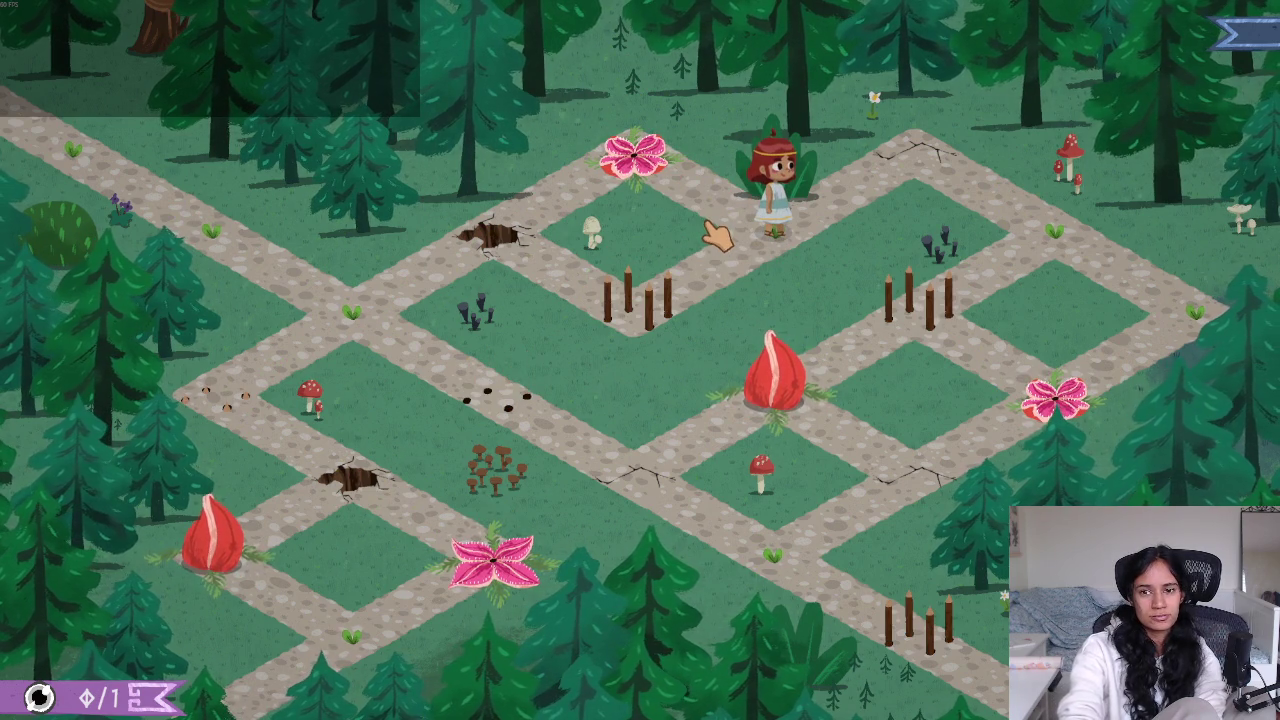
left_click(935, 150)
left_click(1040, 230)
left_click(1080, 242)
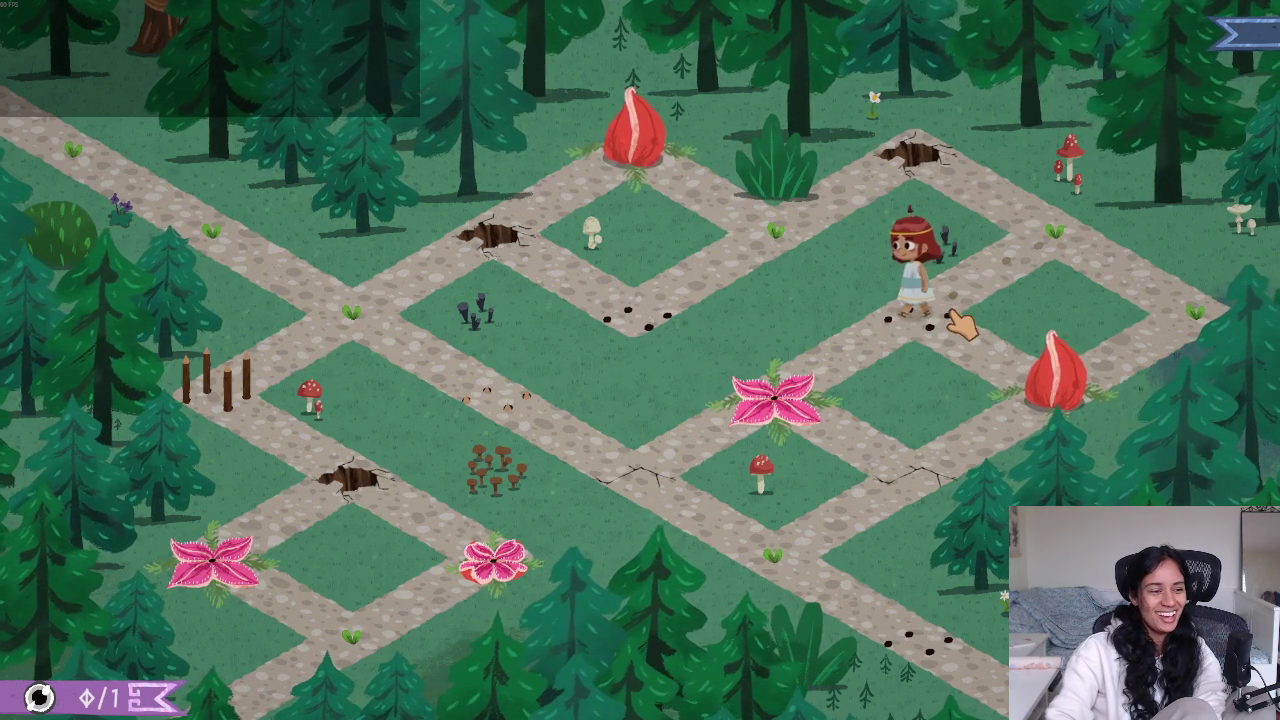
Walk Sophia over the right and left crack tiles to the path's bottom-right end
left_click(1025, 395)
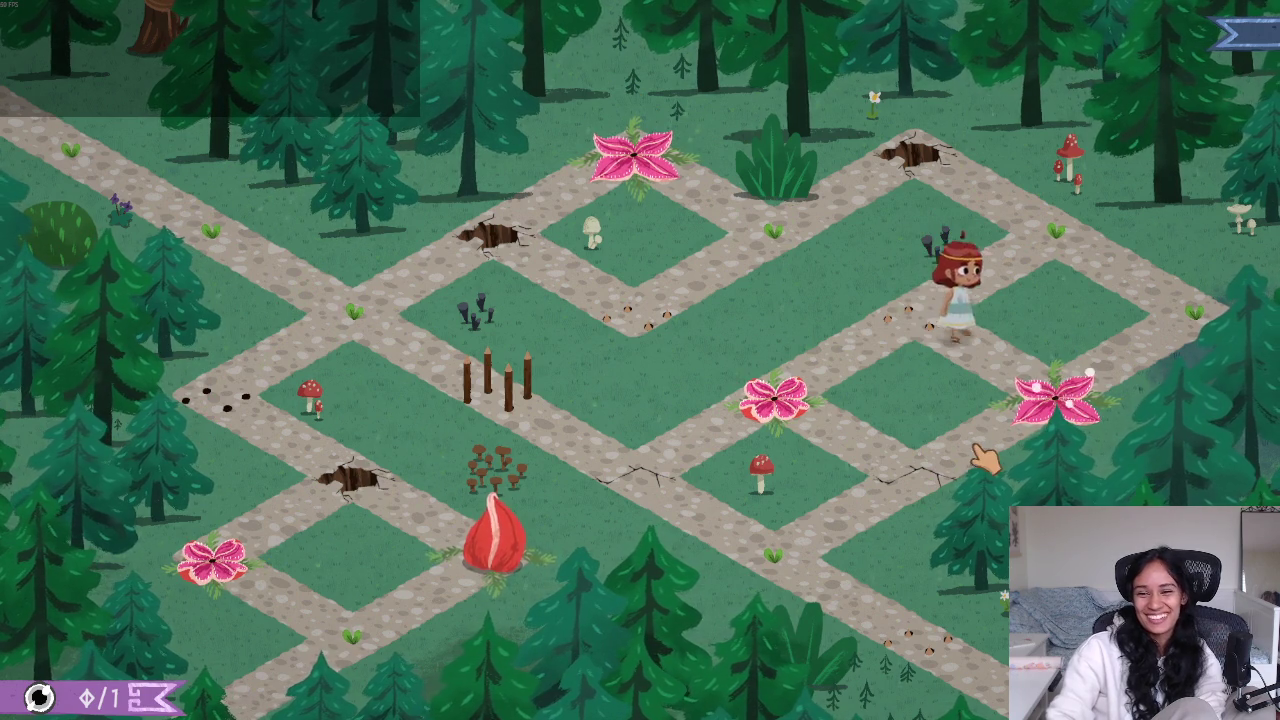
left_click(940, 480)
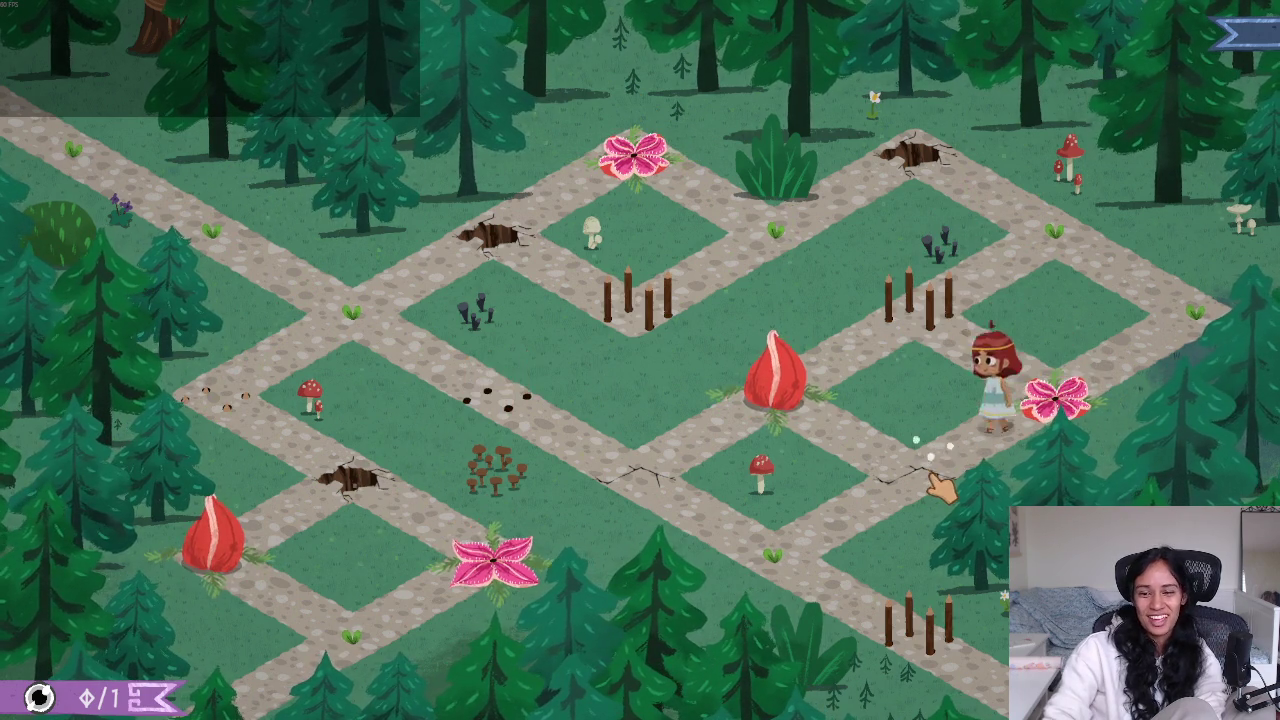
left_click(790, 550)
left_click(650, 480)
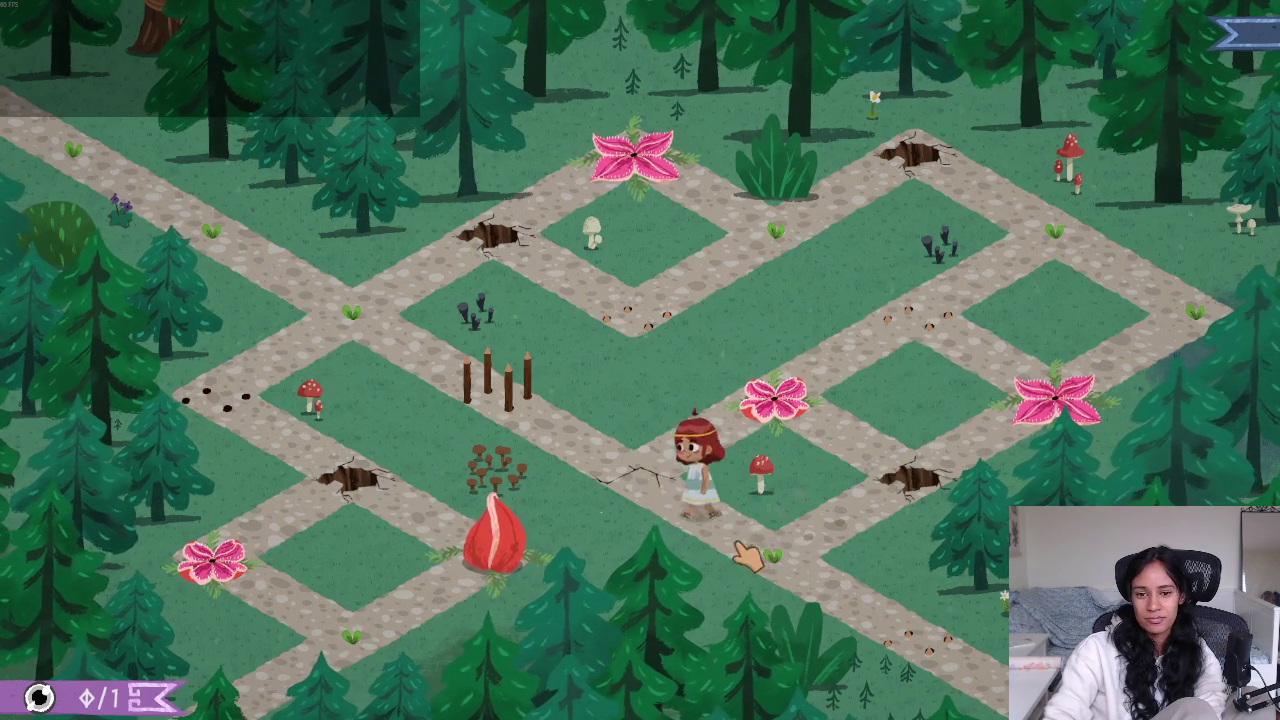
left_click(930, 630)
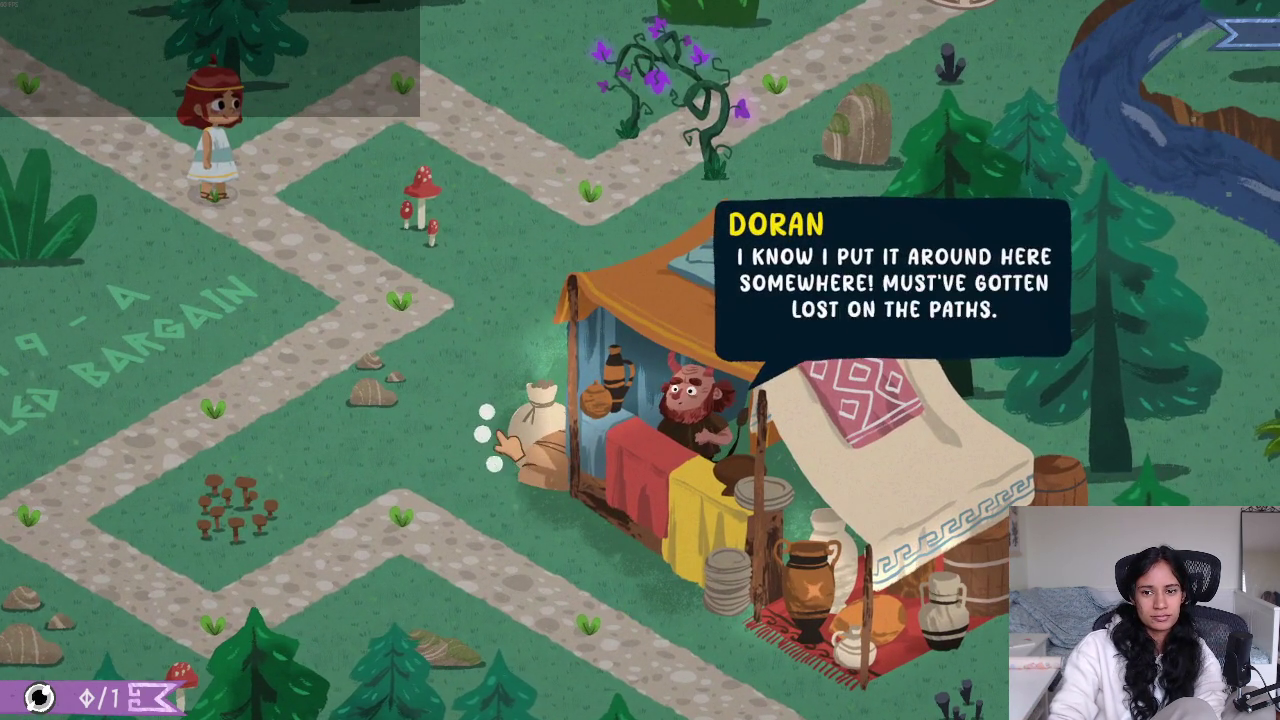
Skip Doran's opening dialogue and walk Sophia down to the lower path corner and back
left_click(505, 447)
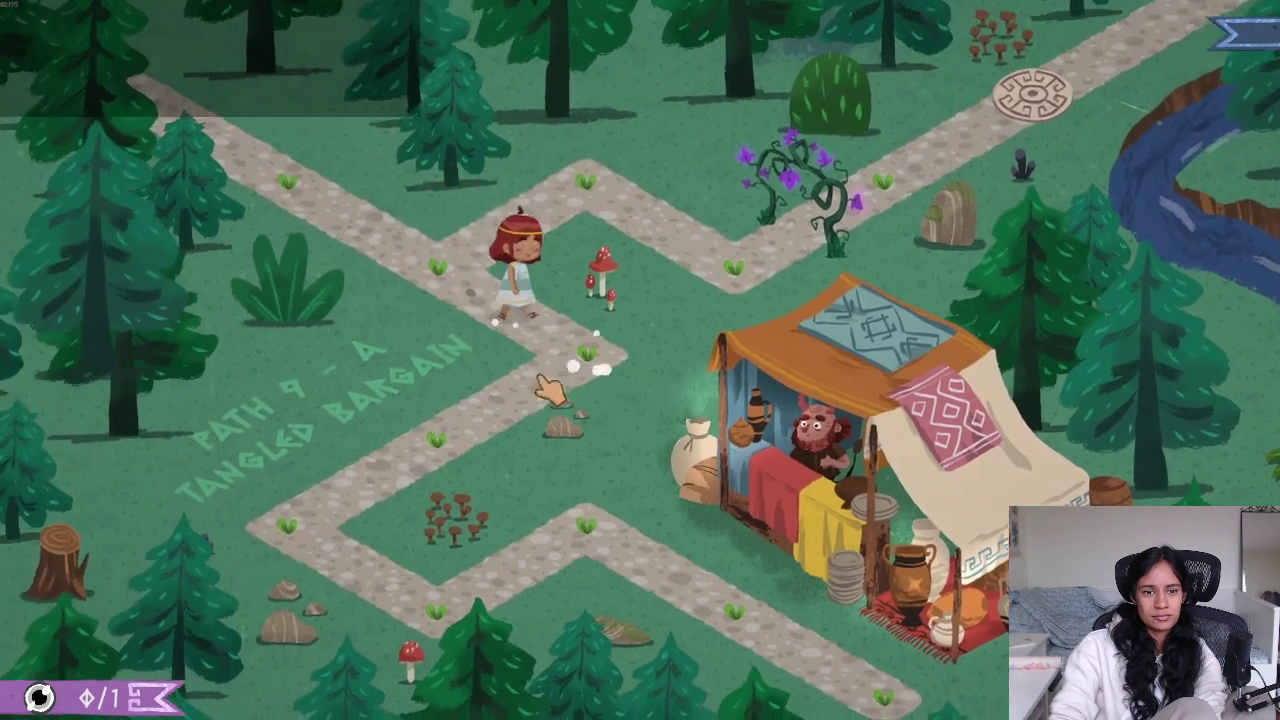
left_click(480, 430)
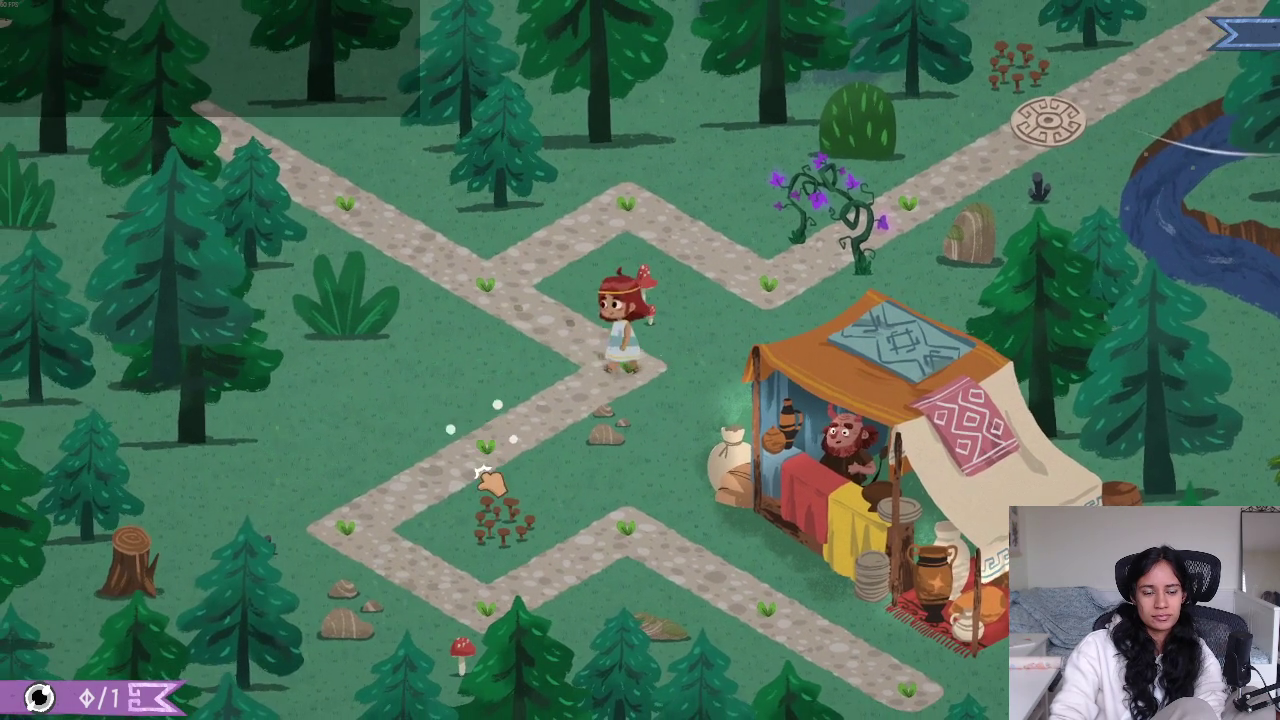
left_click(360, 535)
left_click(592, 535)
left_click(735, 598)
Talk to Doran at his stall until he mentions the snippers, then walk to them
left_click(814, 440)
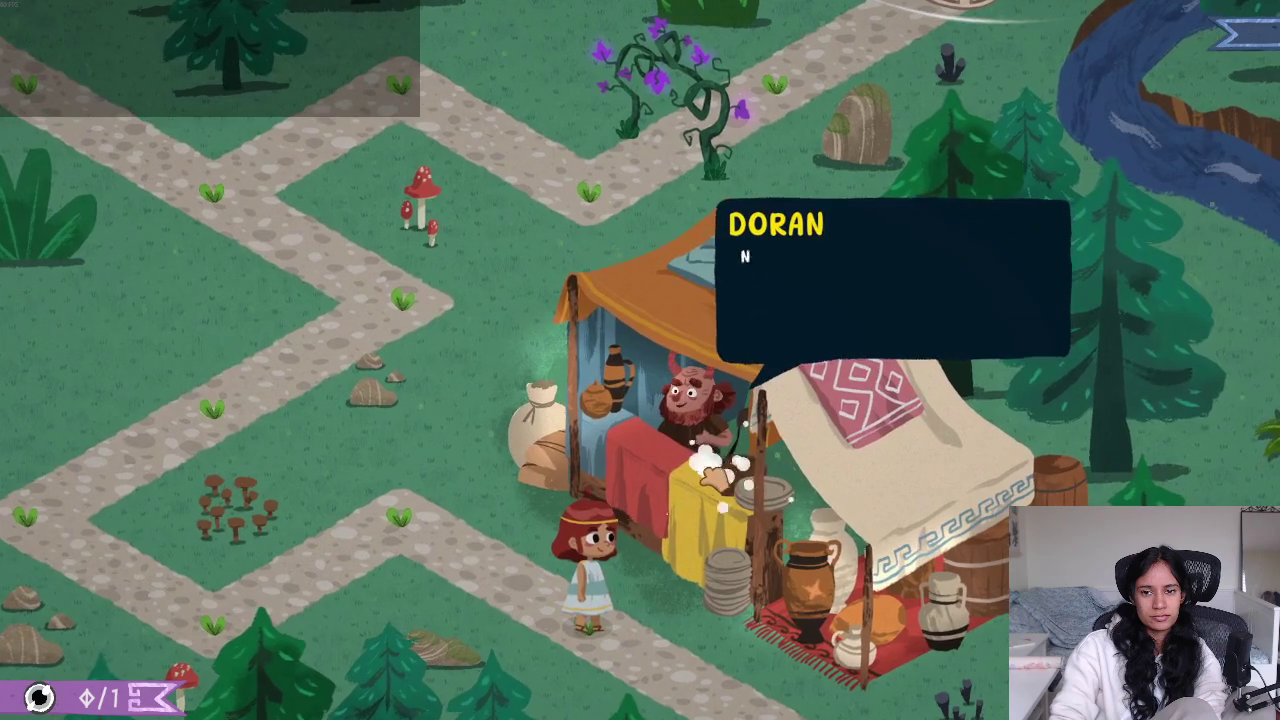
left_click(710, 482)
left_click(711, 484)
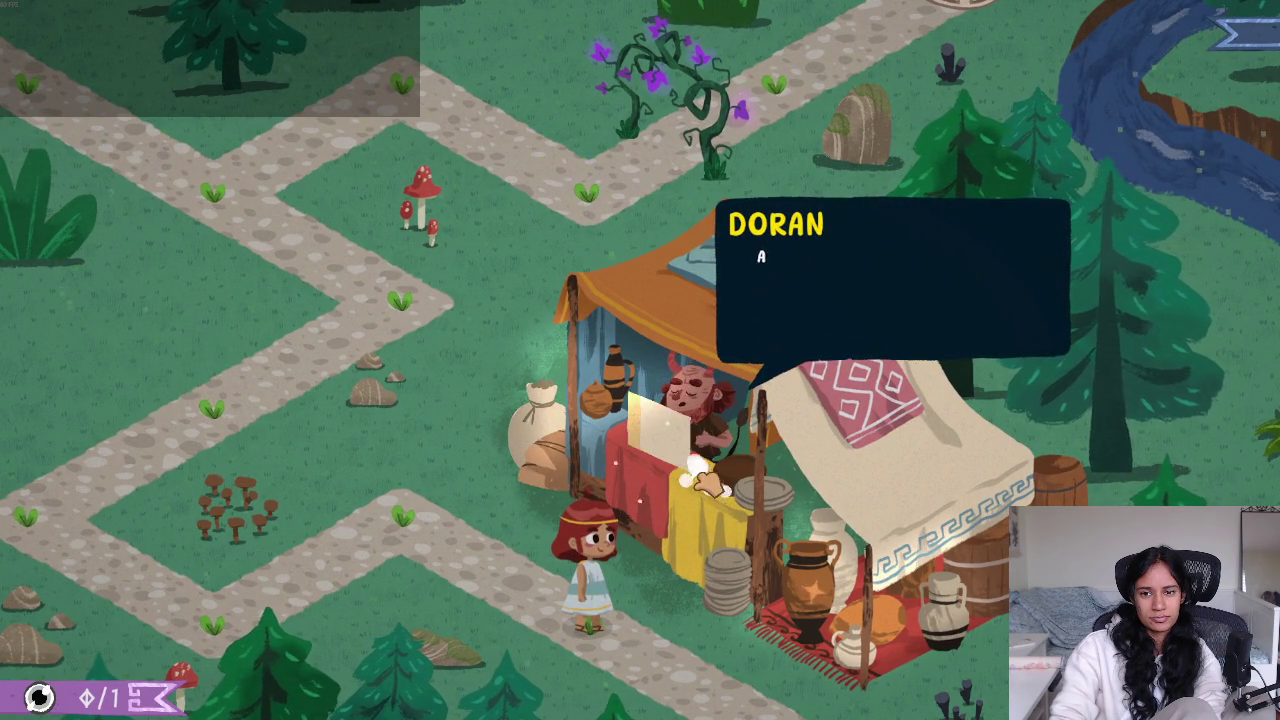
left_click(709, 484)
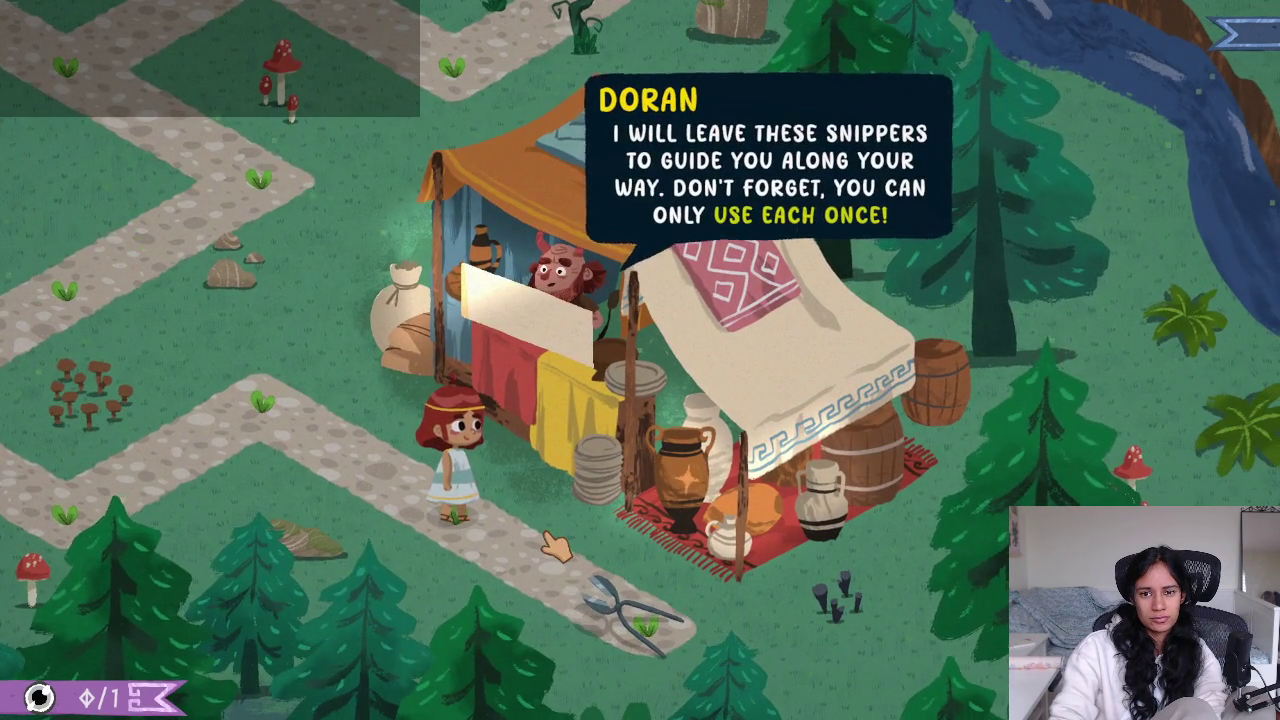
left_click(548, 573)
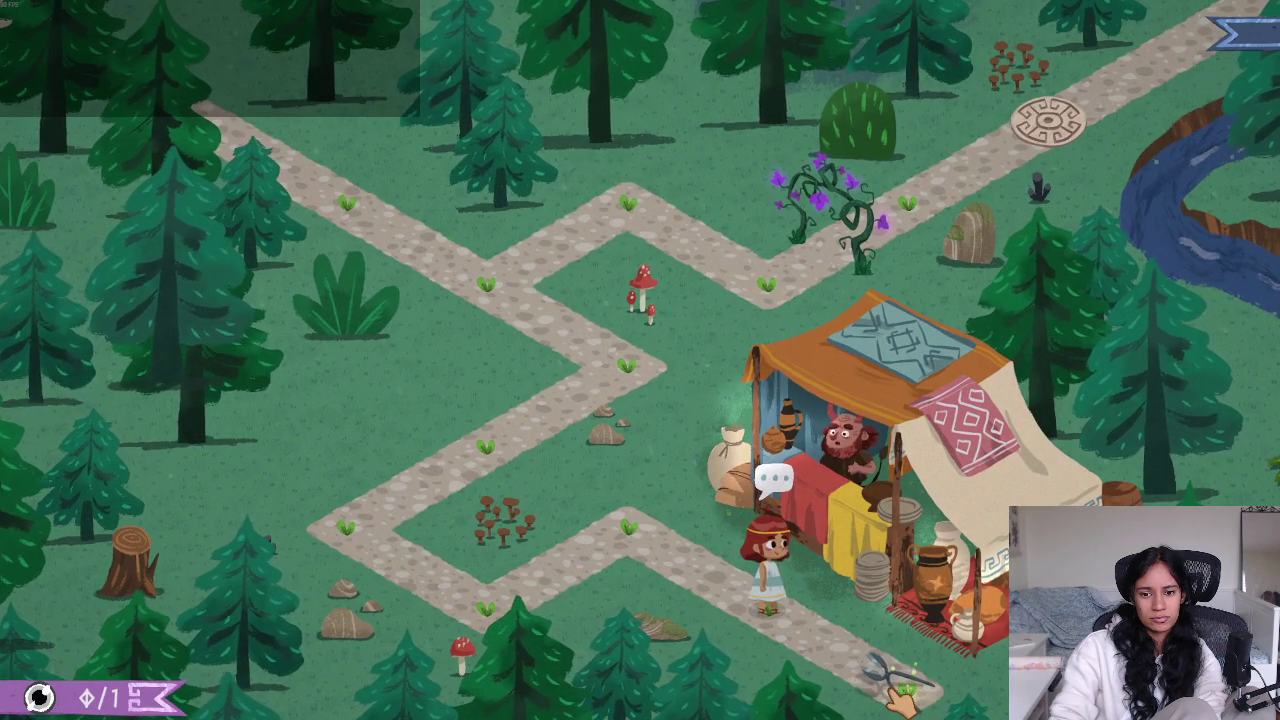
left_click(897, 692)
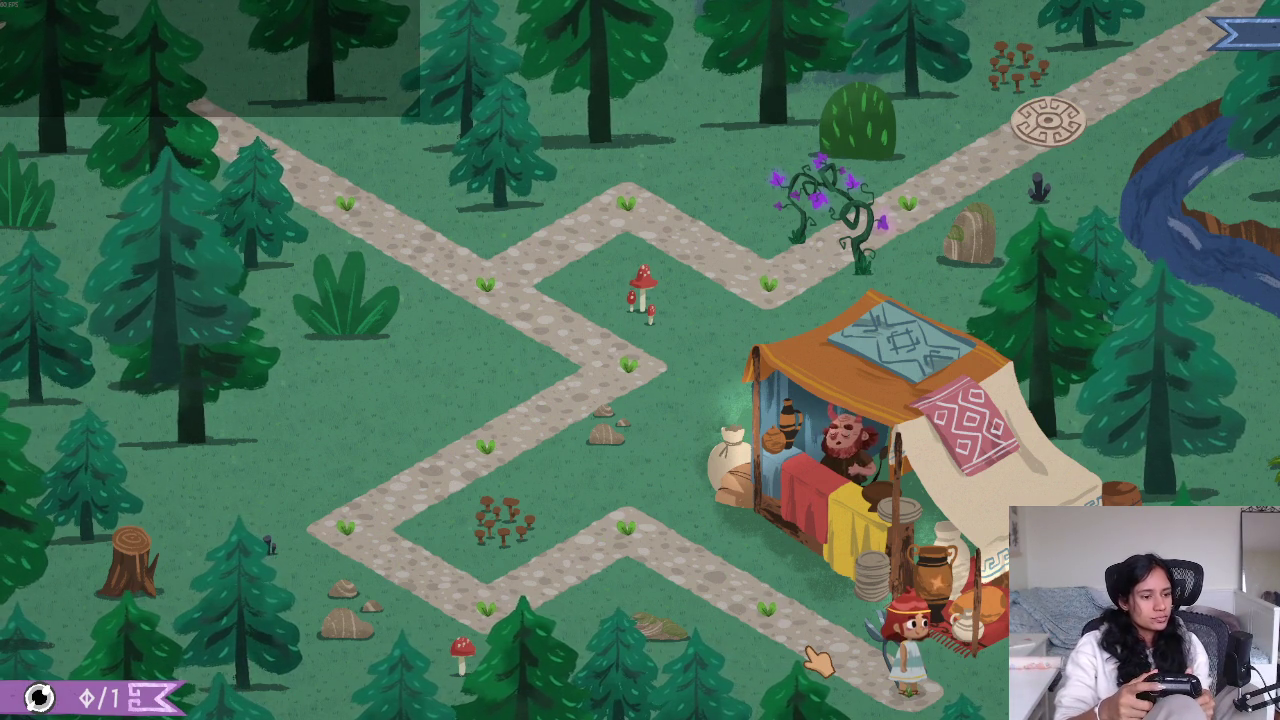
Walk the girl up the zigzag path to the top bend, then pause and close the settings
key("Left")
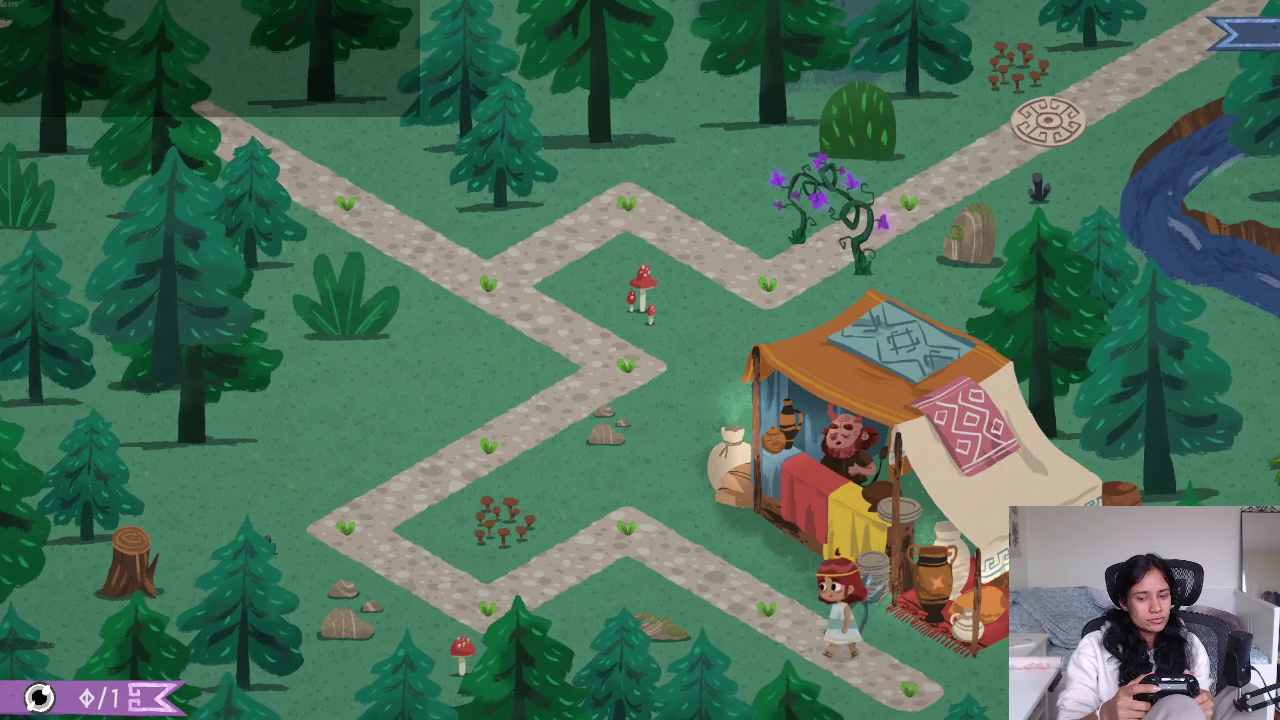
key("Left")
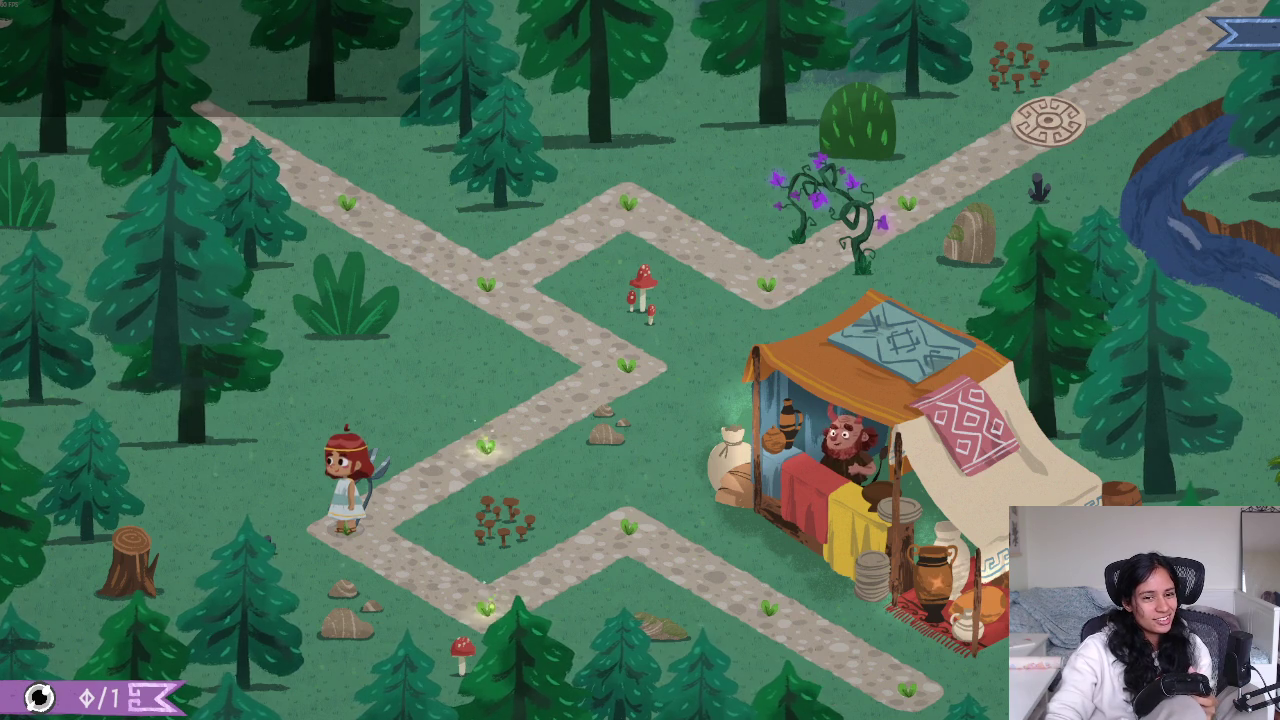
left_click(529, 422)
left_click(492, 280)
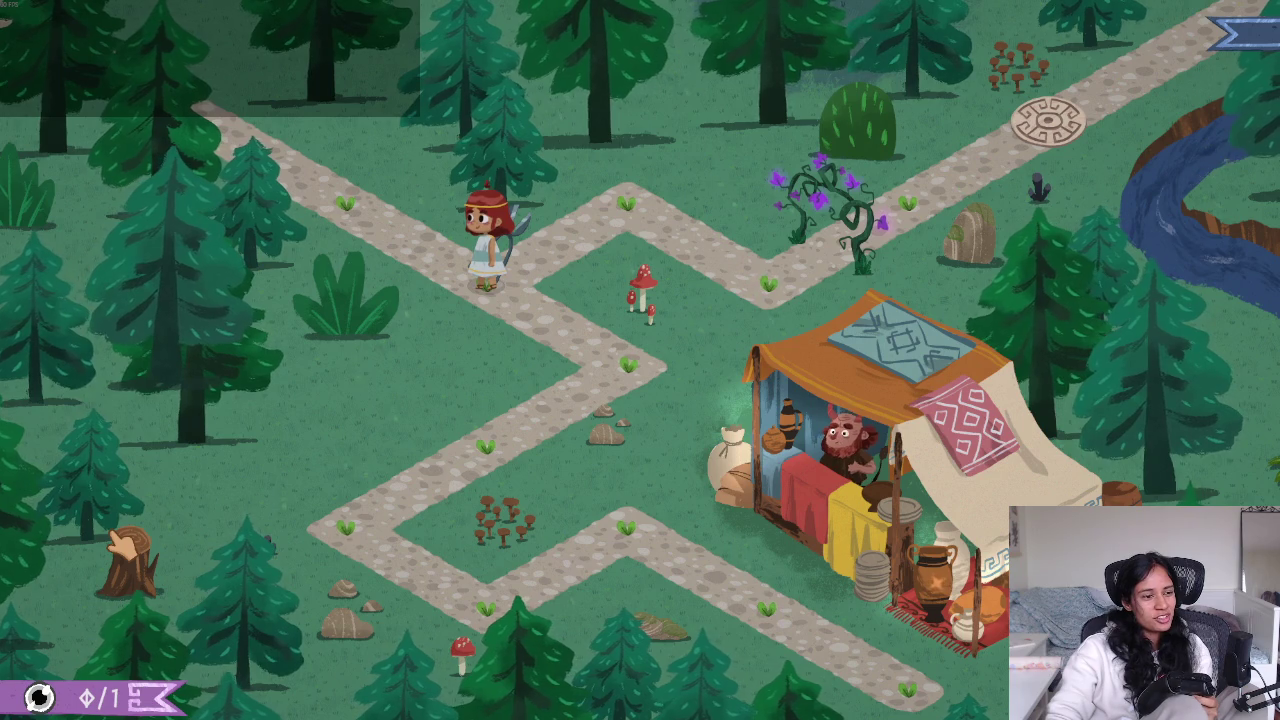
key("Escape")
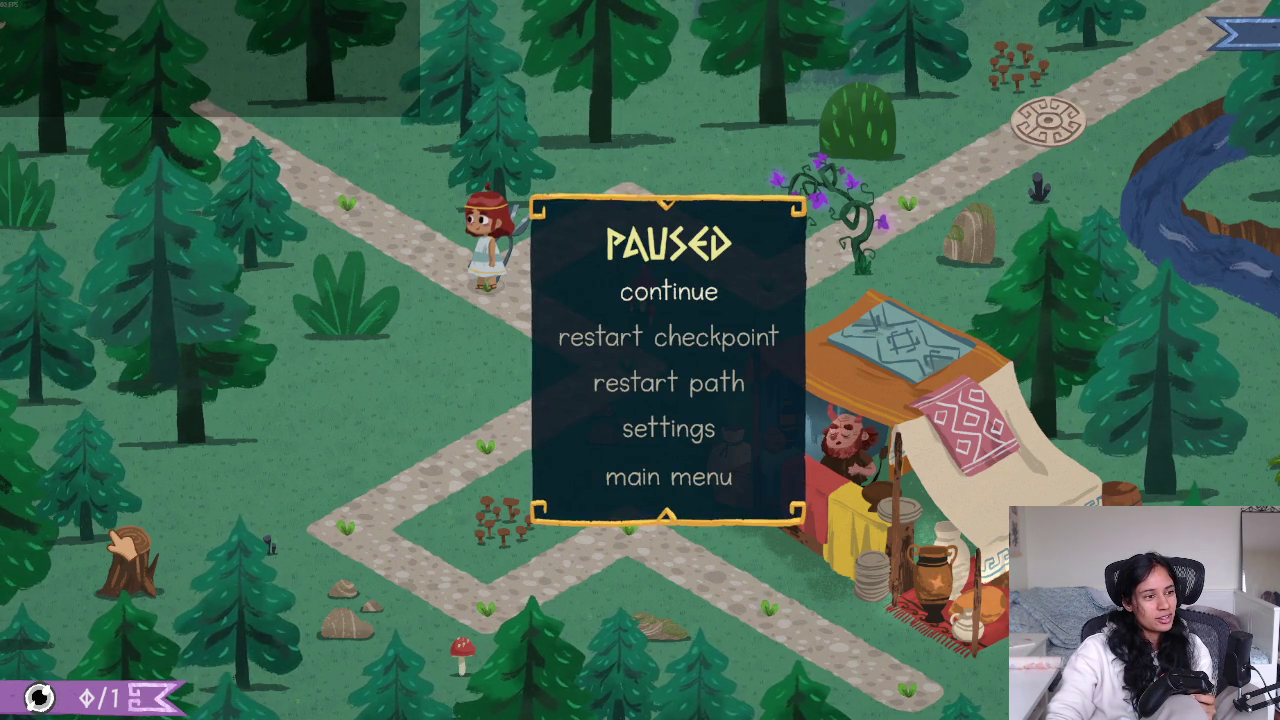
left_click(668, 428)
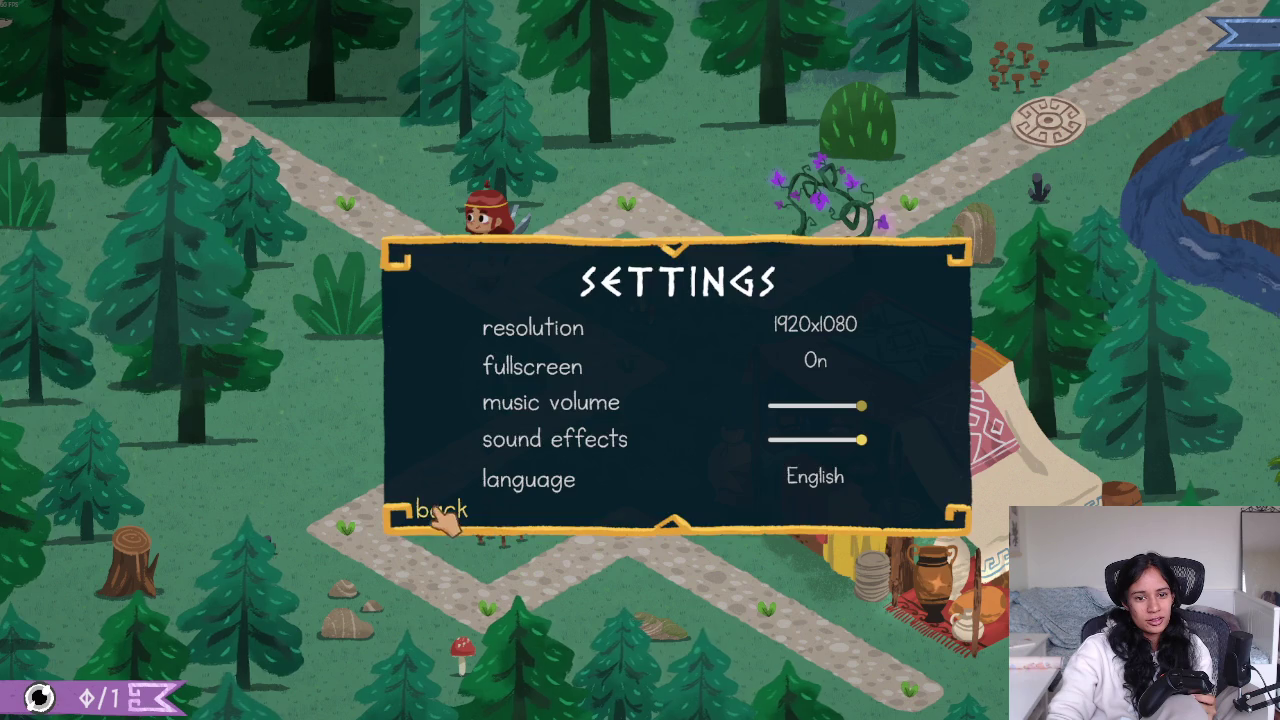
left_click(430, 511)
Walk the girl down to the lower corner, back up past the mushrooms to the flowering vines
key("Right")
key("Down")
key("Down")
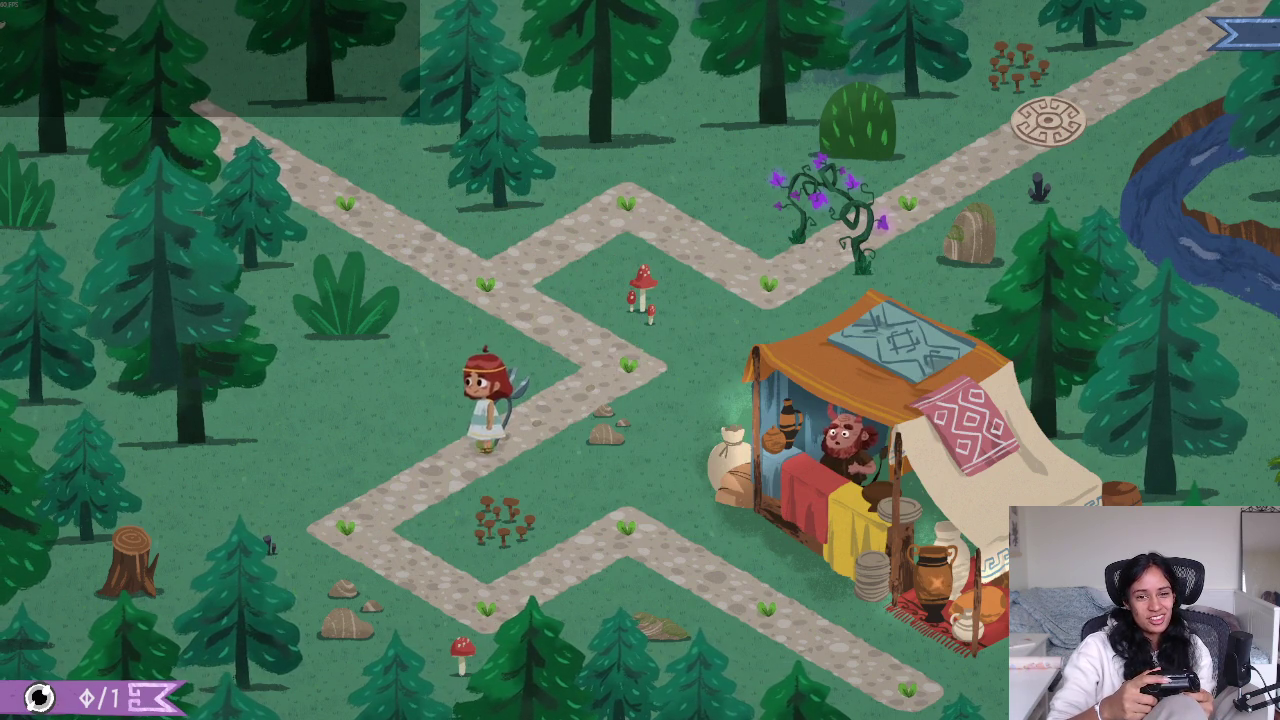
key("Right")
key("Left")
key("Up")
key("Up")
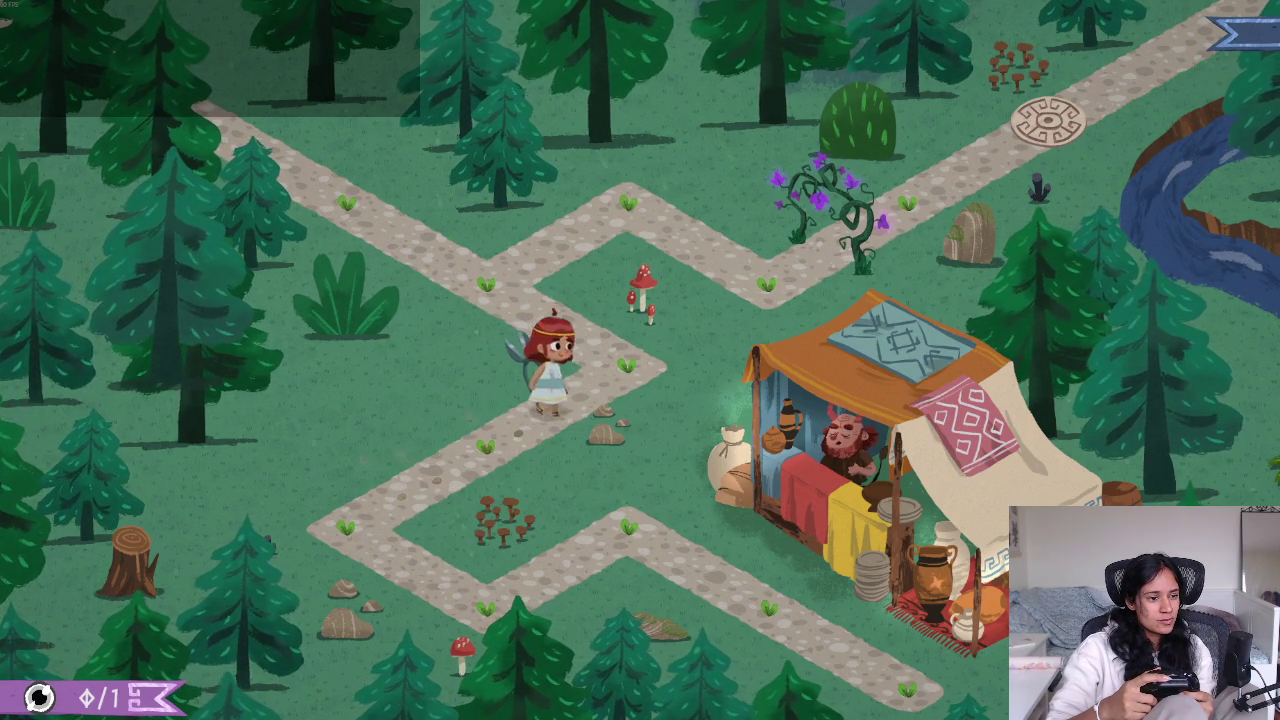
key("Down")
key("Up")
key("Left")
key("Right")
key("Up")
key("Left")
key("Up")
key("Right")
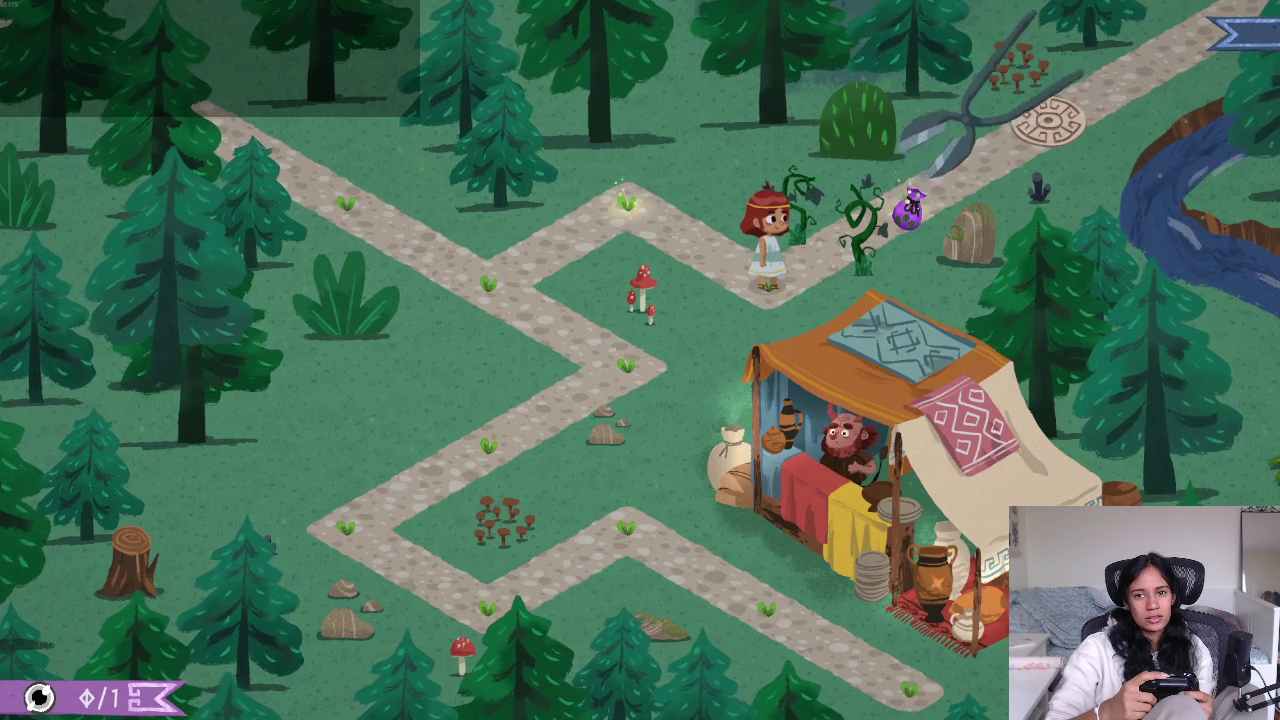
Cut the vines, grab the purple pouch, and walk back down toward the merchant's stall
key("Up")
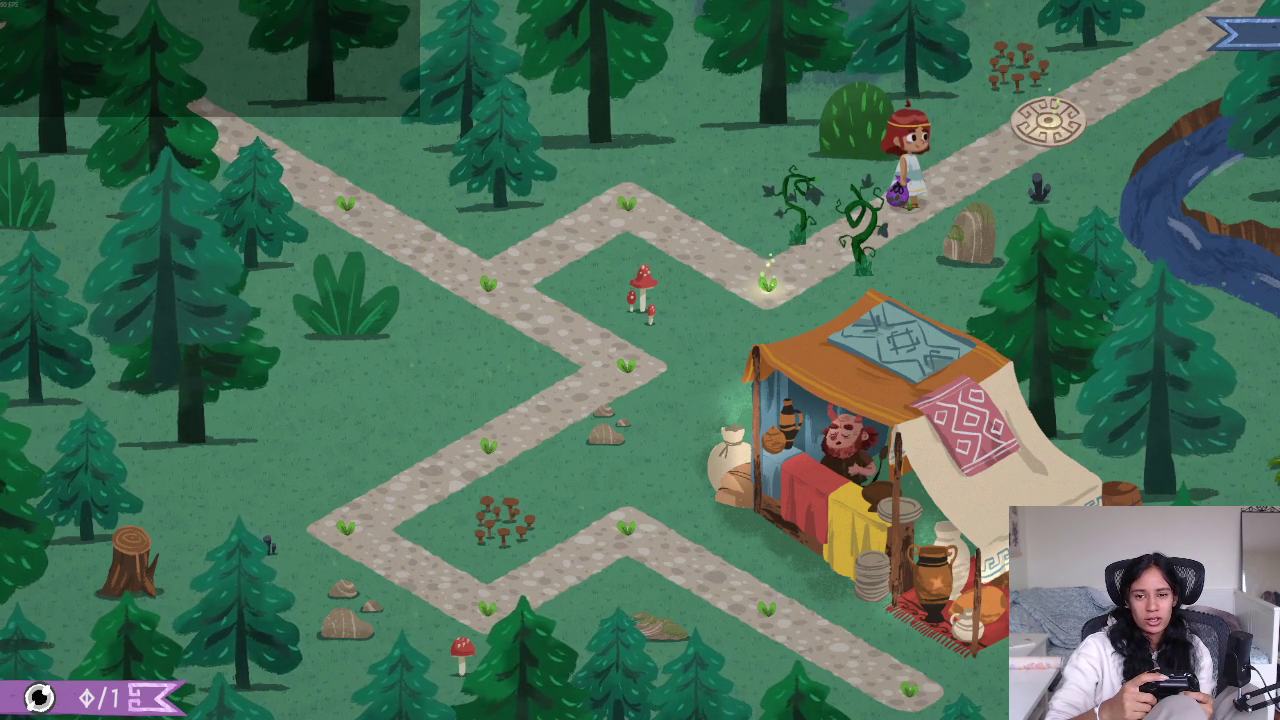
key("Down")
key("Left")
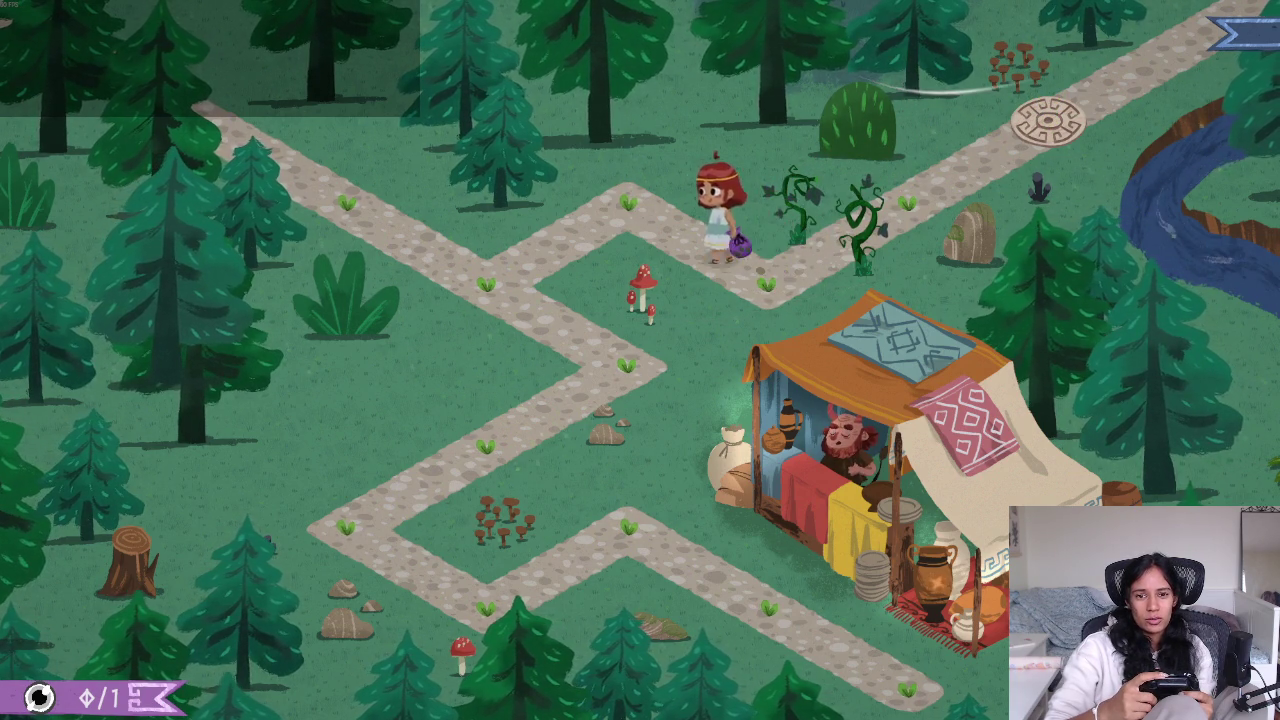
key("Left")
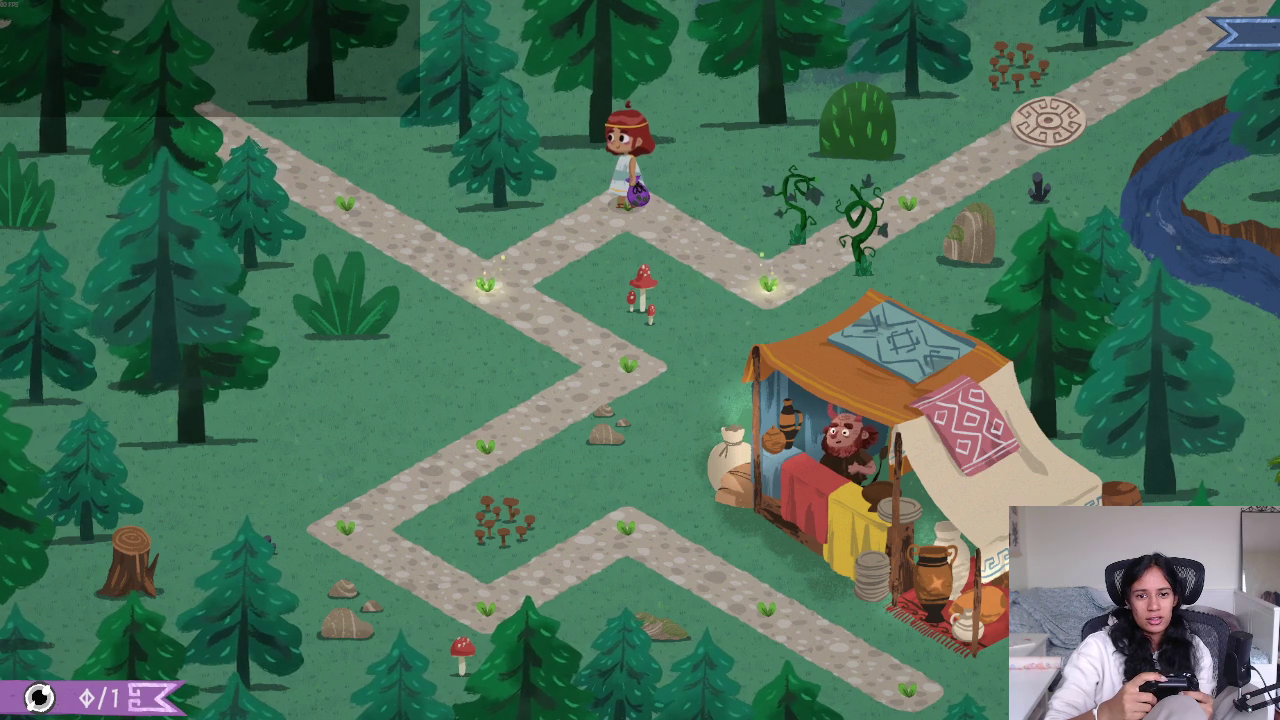
key("Down")
key("Right")
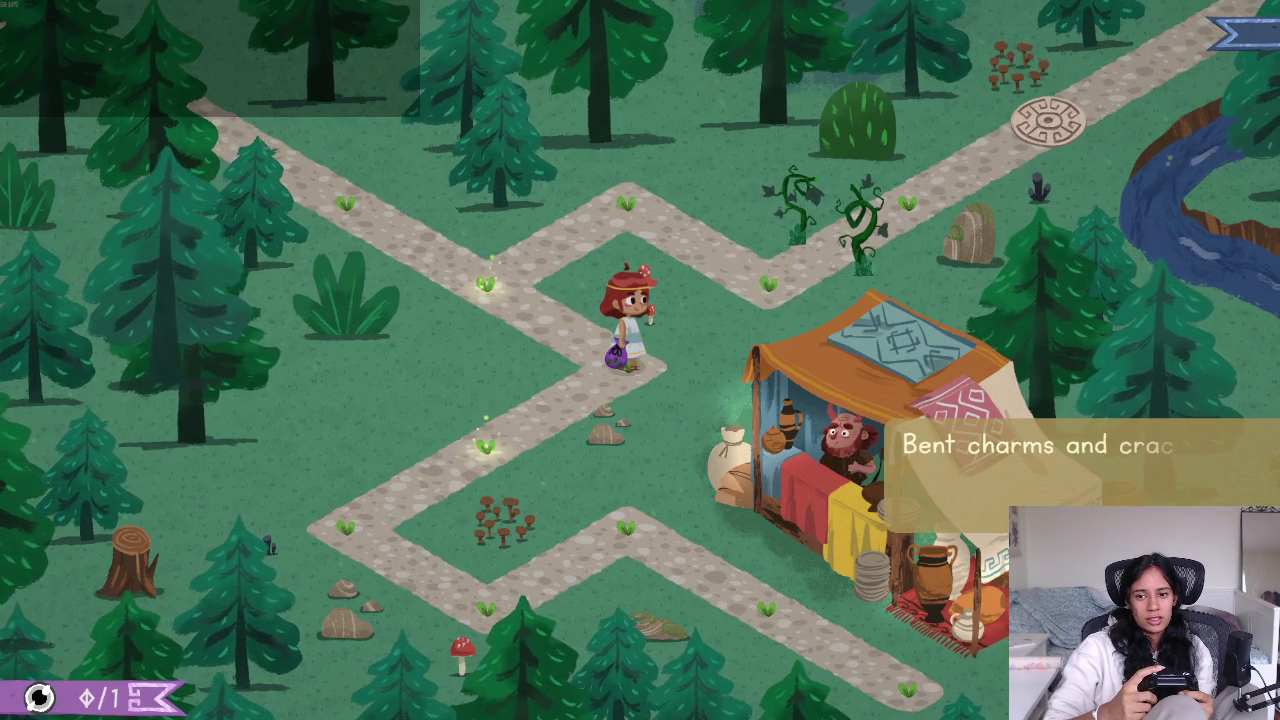
Walk up to the upper junction and over toward the stone circle to collect the collectible
key("Left")
key("Right")
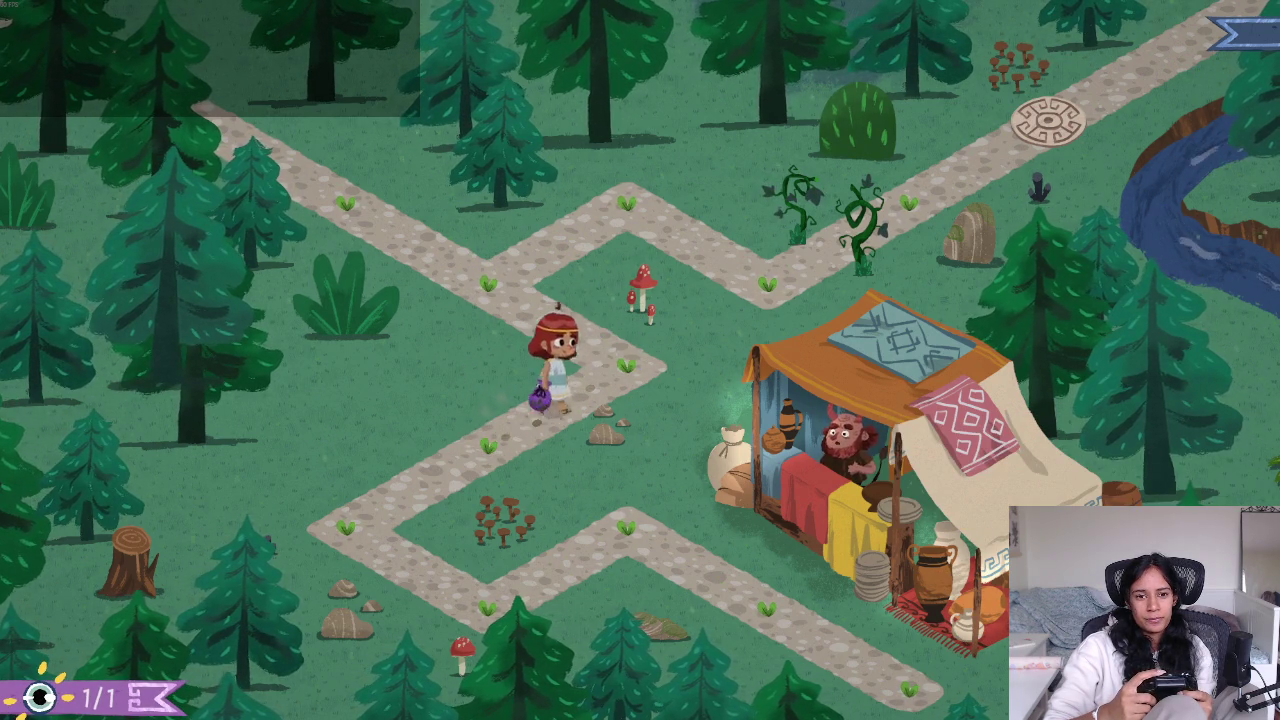
key("Up")
key("Right")
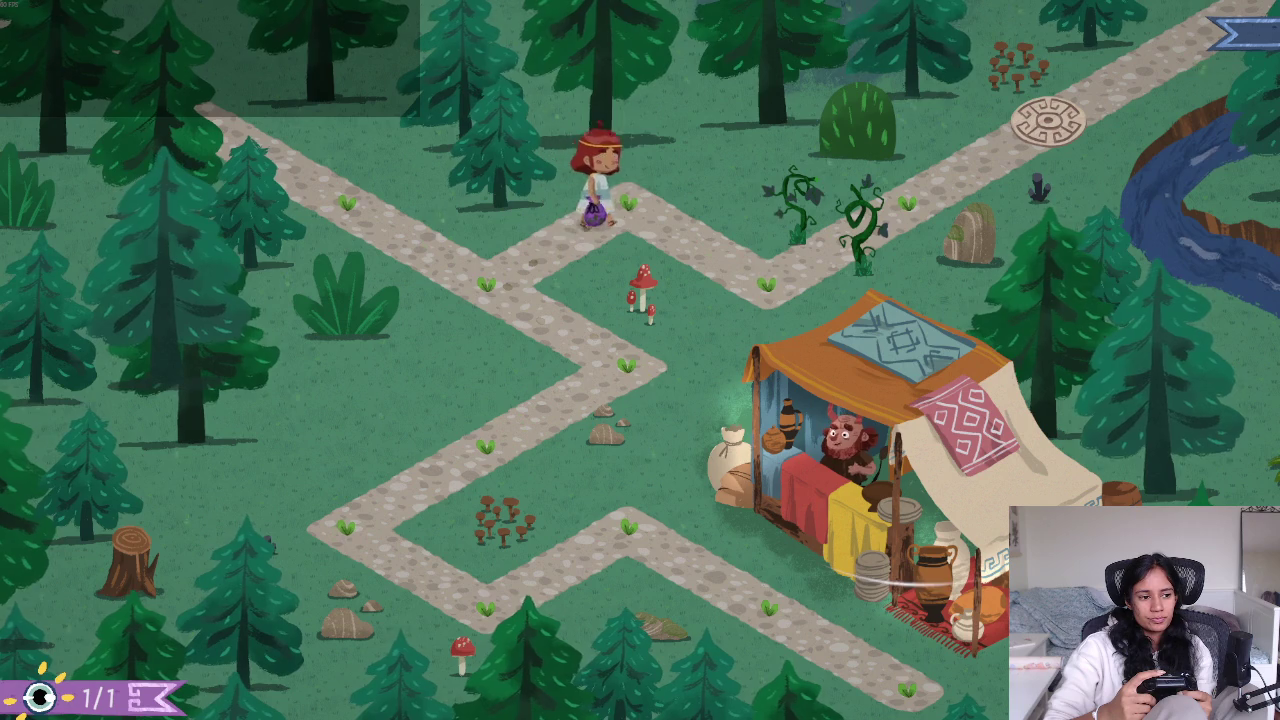
key("Down")
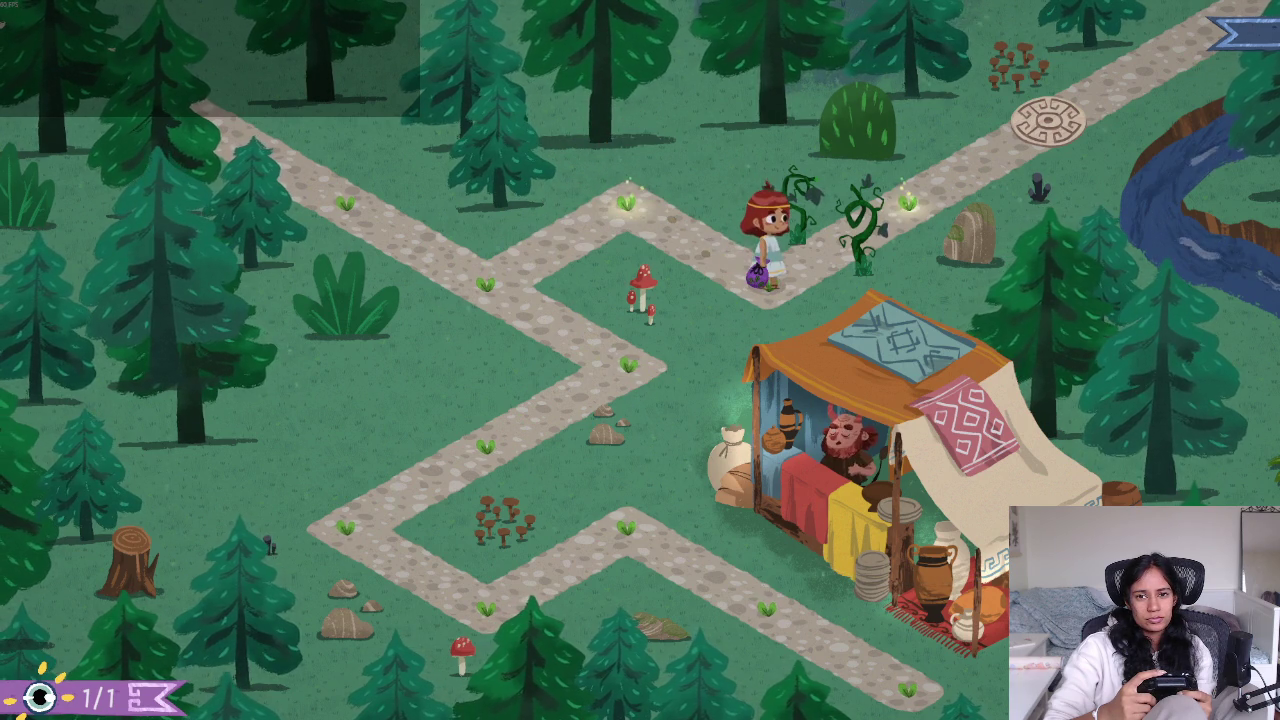
key("Right")
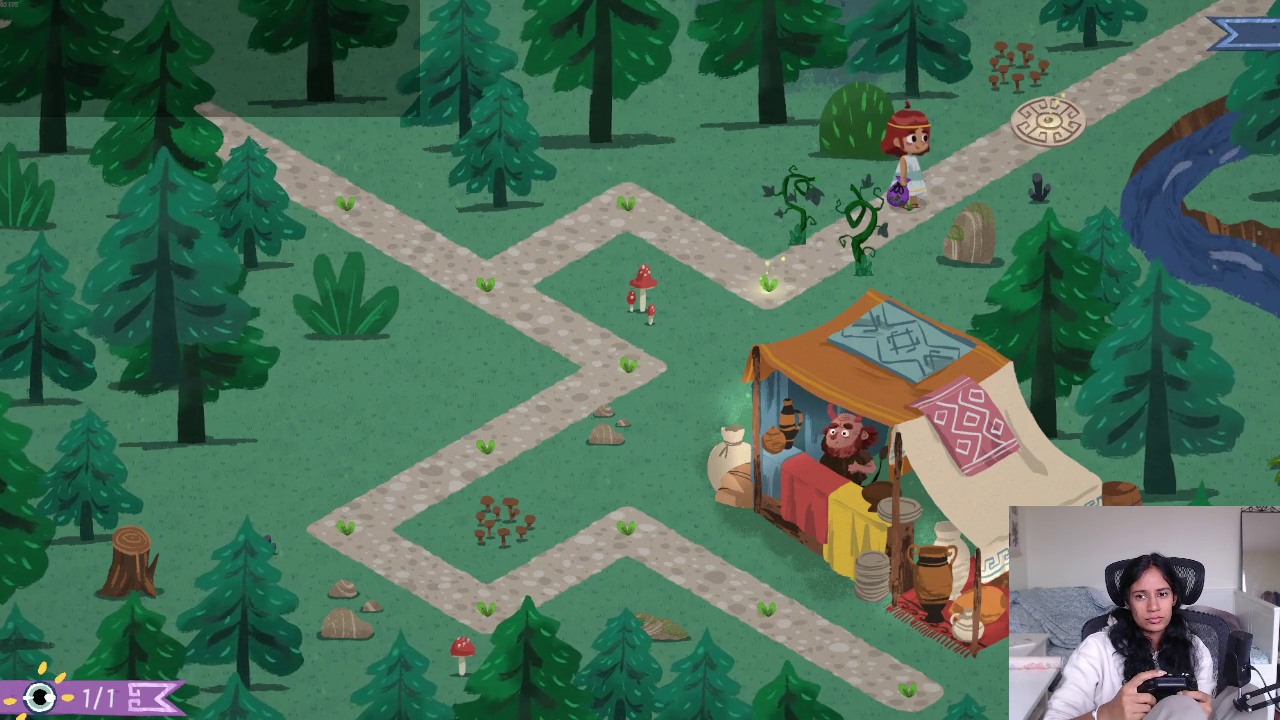
key("Left")
key("Up")
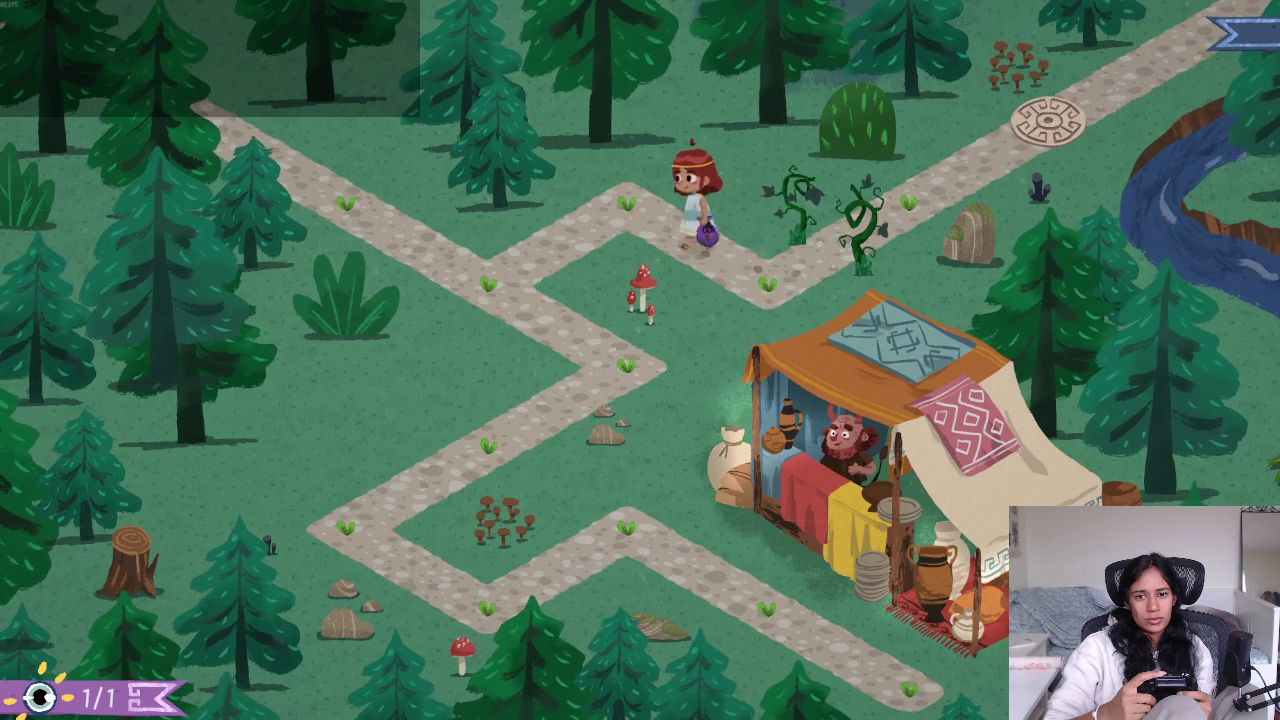
Walk back down past the red mushrooms to talk to the merchant, then pause
key("Left")
key("Down")
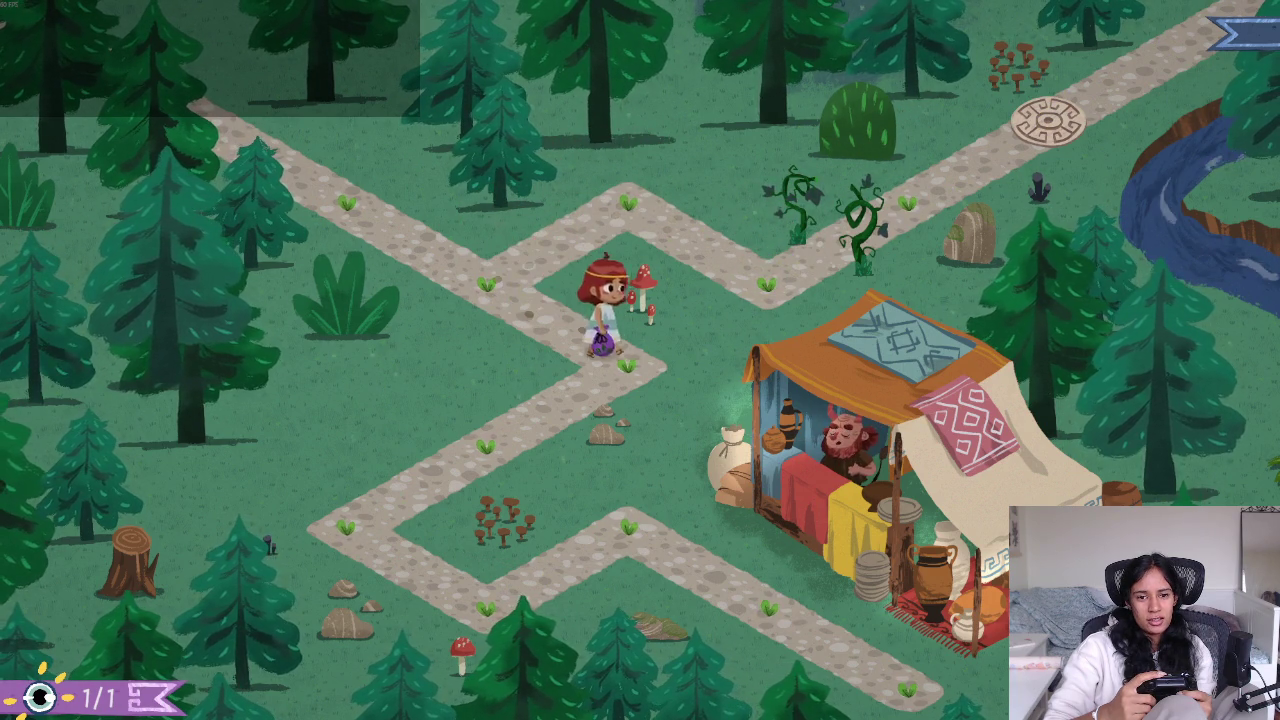
key("Left")
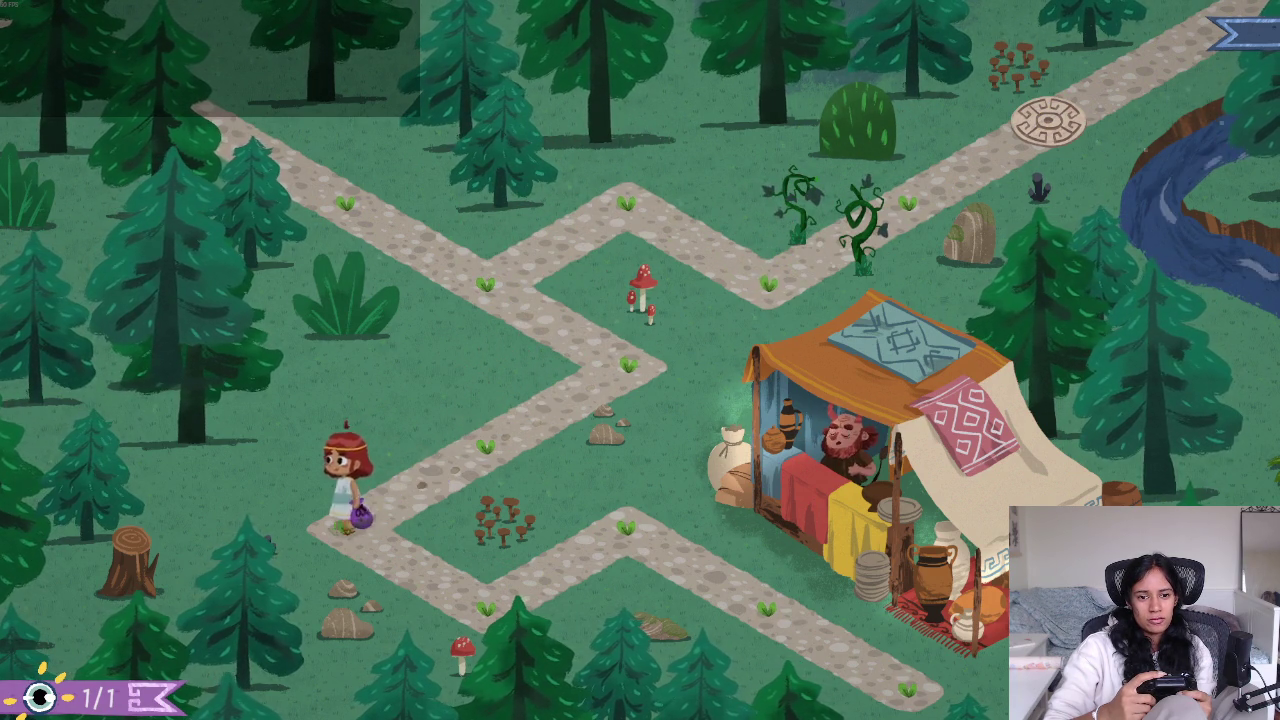
key("Down")
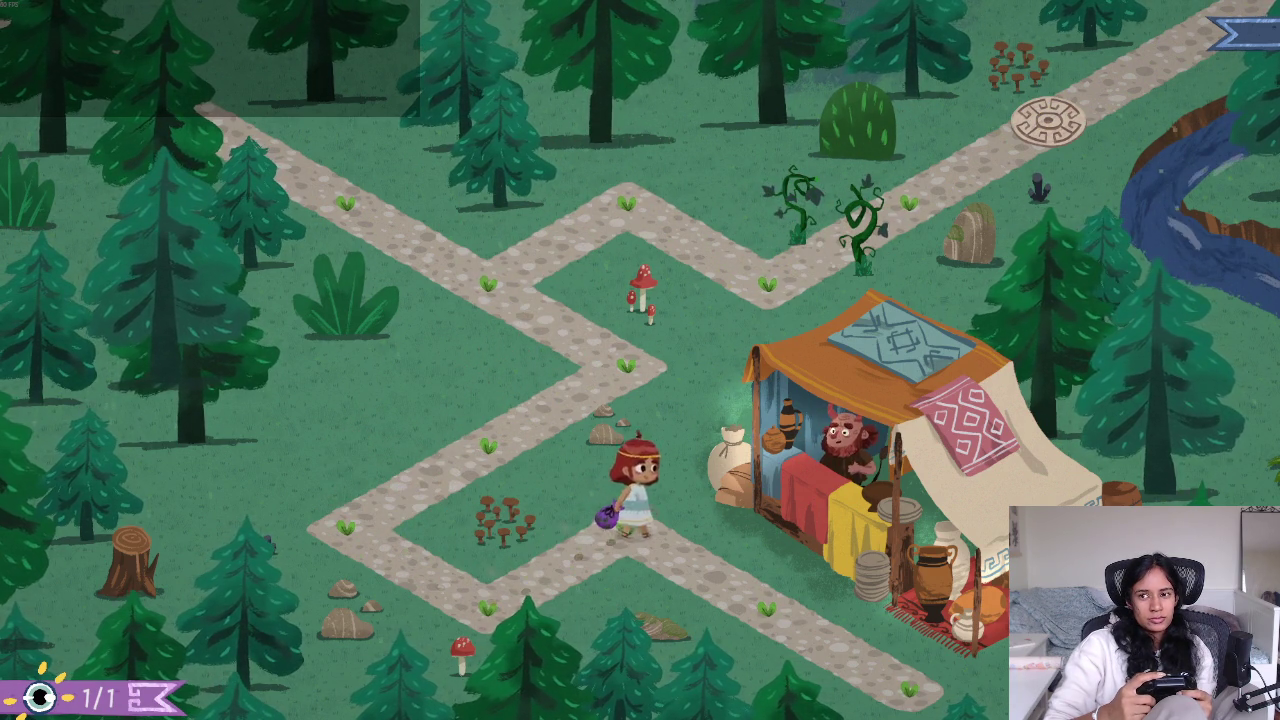
key("Down")
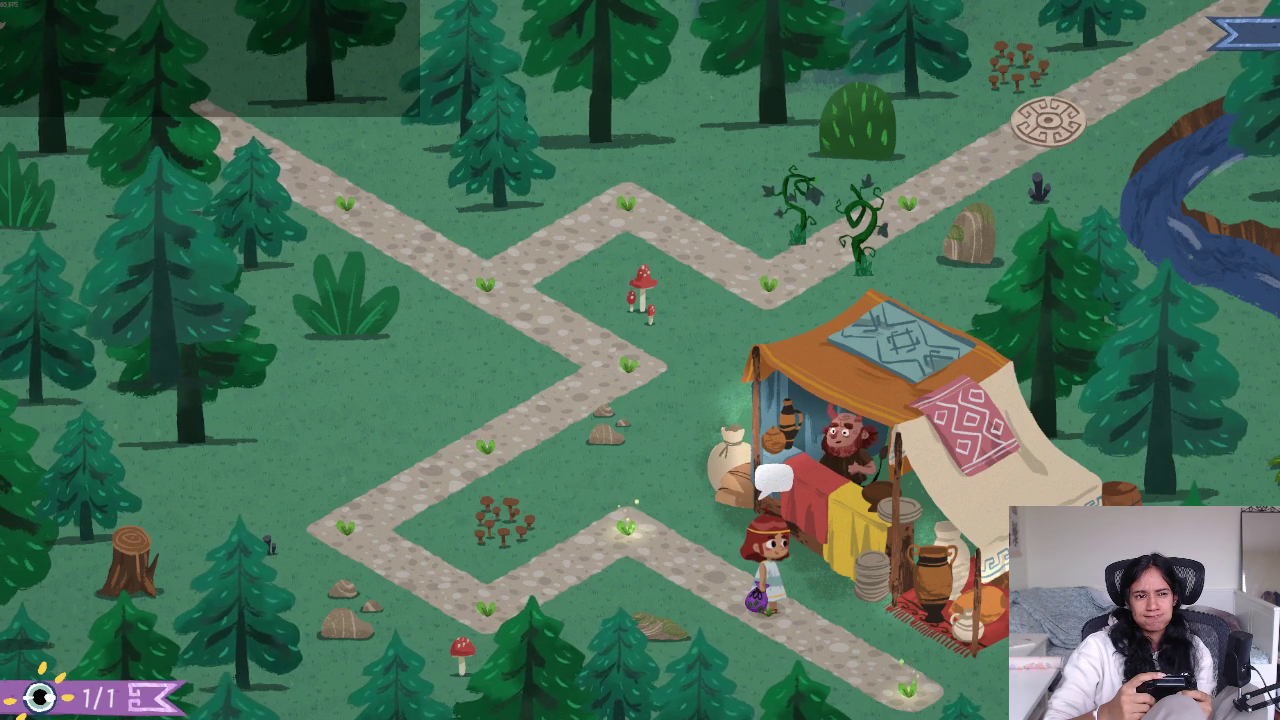
key("Escape")
key("Escape")
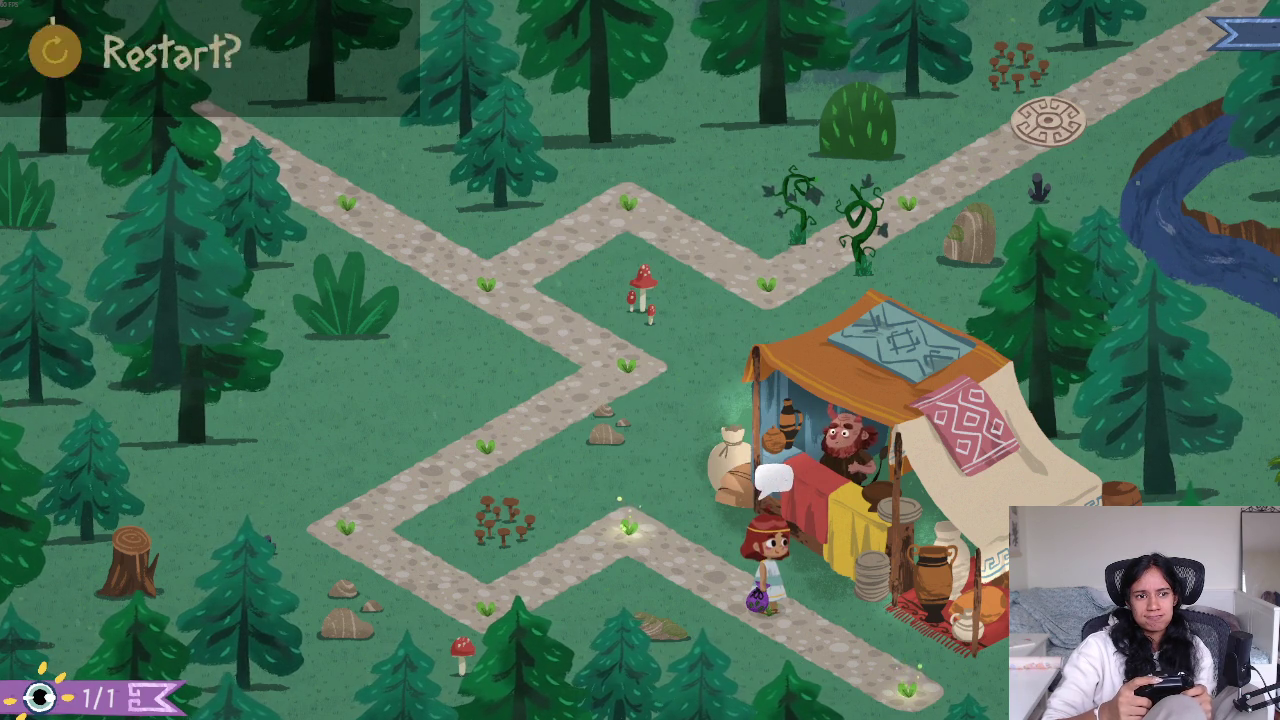
Dismiss the pause menu and walk left away from the stall along the lower path
key("Escape")
key("Escape")
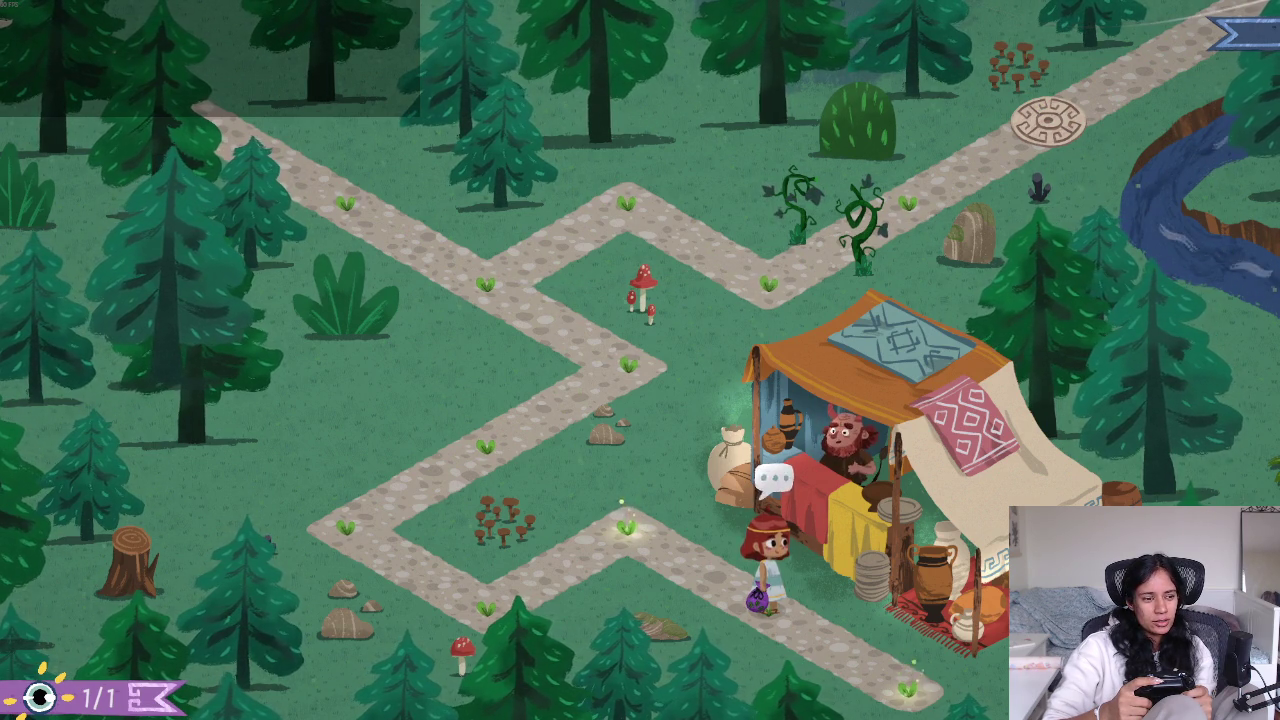
key("Up")
key("Down")
key("Up")
key("Left")
Walk up the zigzag path past the vines onto the stone circle and out the top-right exit
key("Right")
key("Up")
key("Right")
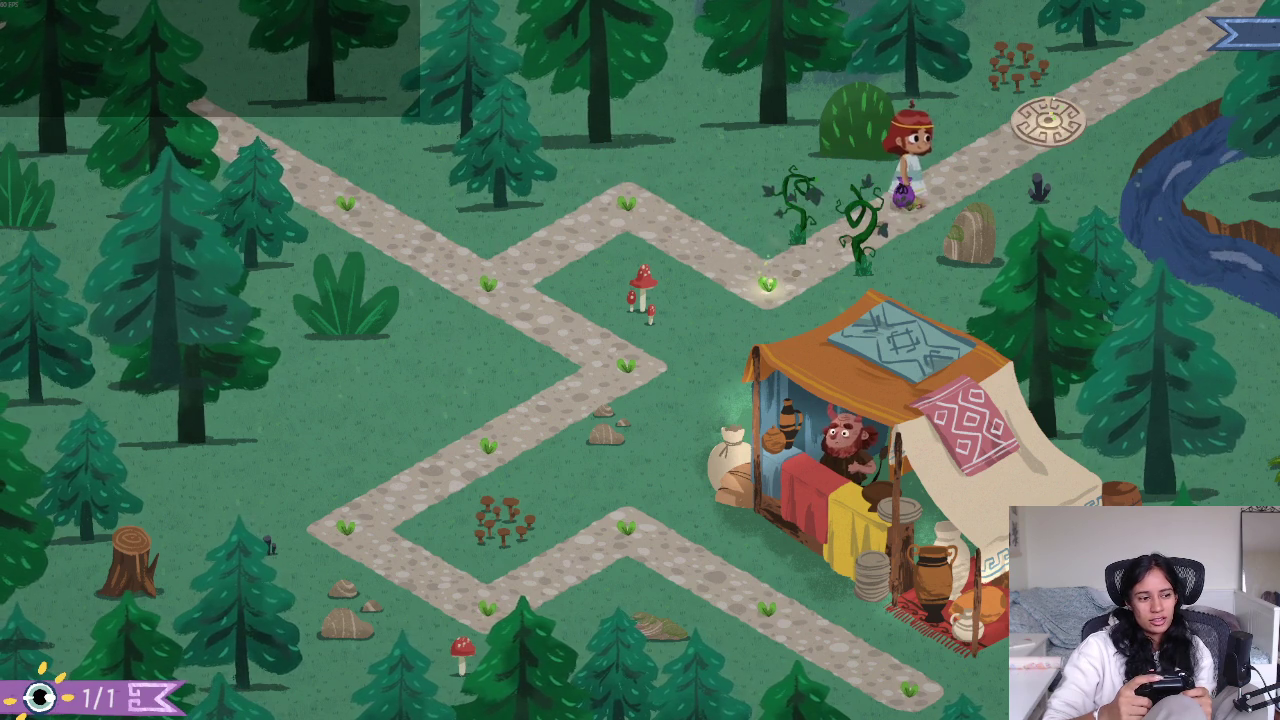
key("Up")
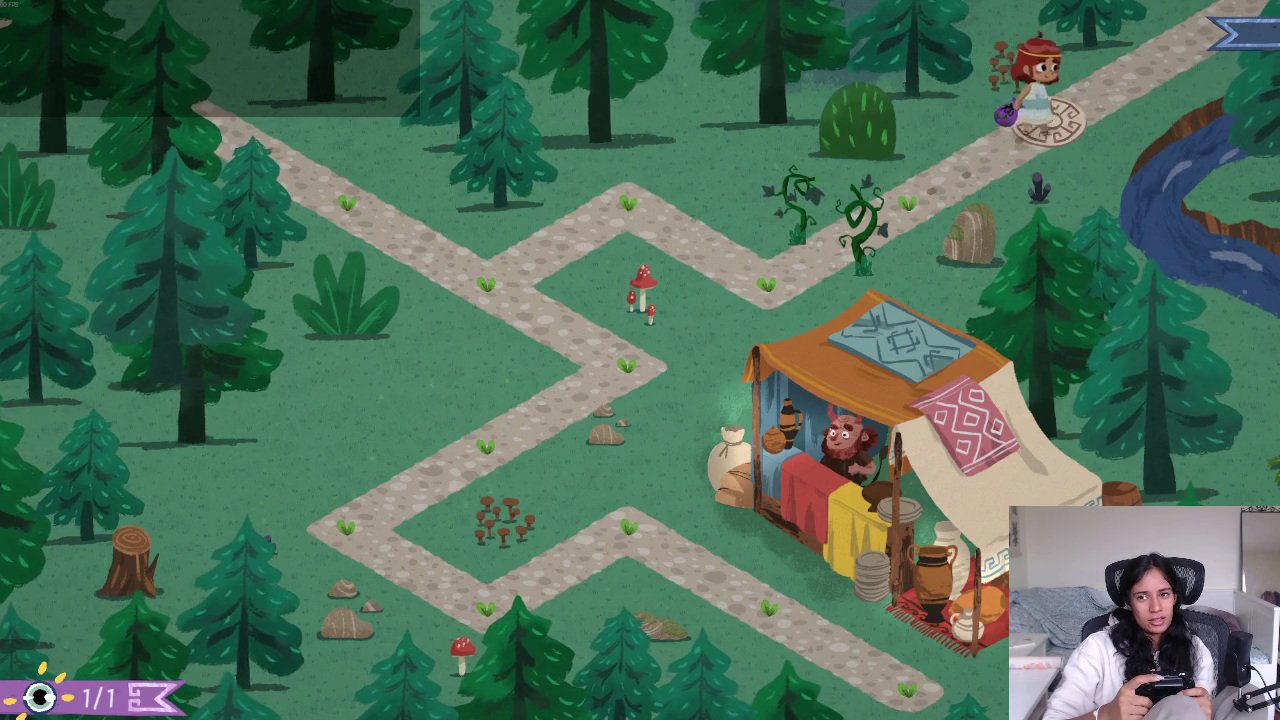
key("Up")
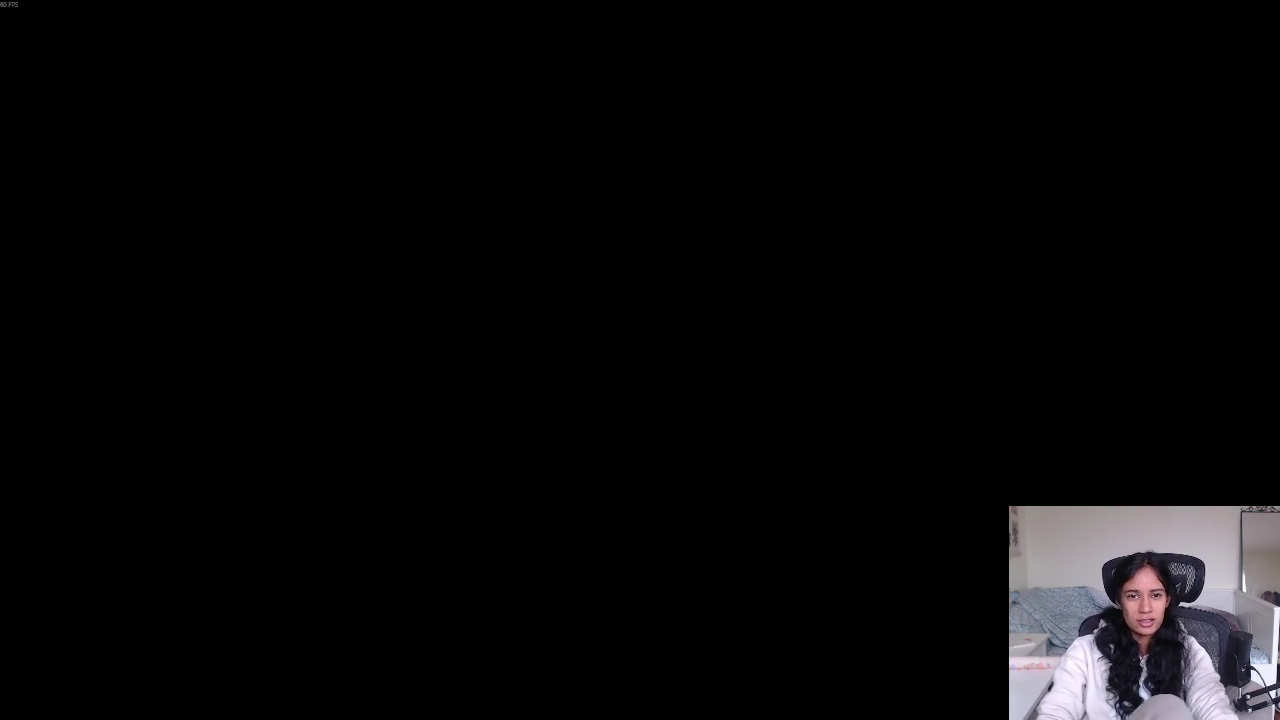
Drag the game's music volume slider down to minimum in settings, then resume play
key("alt+Tab")
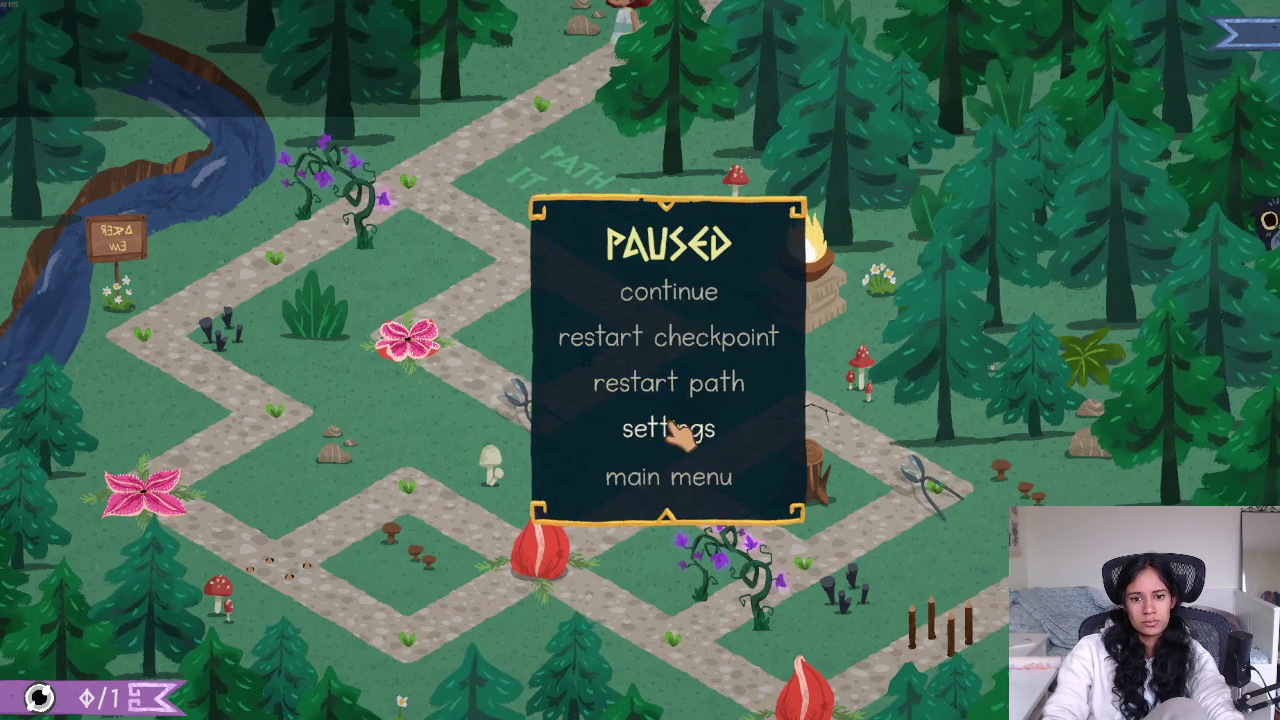
left_click(668, 429)
left_click_drag(862, 405, 729, 406)
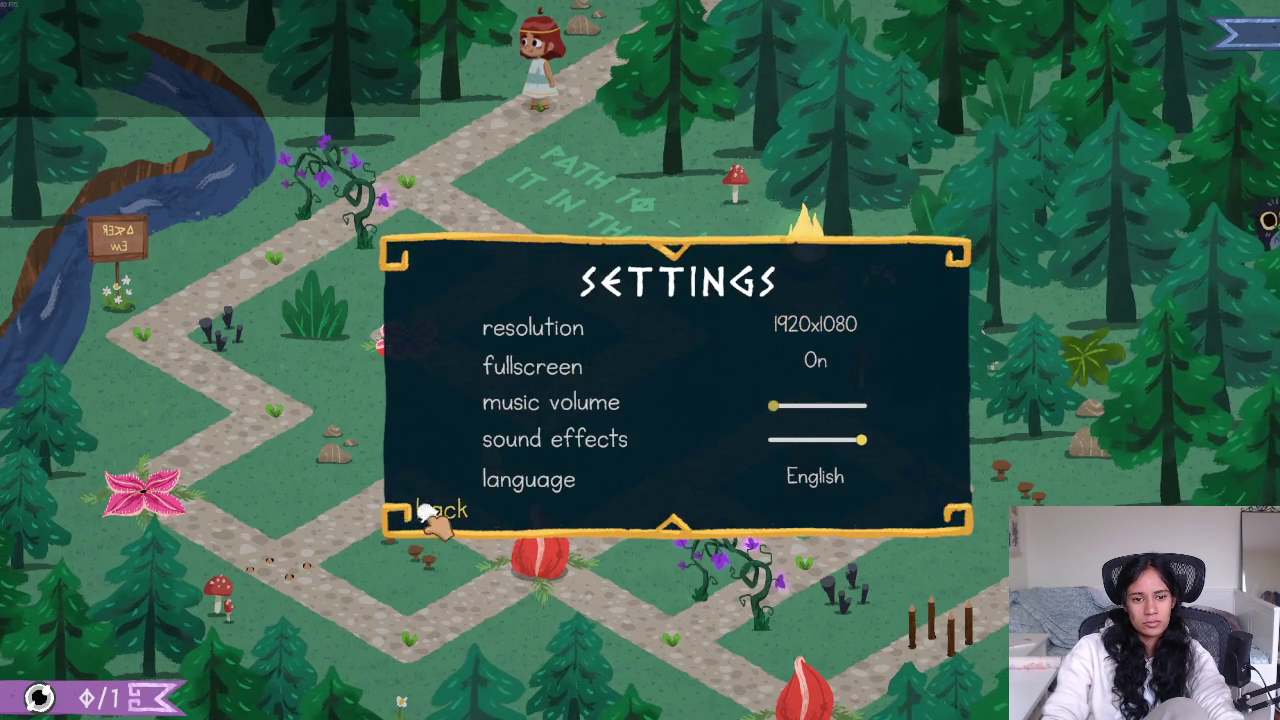
left_click(430, 512)
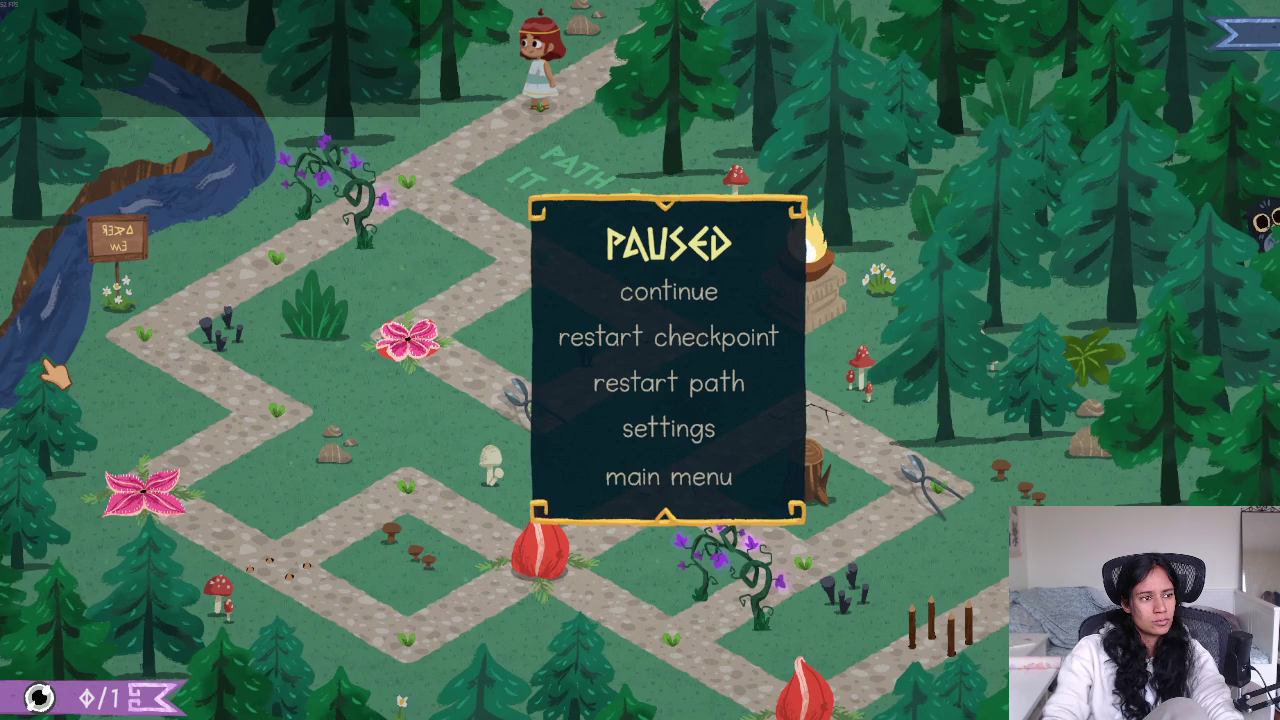
key("Escape")
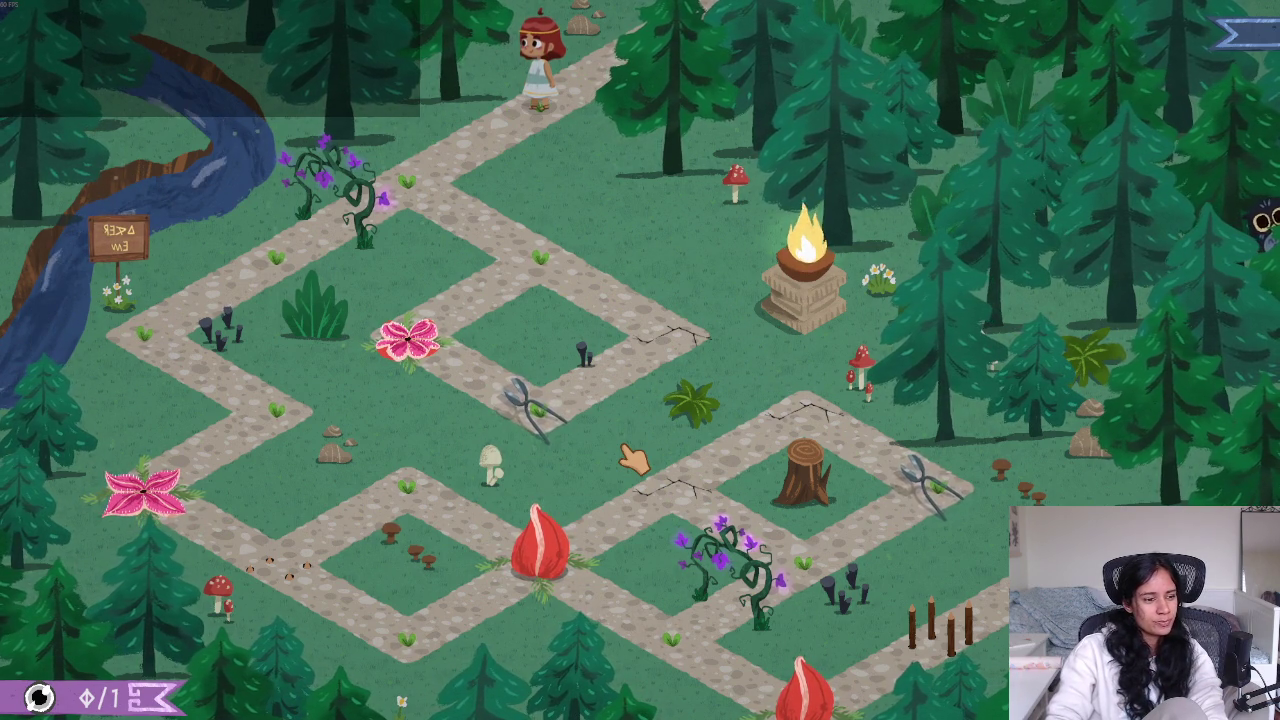
Switch to the Playtest Post demo doc in Chrome and show its To do list tab
key("alt+Tab")
key("Tab")
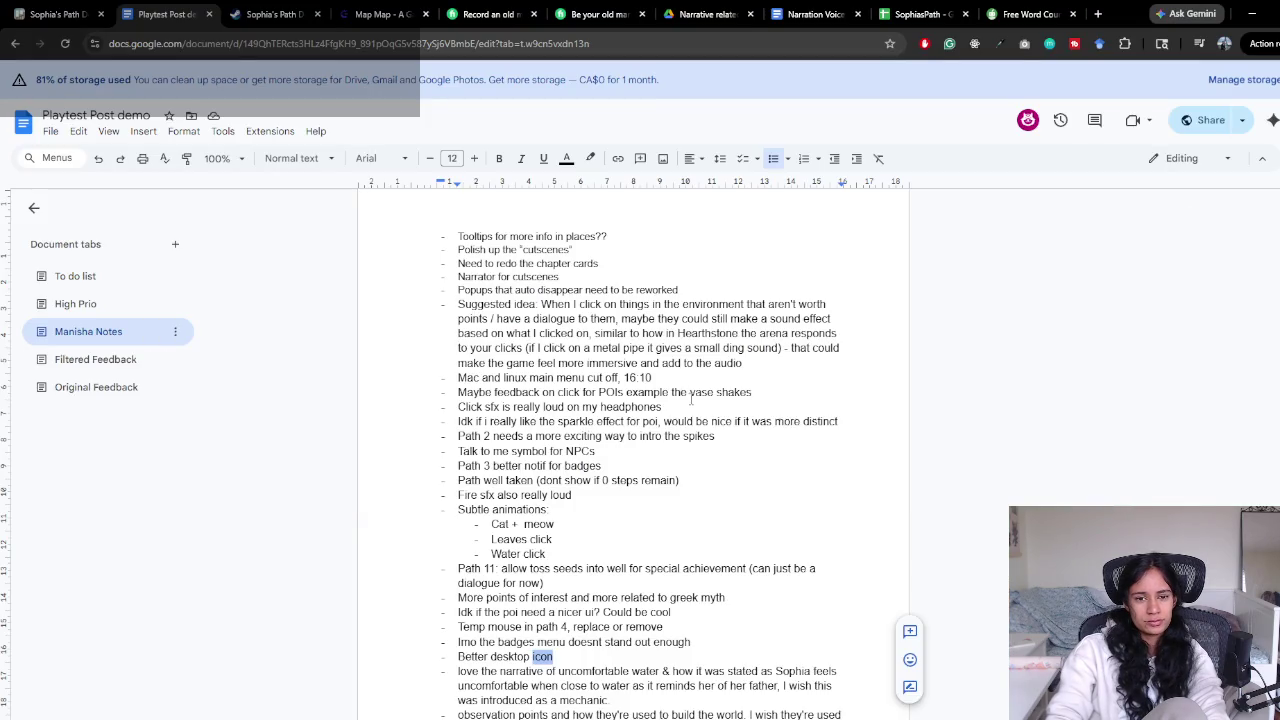
left_click(75, 276)
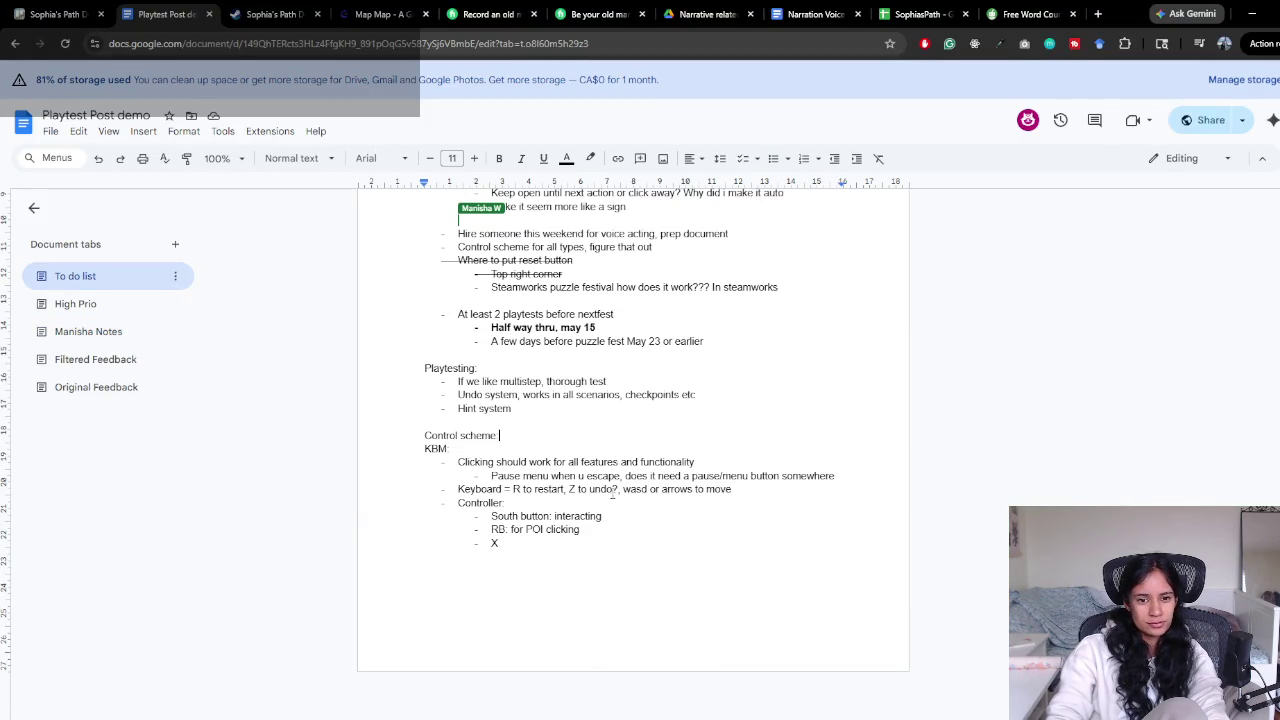
Select and delete the South button and RB lines under Controller, leaving only the X bullet
left_click(514, 543)
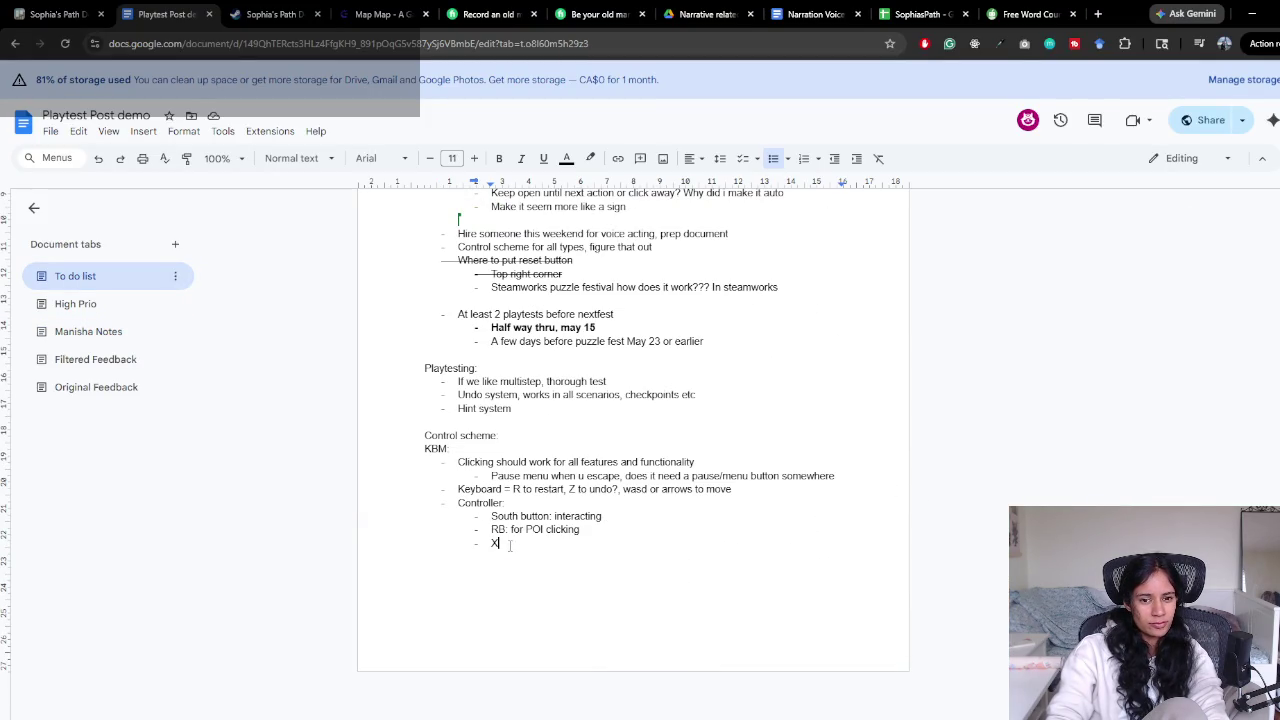
key("shift+Up")
key("shift+Up")
key("shift+Home")
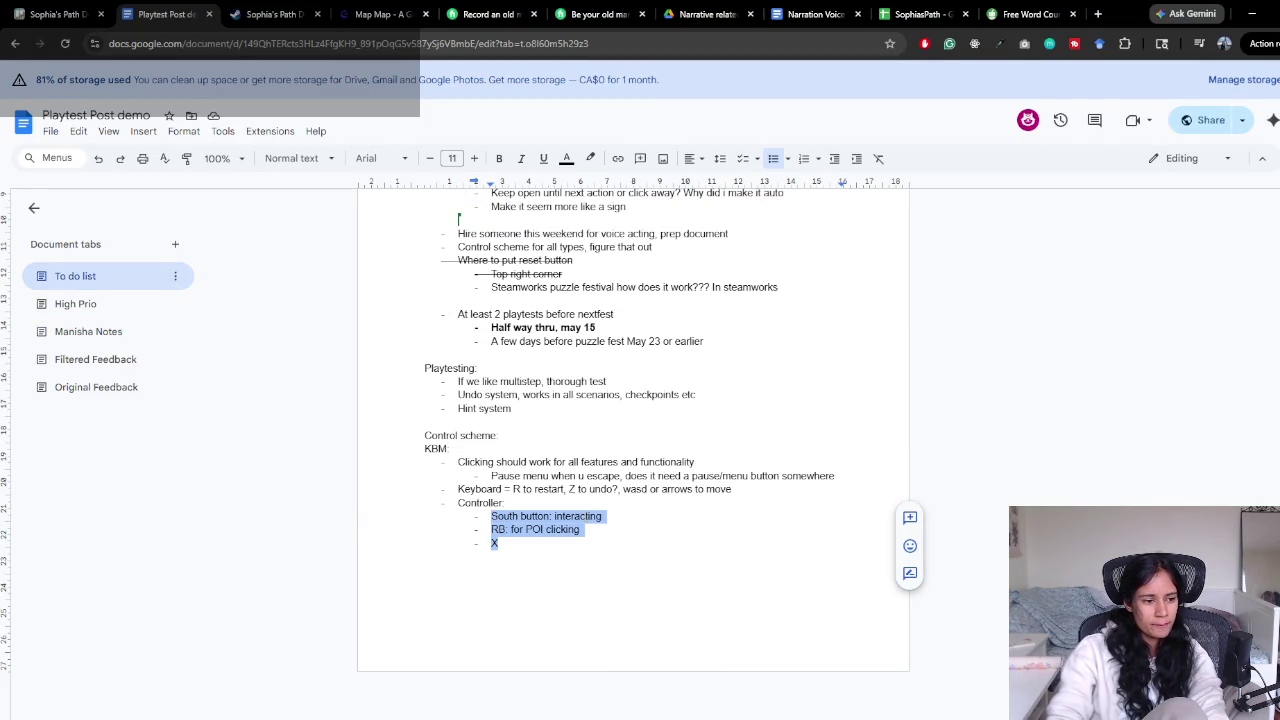
key("BackSpace")
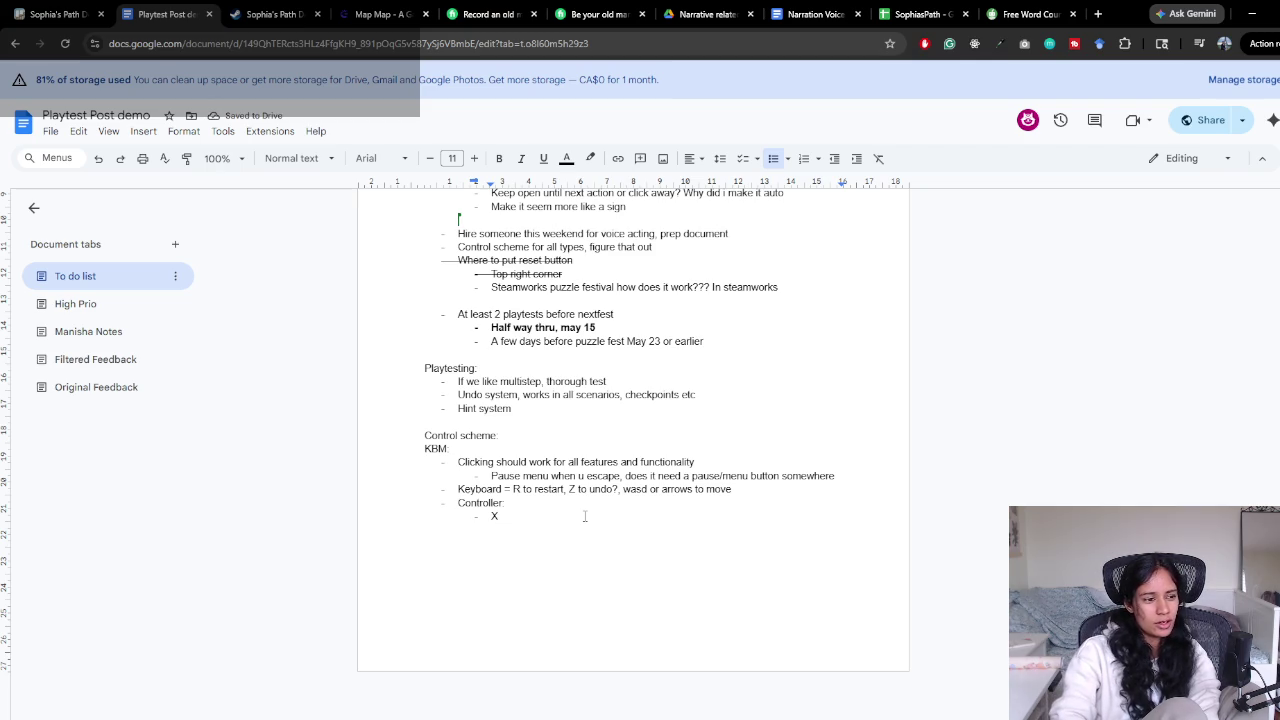
key("ctrl+t")
Search Google Images for 'steam controller', view the Reddit Steam Controller 2 picture, then close the tab
type("stea")
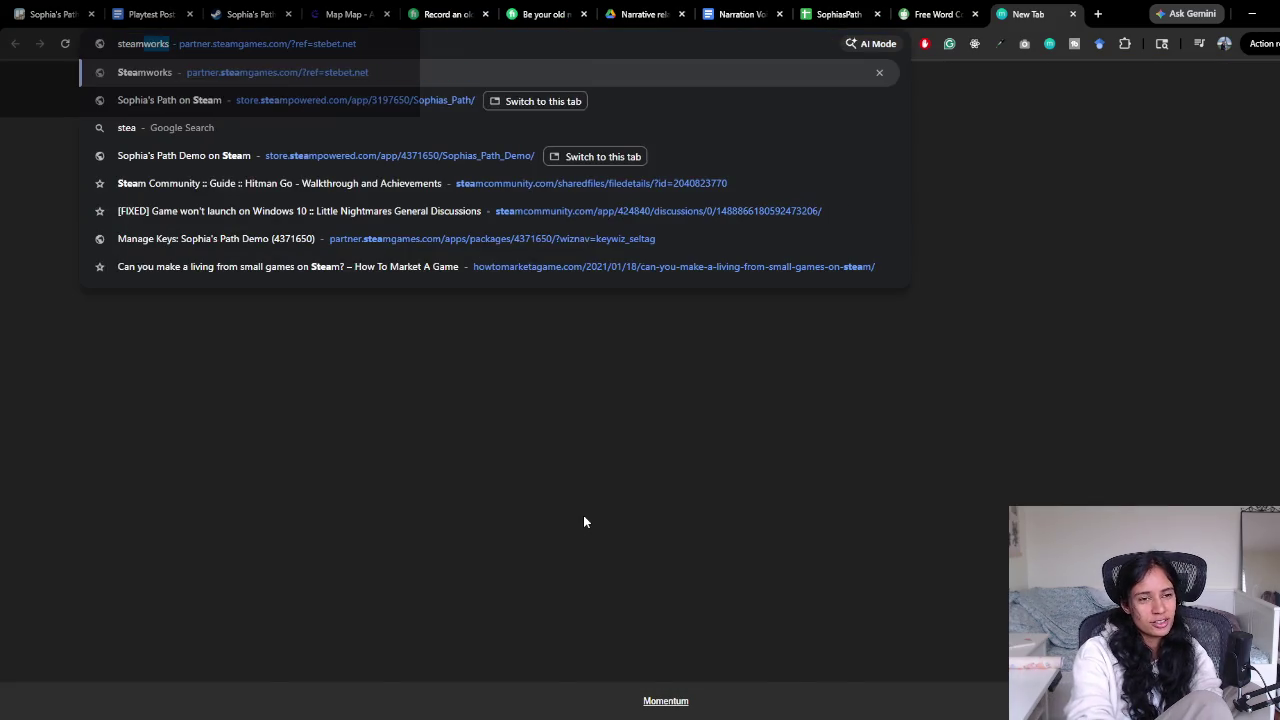
type("m controller")
key("Return")
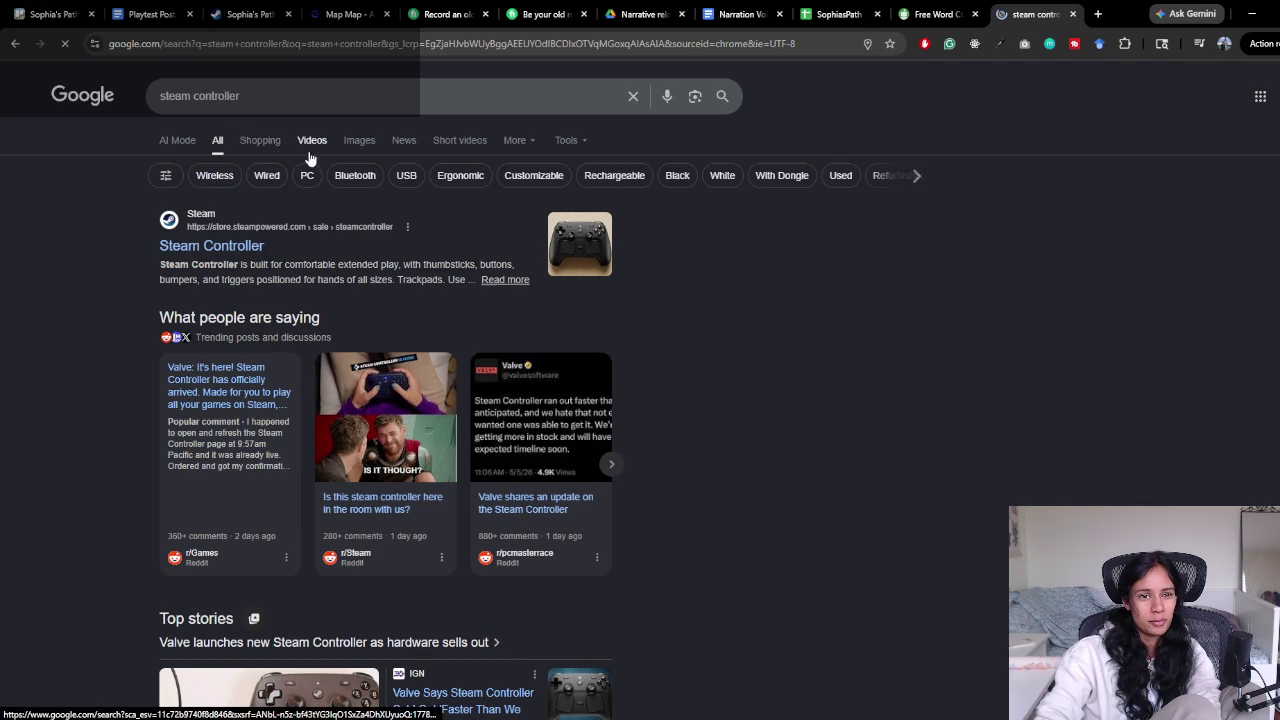
left_click(362, 140)
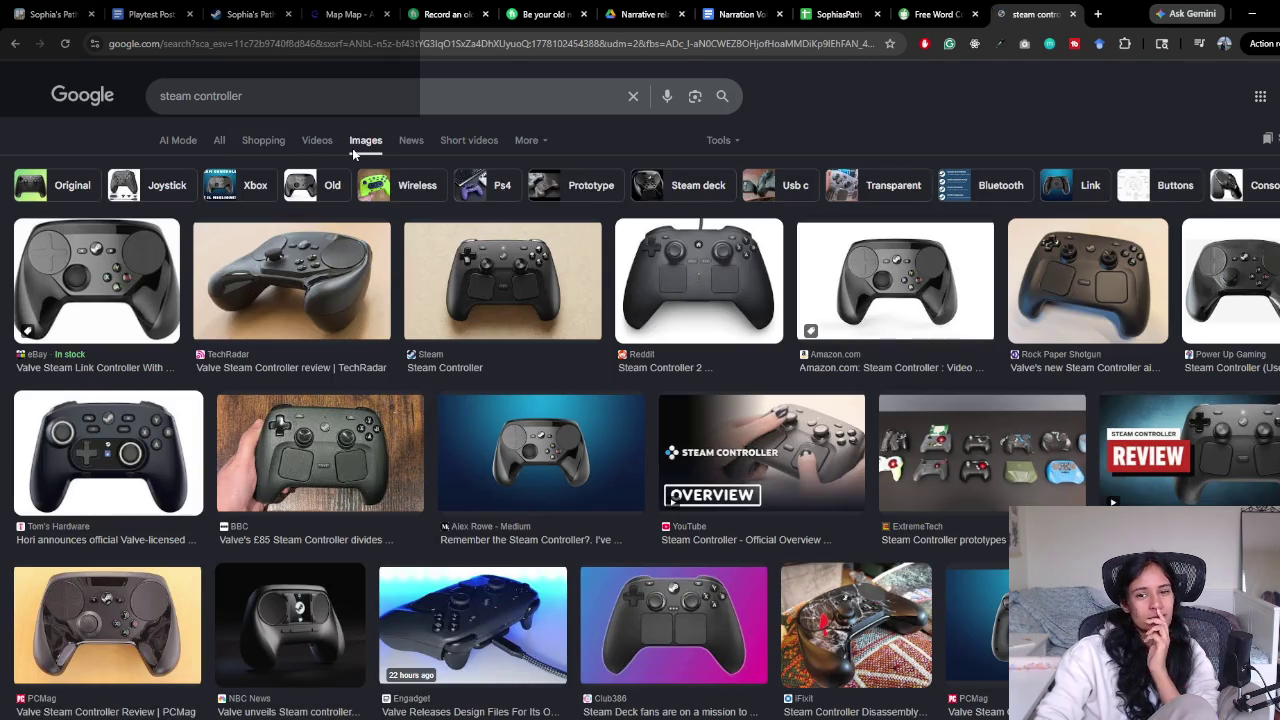
left_click(692, 260)
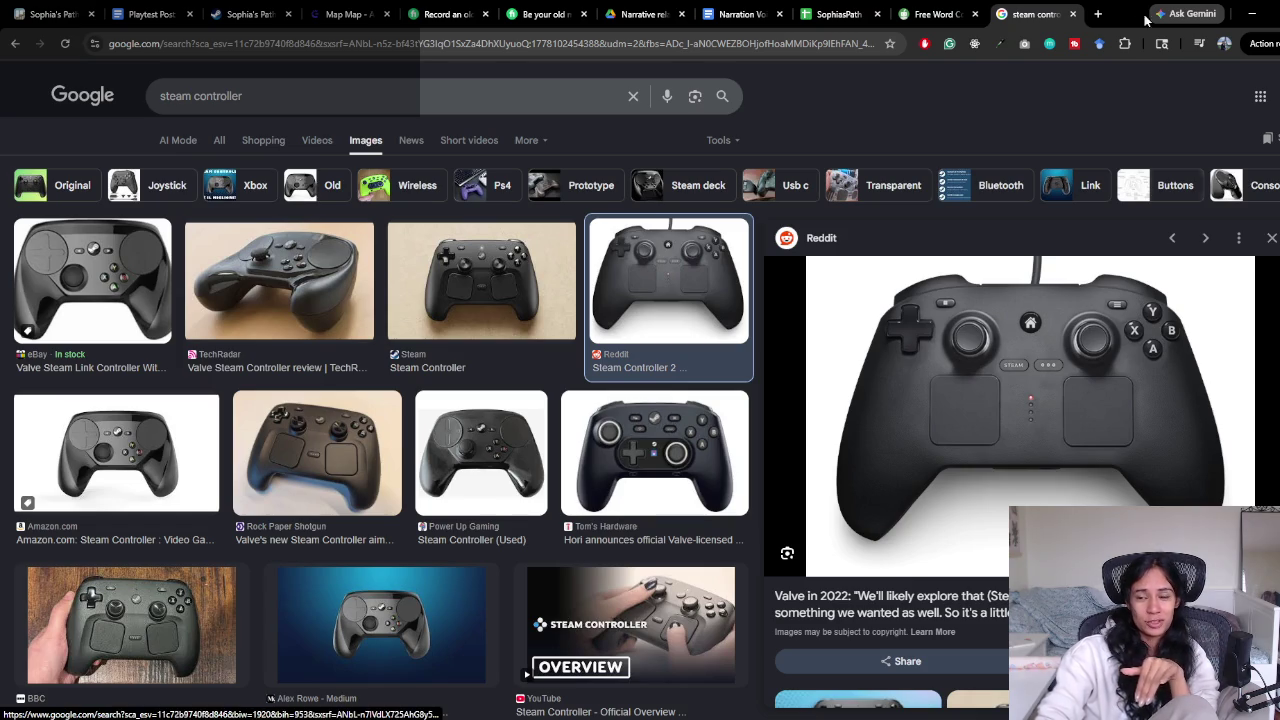
key("ctrl+w")
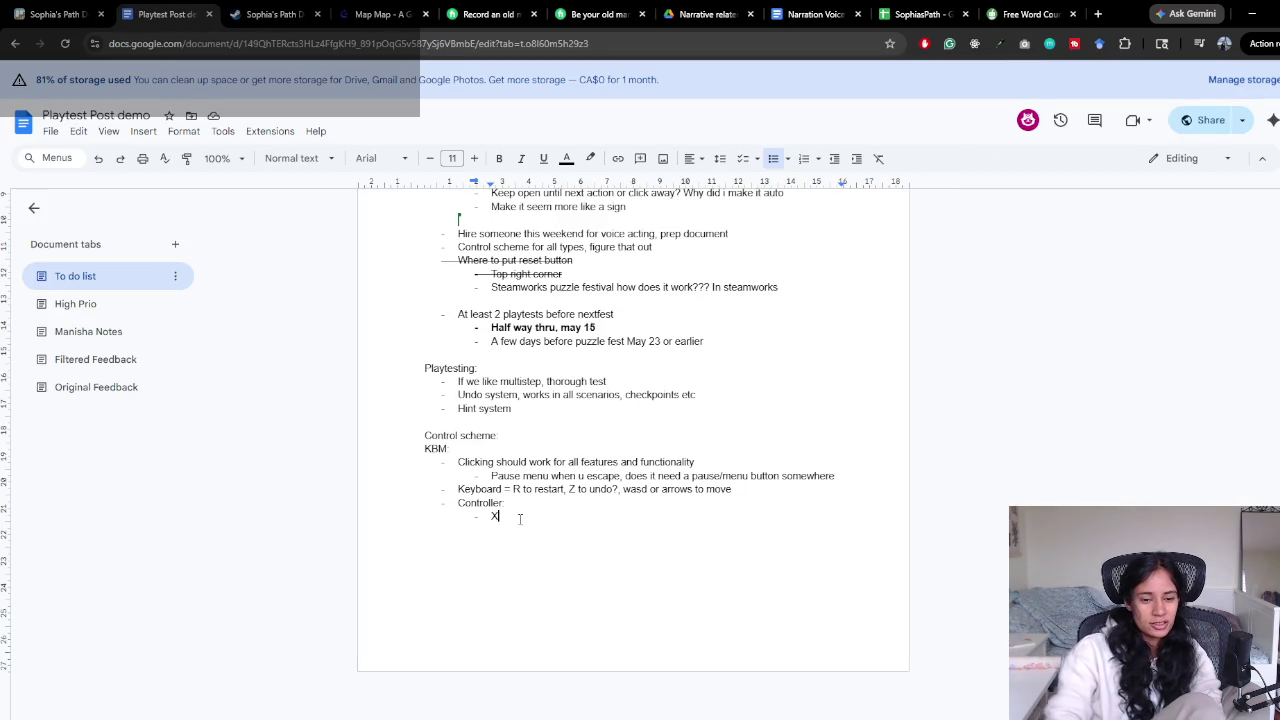
Replace 'X' with 'South button' and type its mapping, ending 'cursor to select a POI'
type(" -")
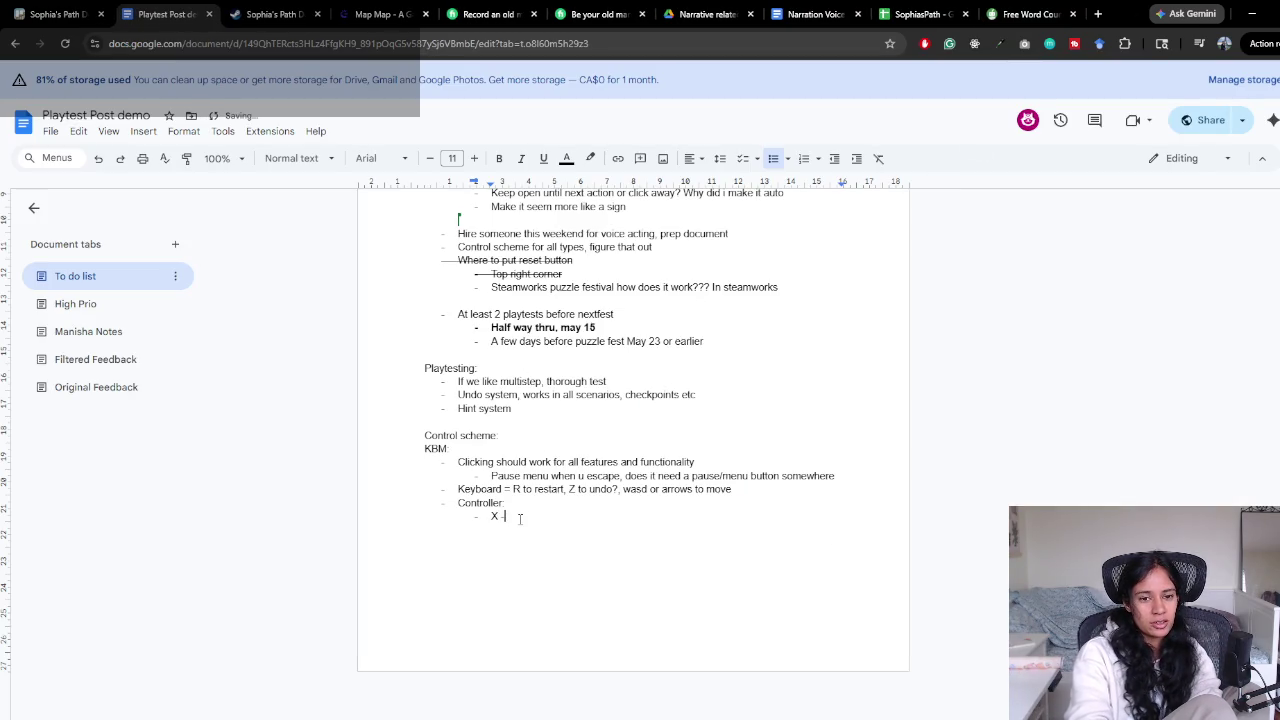
type("> mo")
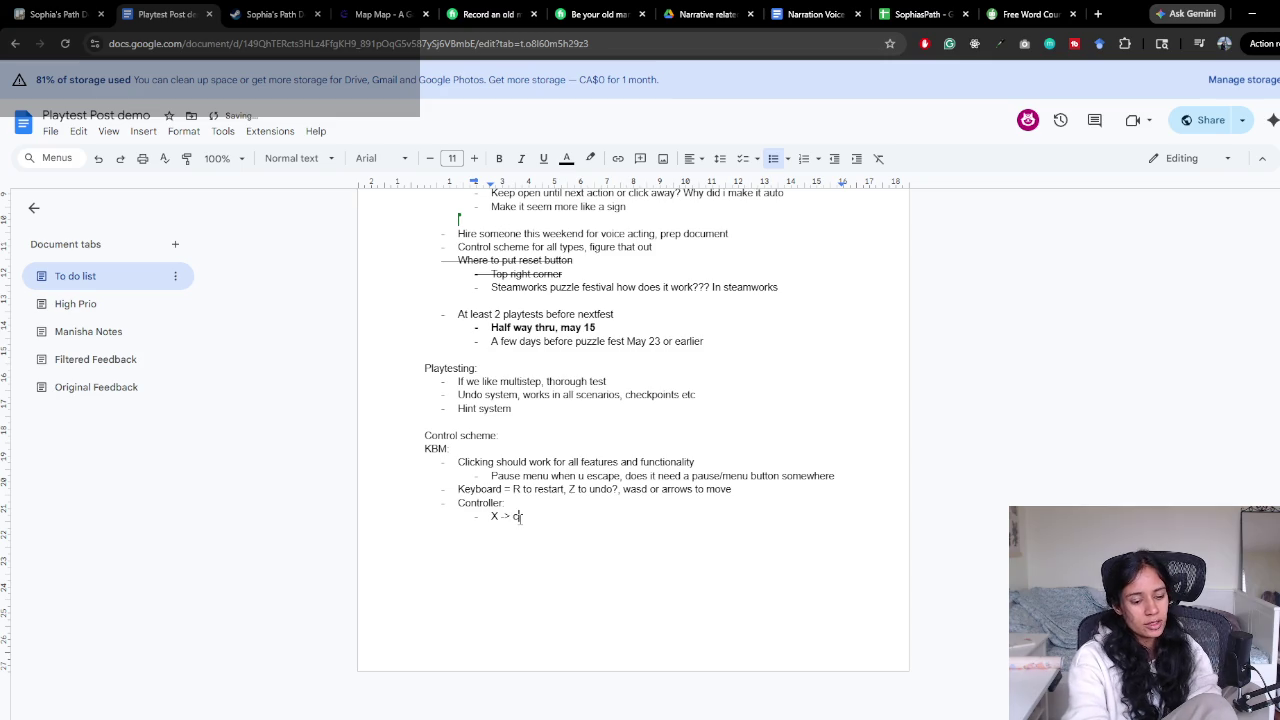
key("BackSpace")
key("BackSpace")
type("mod")
type(" interact, ")
type("hol")
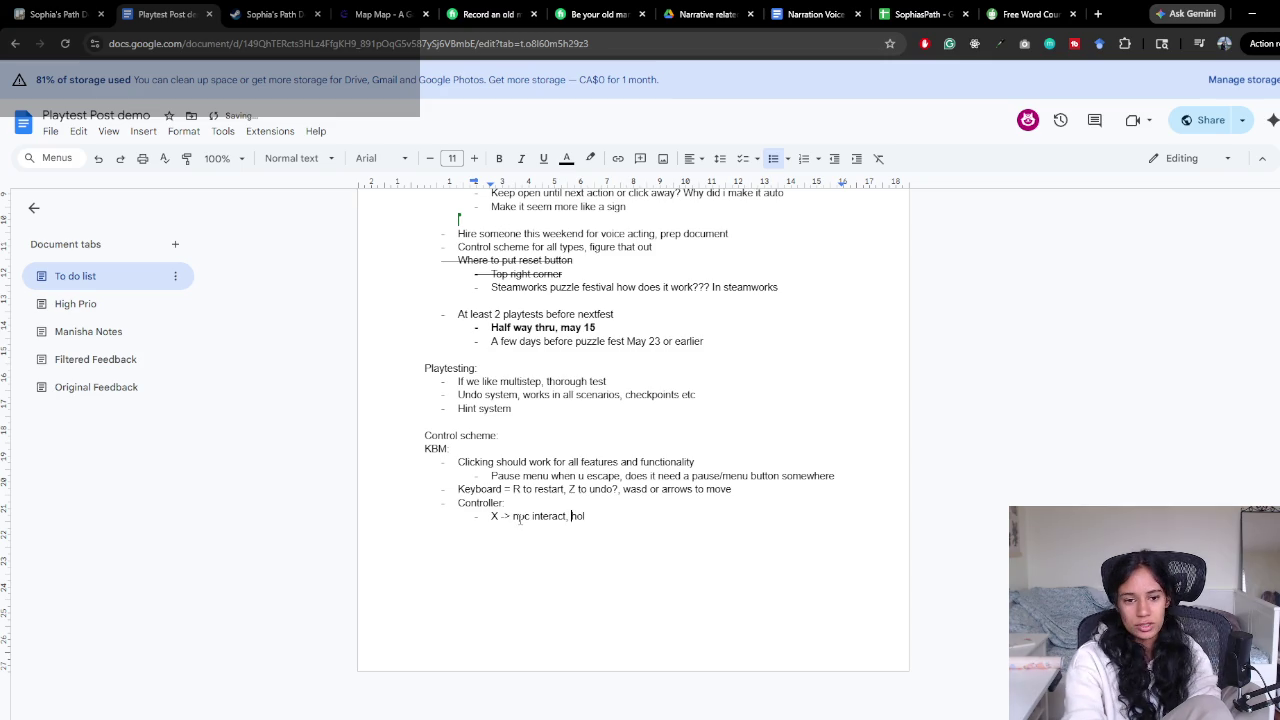
key("BackSpace")
key("BackSpace")
type("South button -> npc interact, hol")
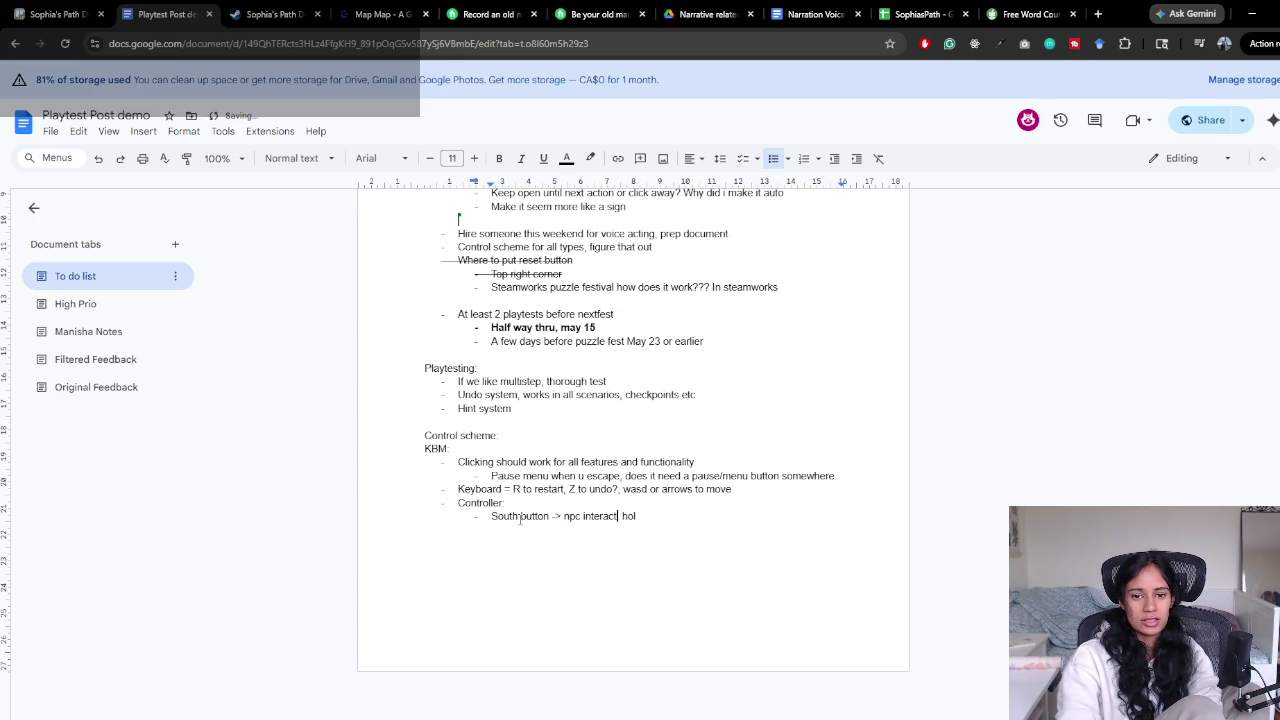
type("d dow")
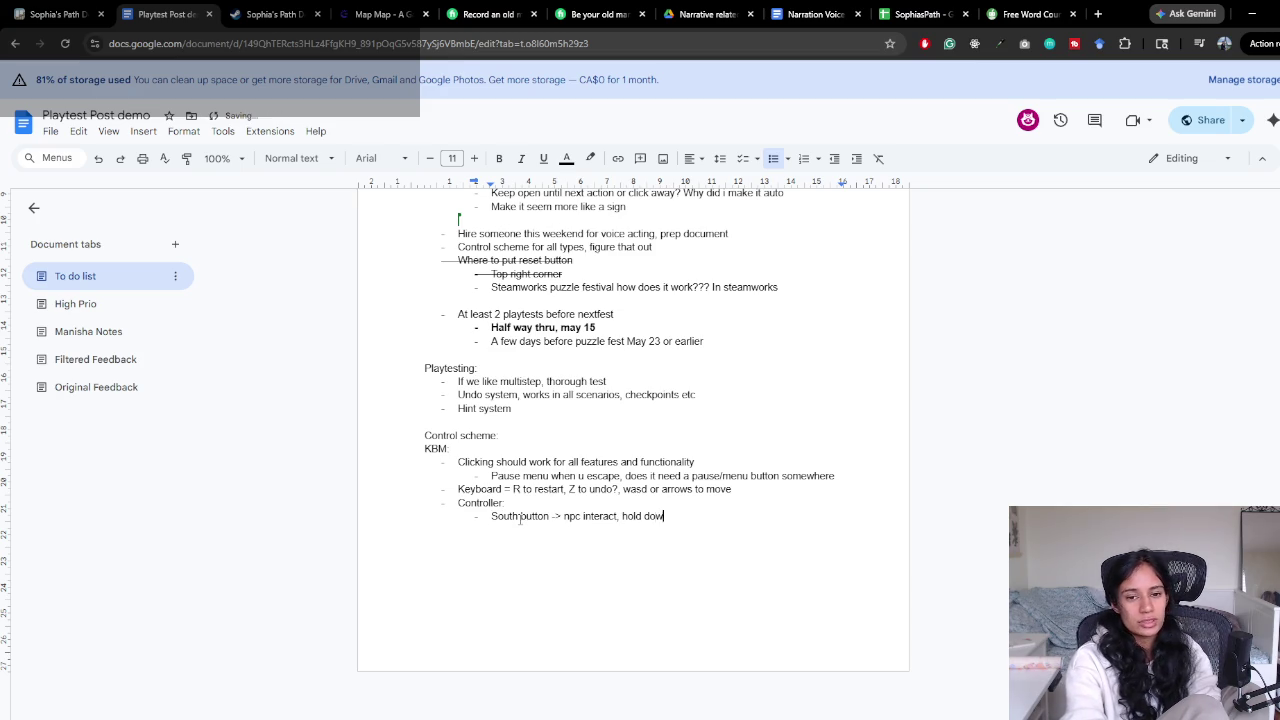
type("n and directio")
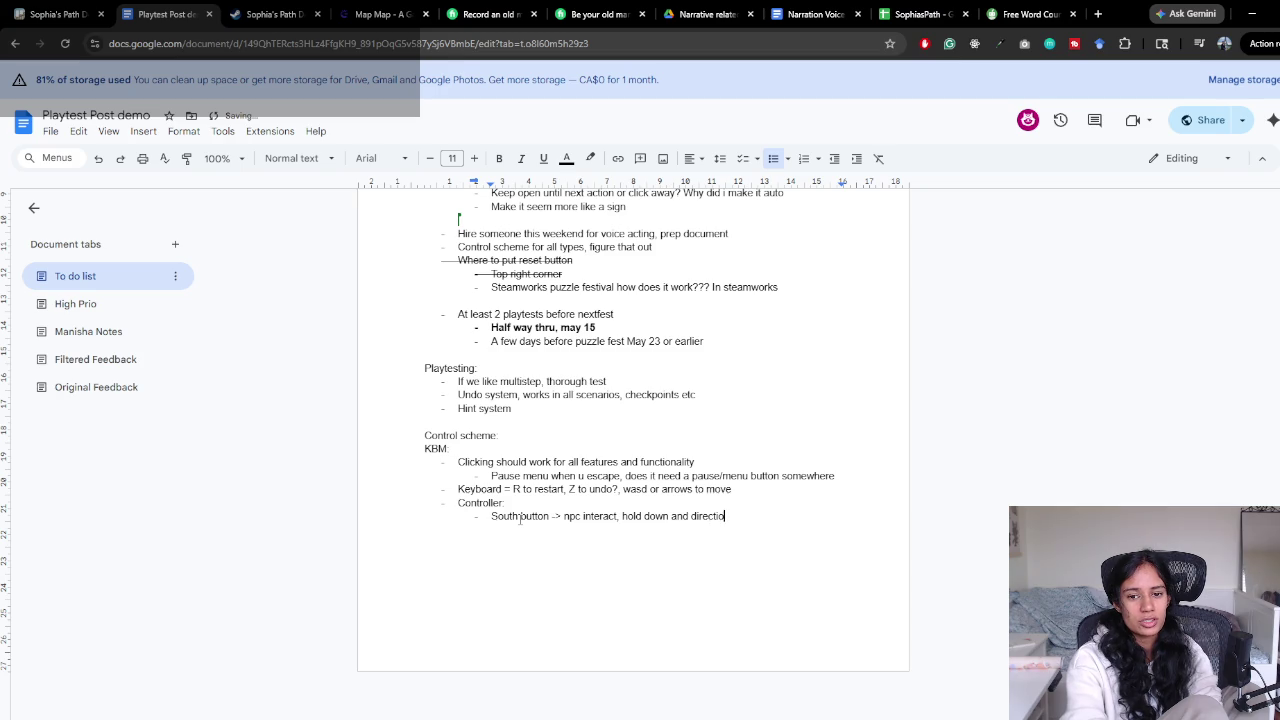
type("n to use item")
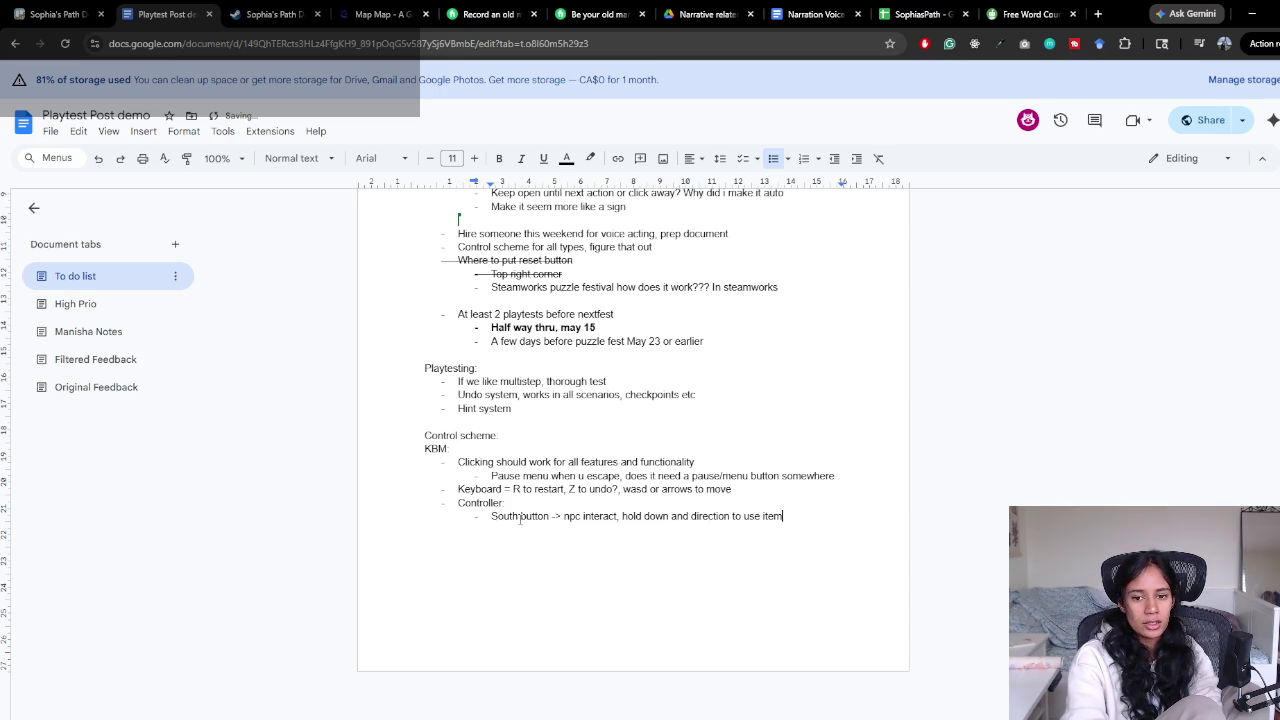
type(", ")
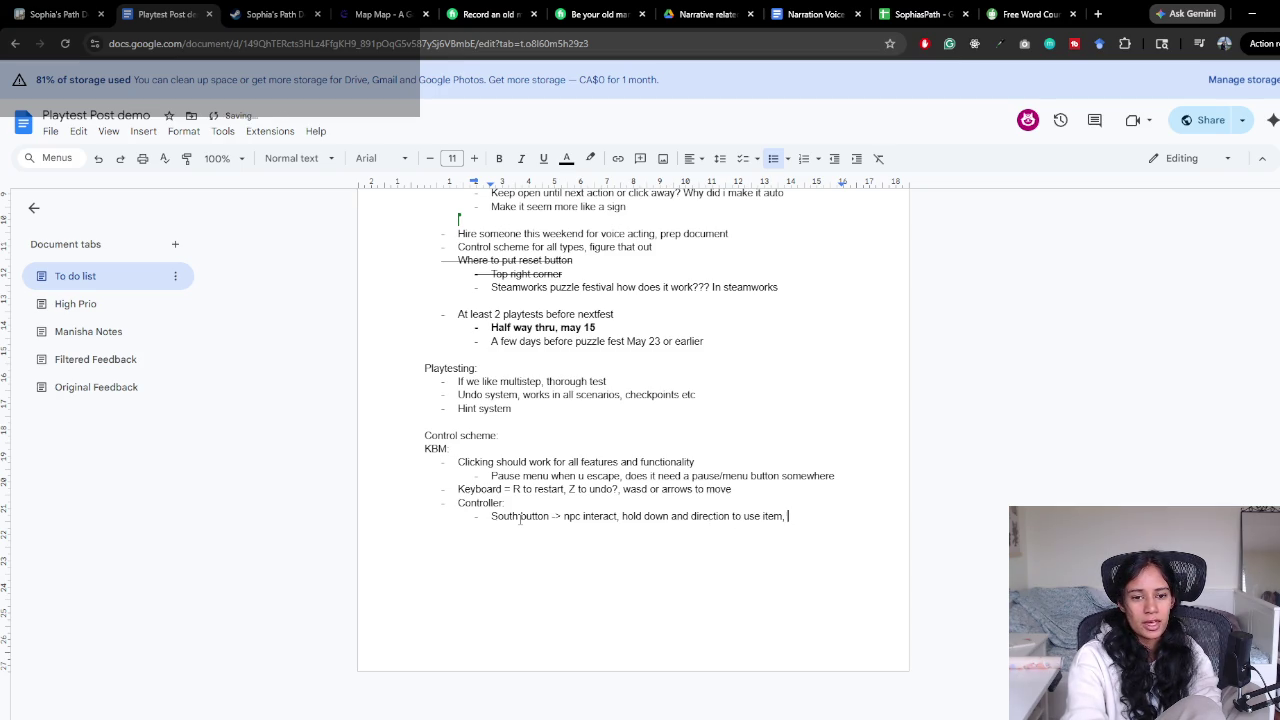
type("cursor ")
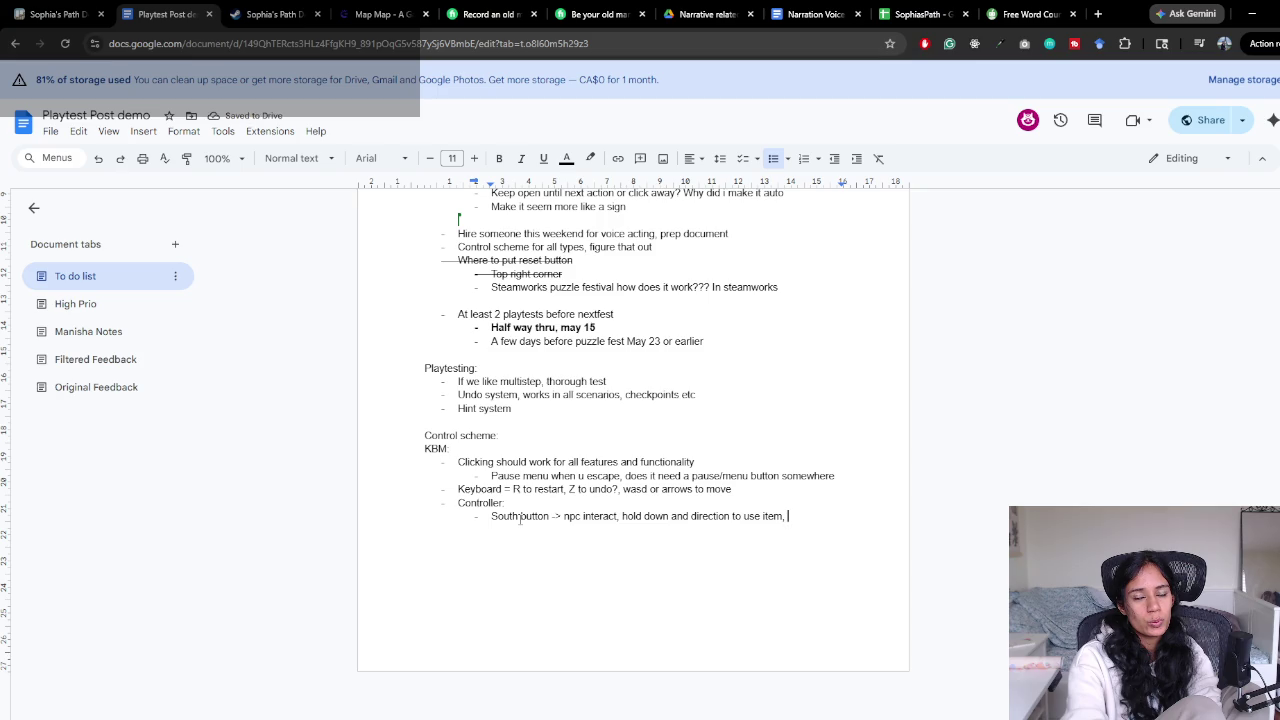
type("with")
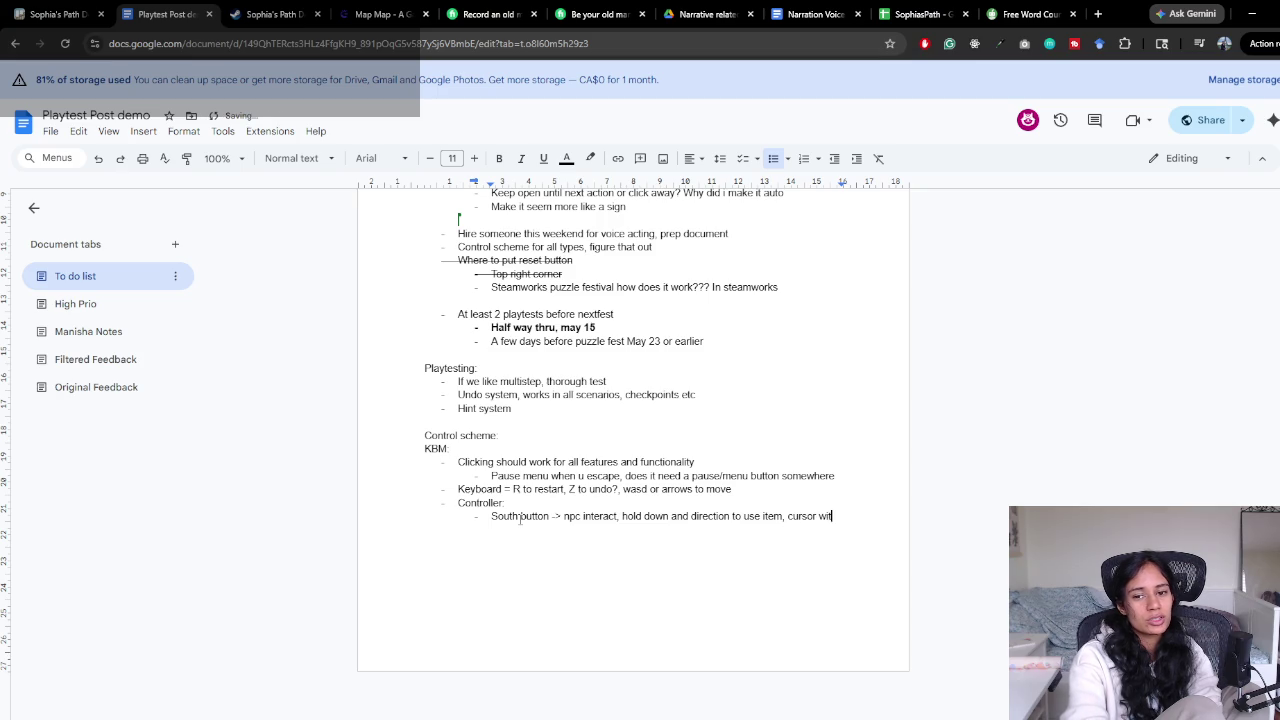
key("BackSpace")
key("BackSpace")
key("BackSpace")
type("to select a POI")
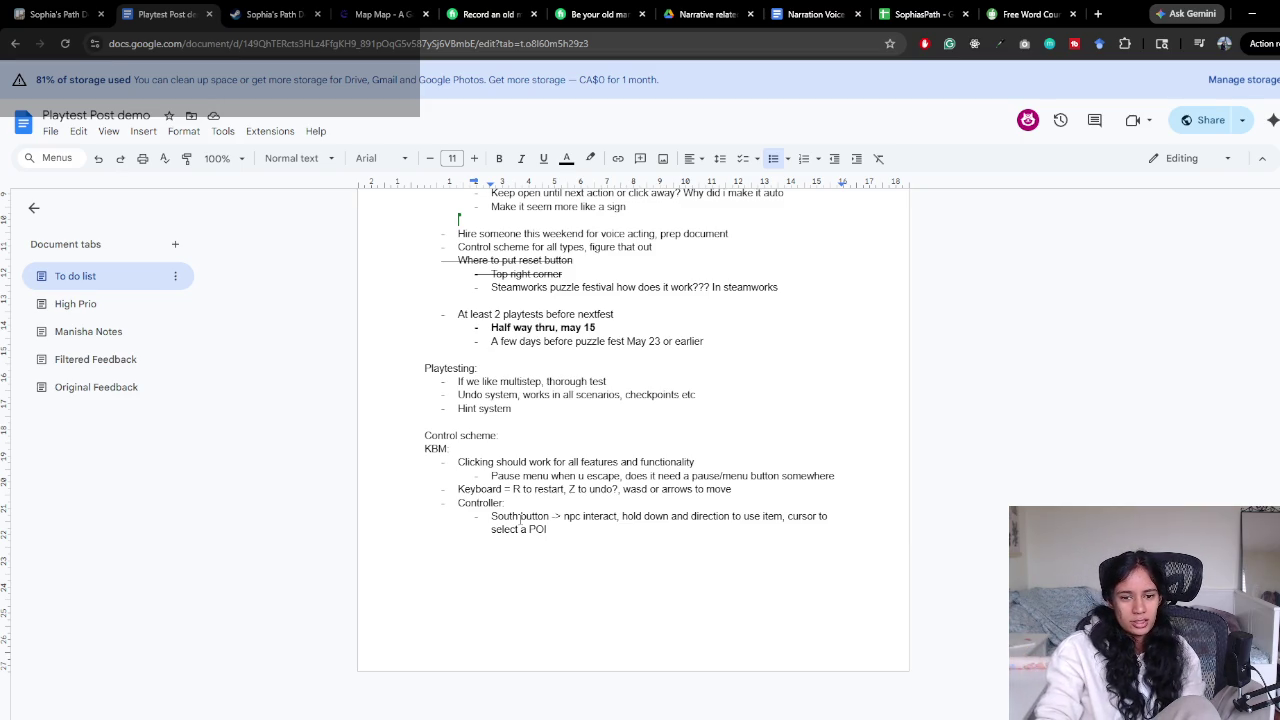
Select the South button line and place the caret at its end after 'POI'
triple_click(566, 529)
left_click(489, 516)
left_click_drag(489, 516, 585, 527)
left_click(585, 527)
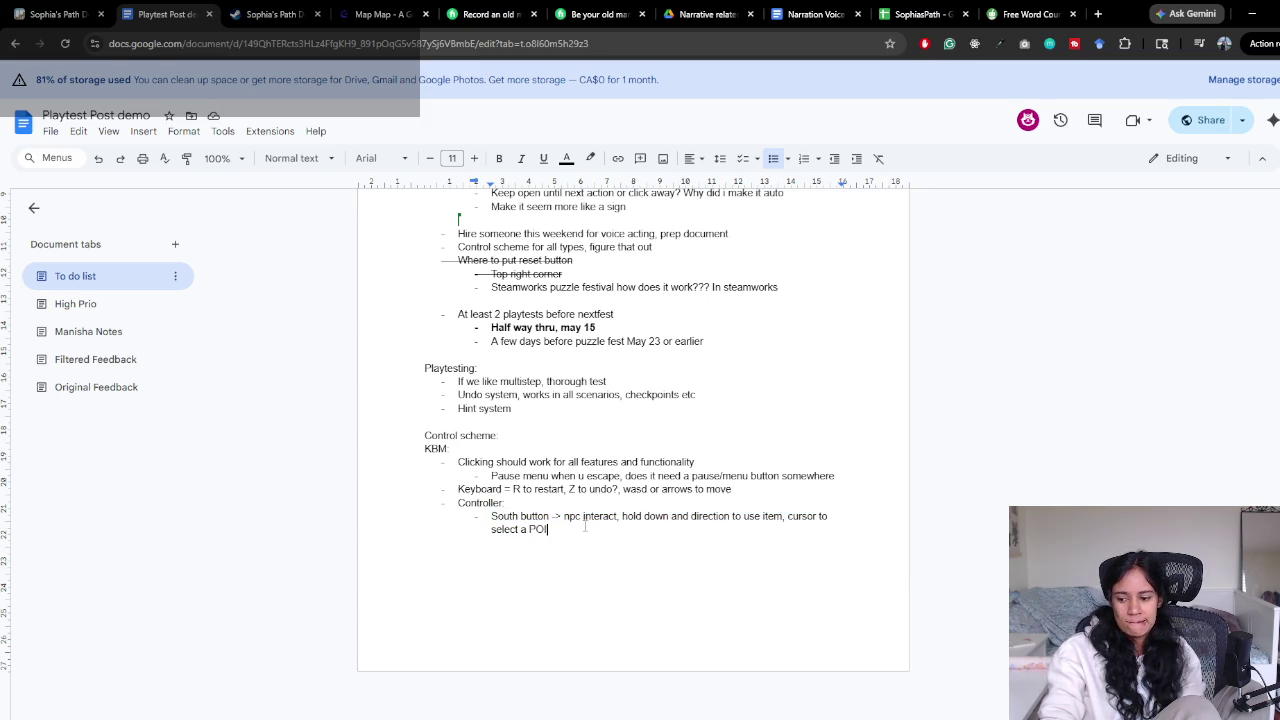
Add the bullets 'North button -> badge menu' and 'West button -> undo move', leaving an empty bullet below
key("Return")
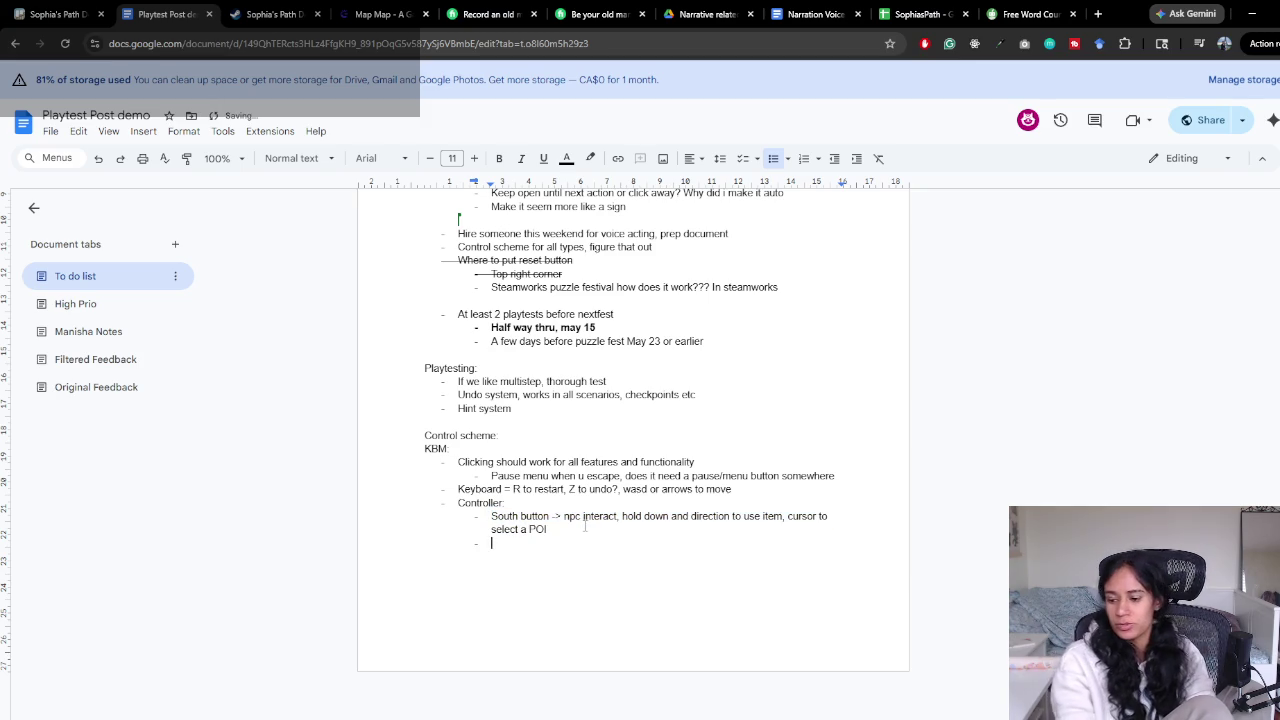
type("North button -> ")
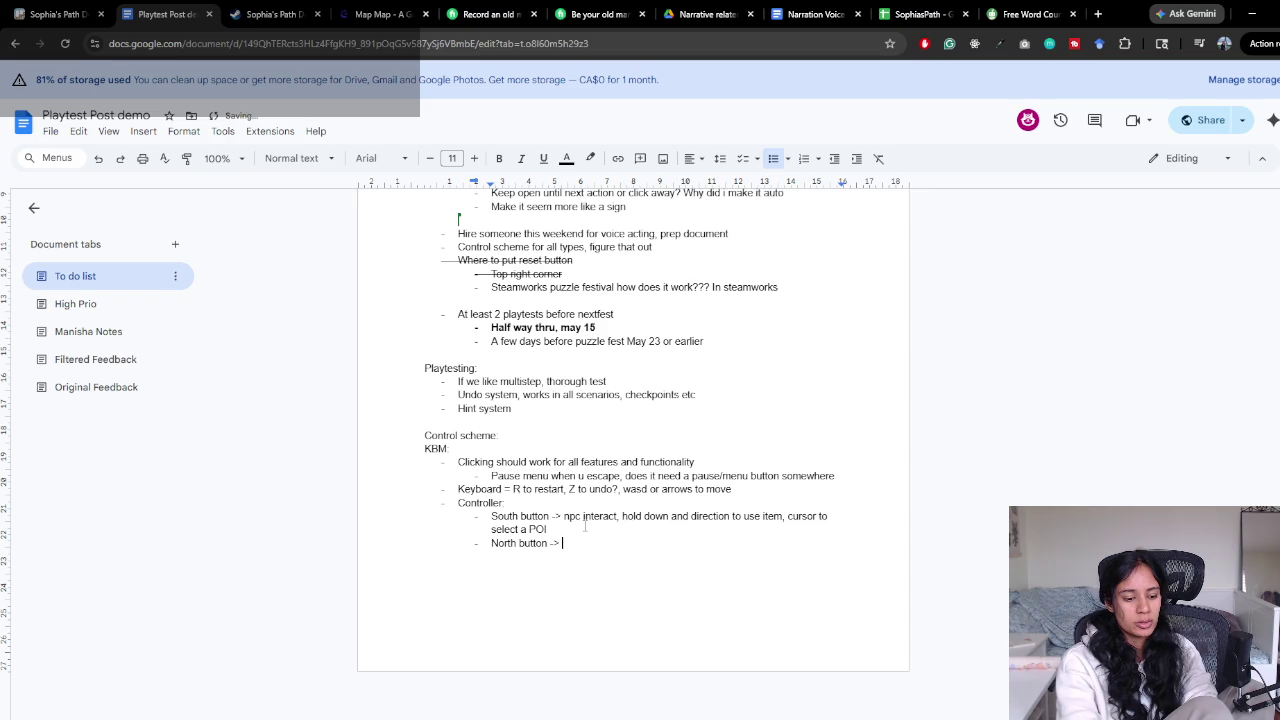
type("badge menu")
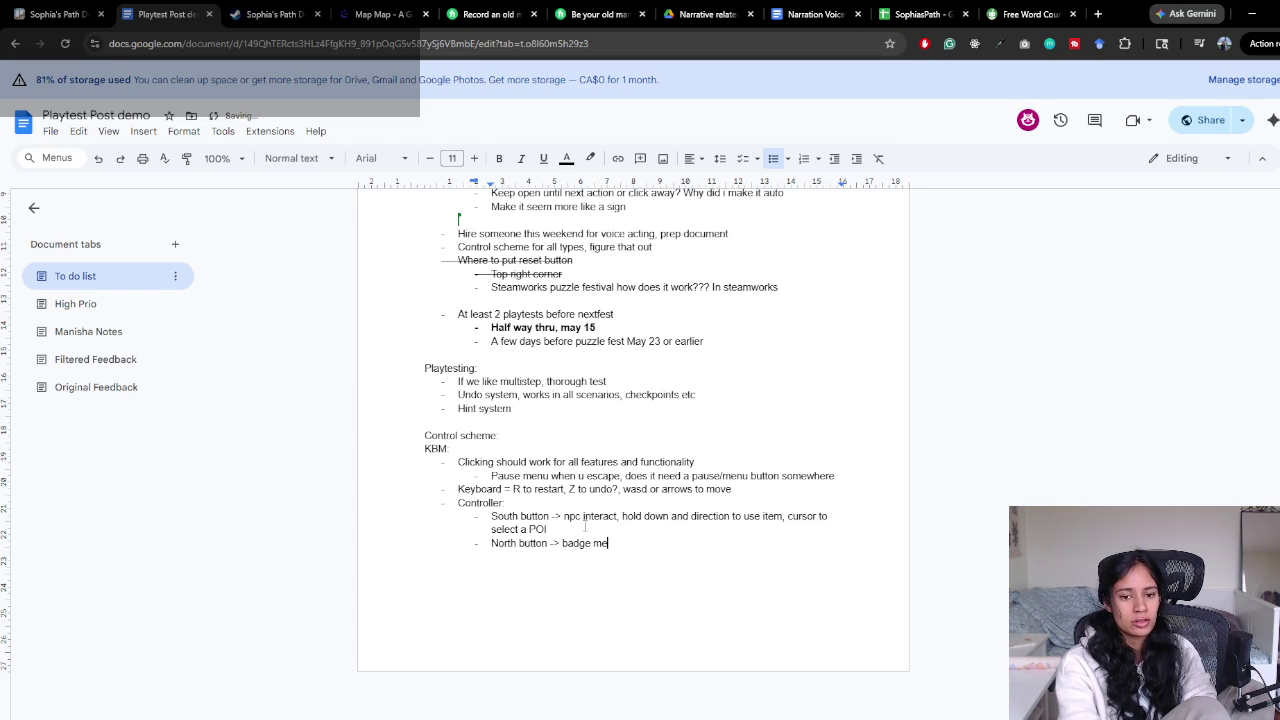
key("Return")
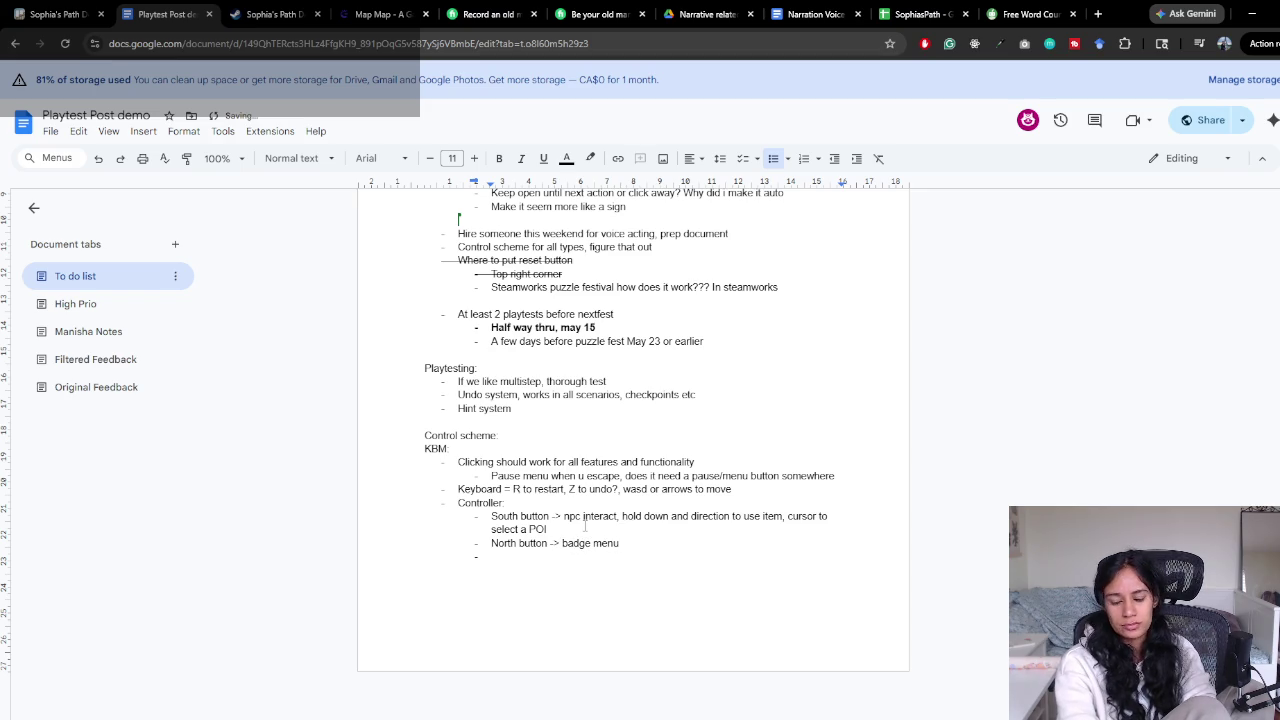
type("West button")
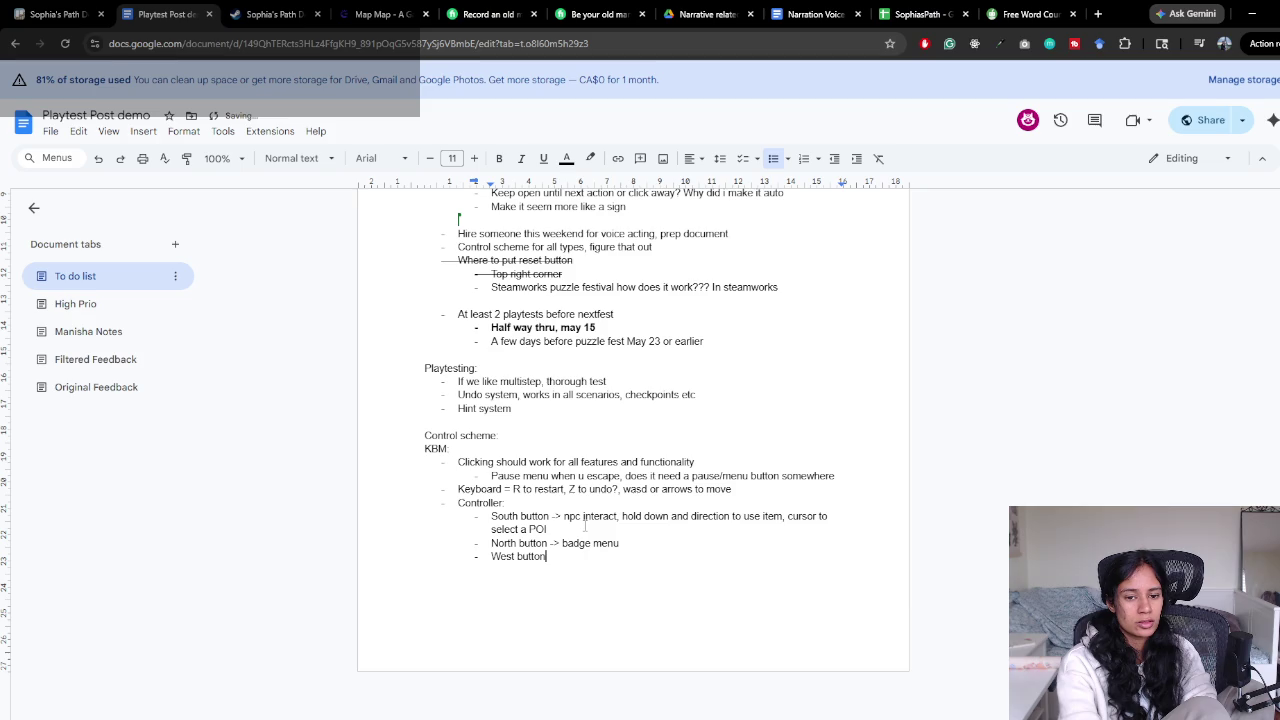
type(" -> ")
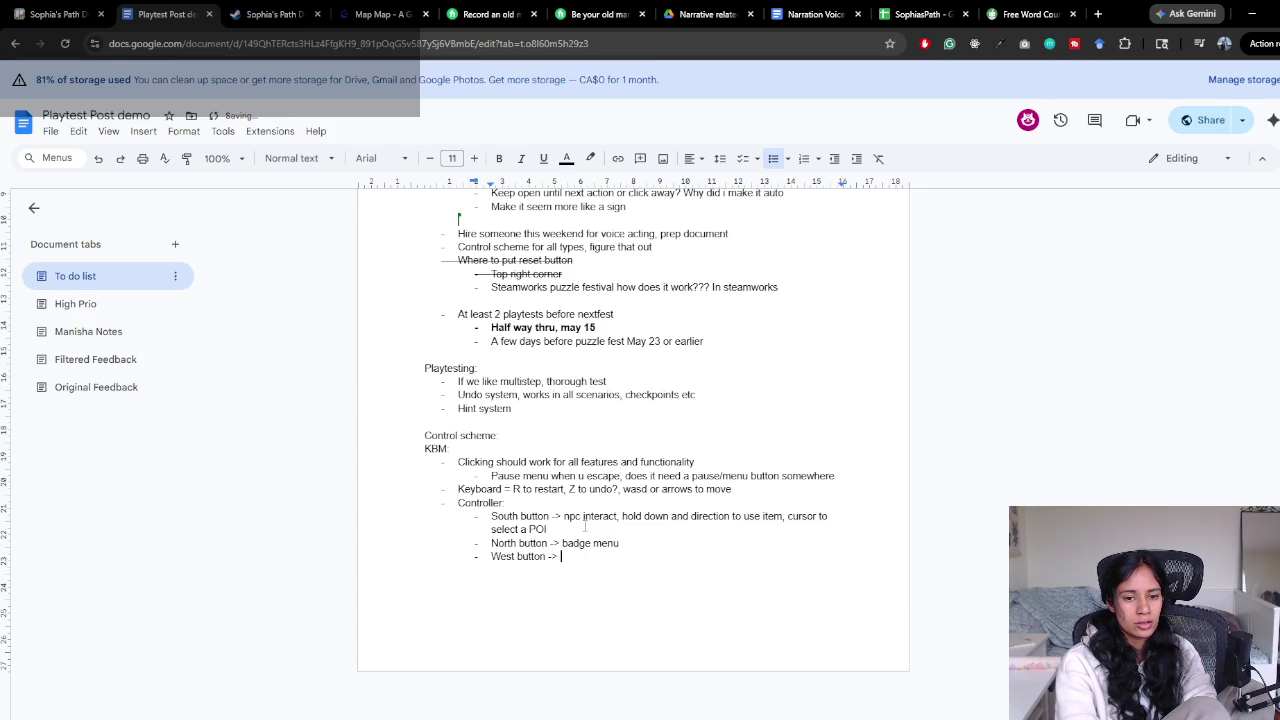
type("undo move")
key("Return")
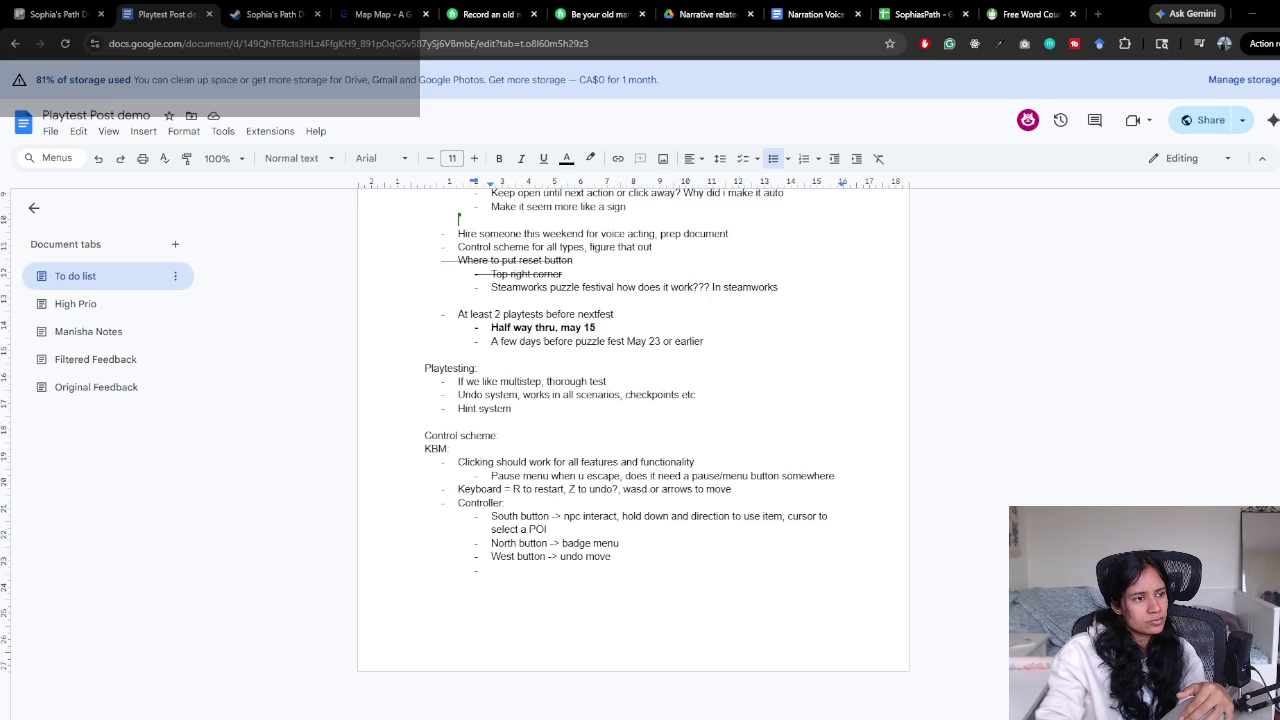
Add an 'East button' bullet and a hint-mode note: hold to activate, or put it in the pause menu
left_click(594, 568)
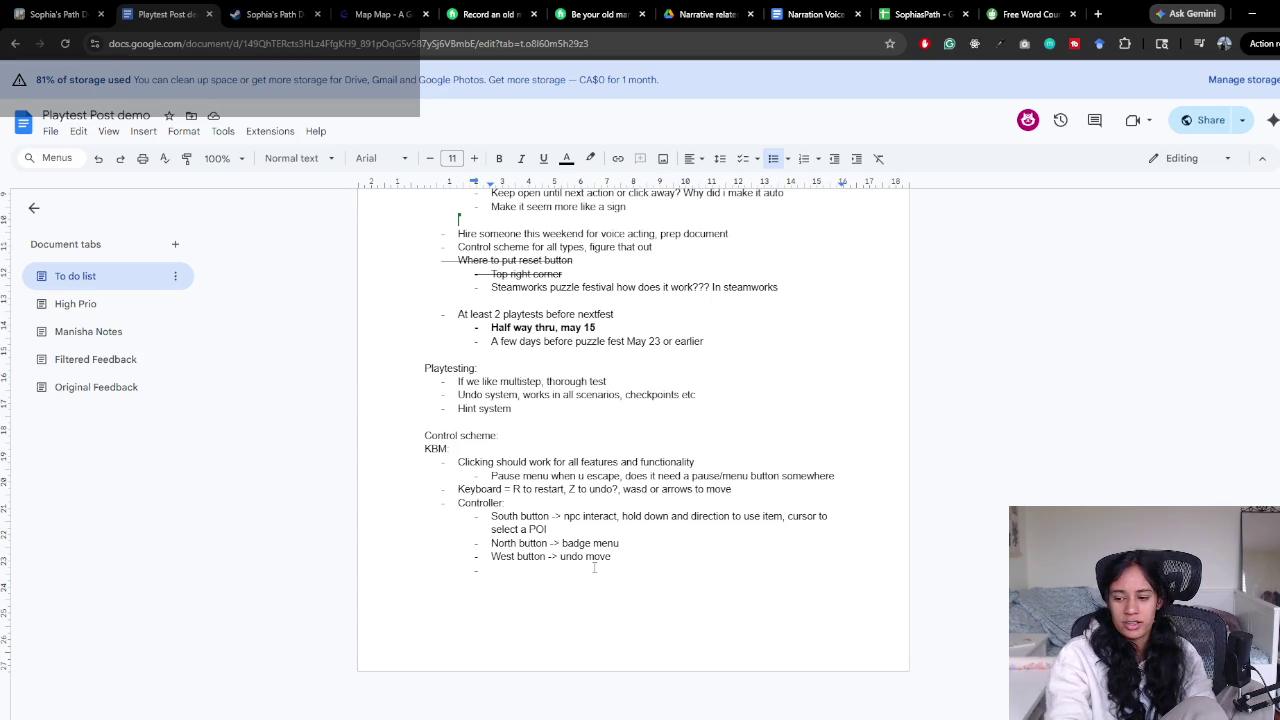
type("East button")
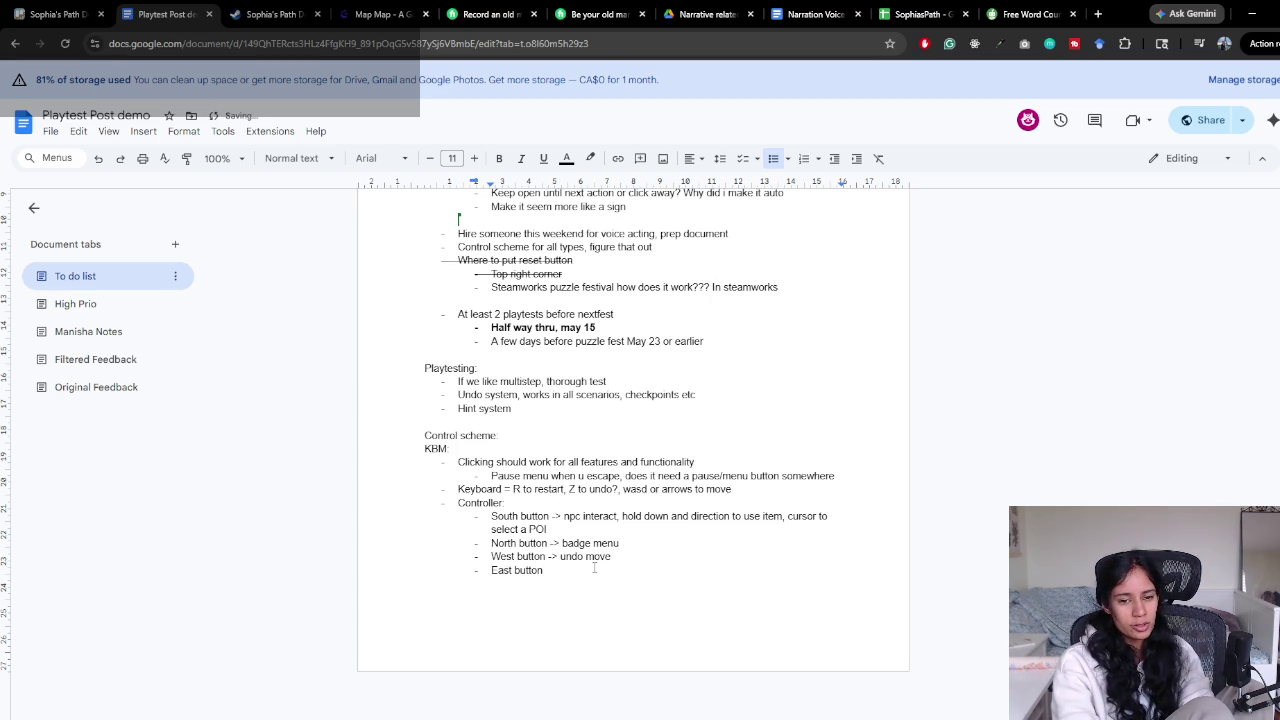
type("hint")
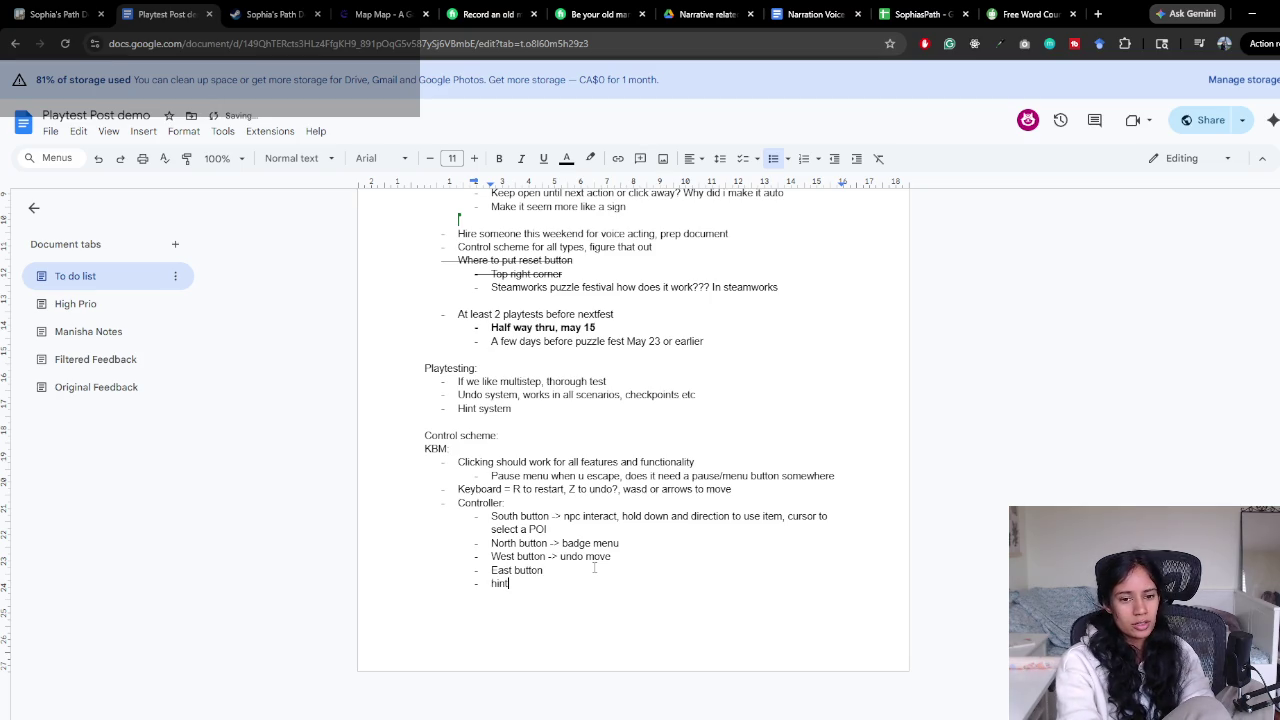
type("ode?")
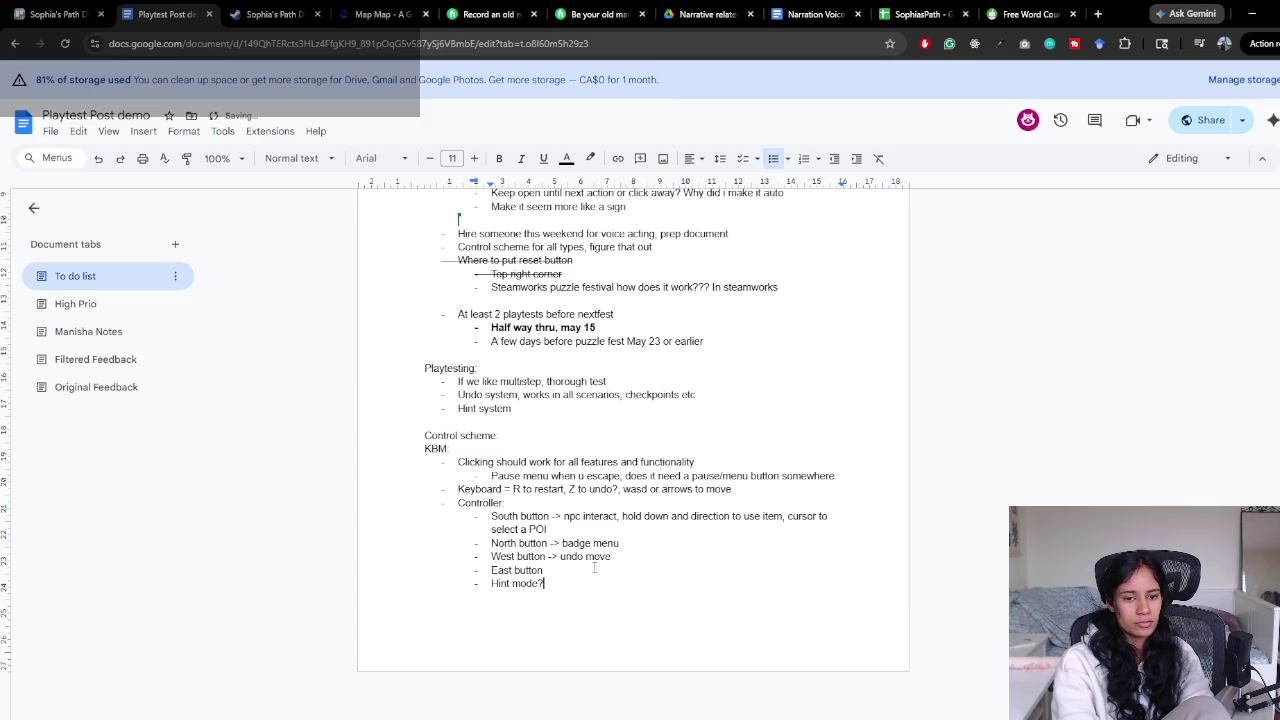
type(" Unless its in the")
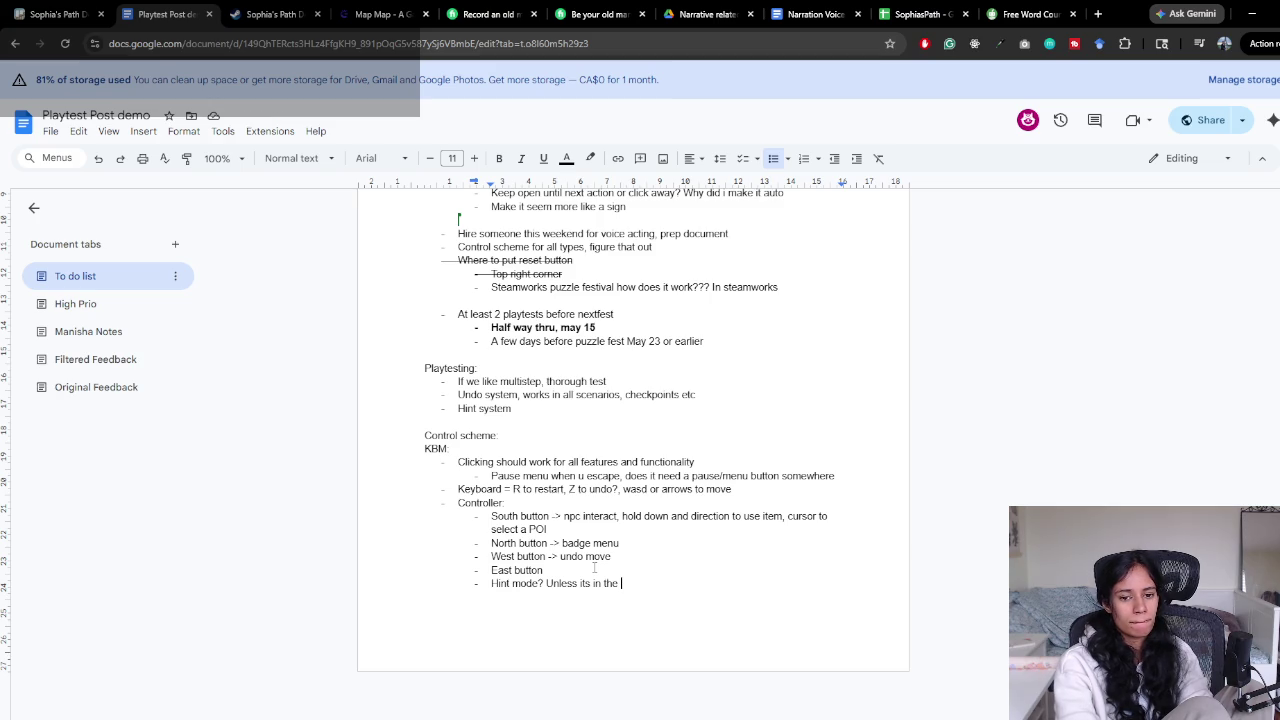
key("BackSpace")
key("BackSpace")
key("BackSpace")
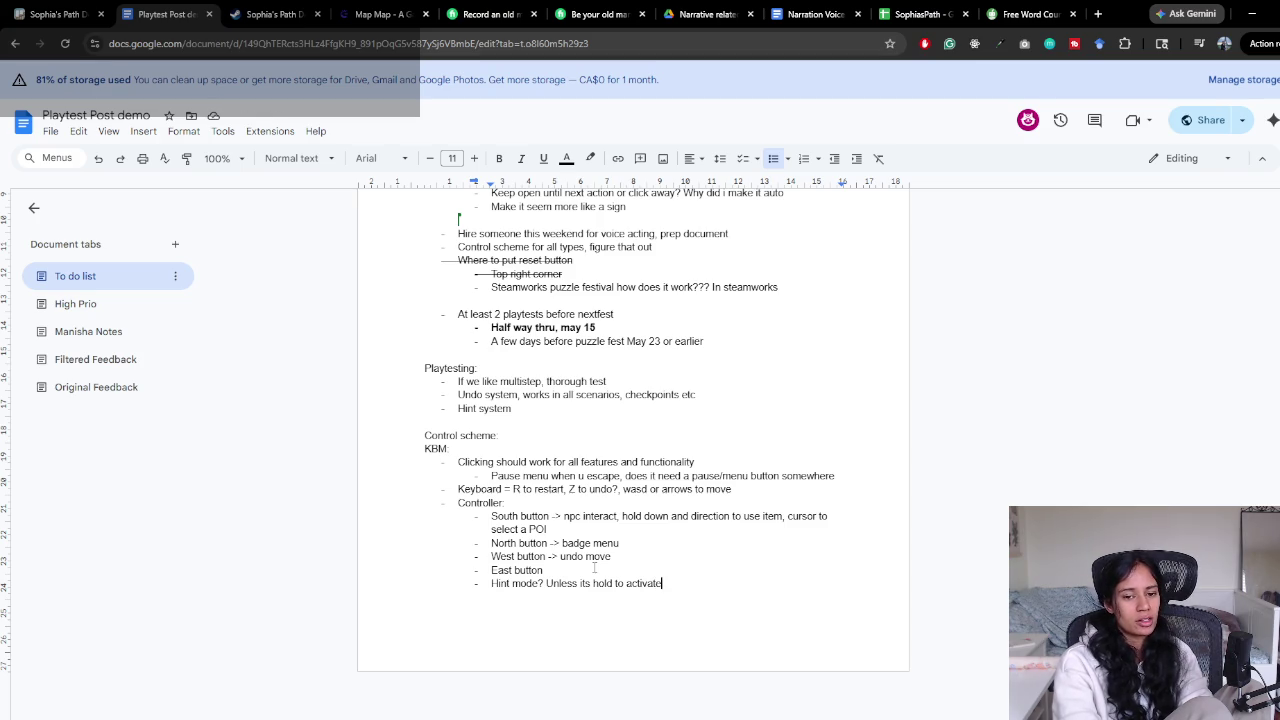
type(".")
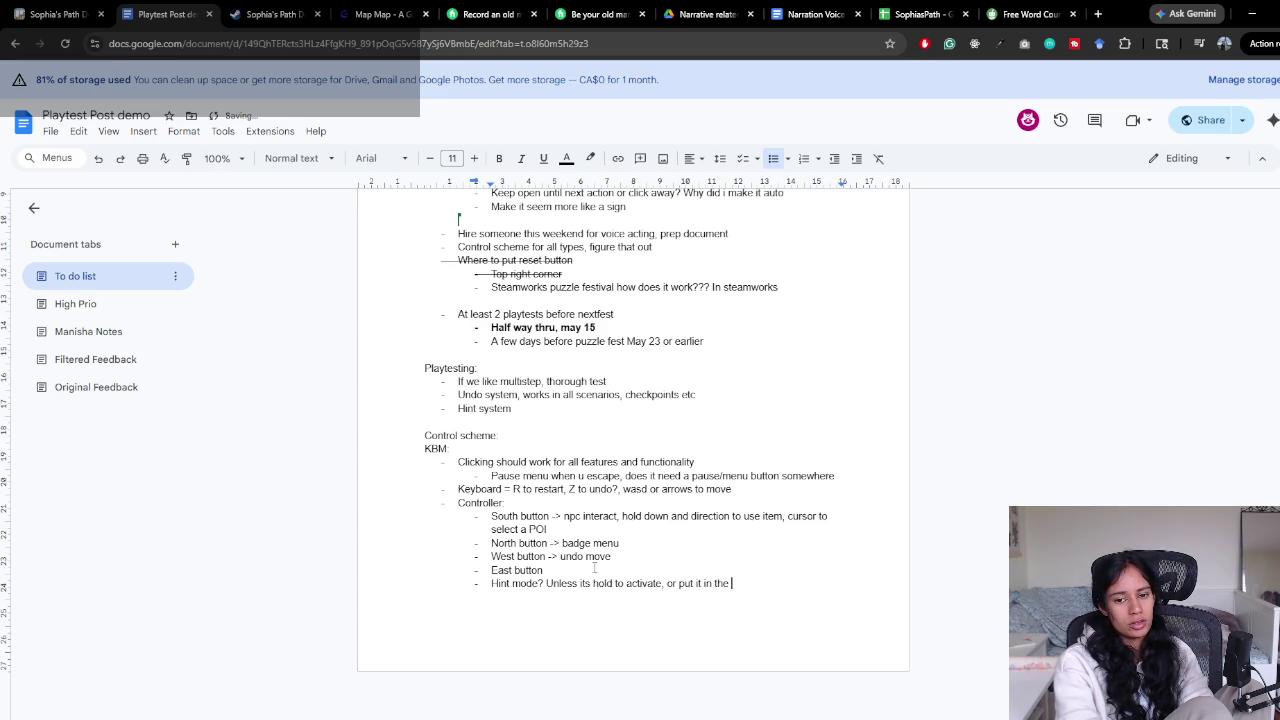
key("BackSpace")
key("BackSpace")
type("ause menu")
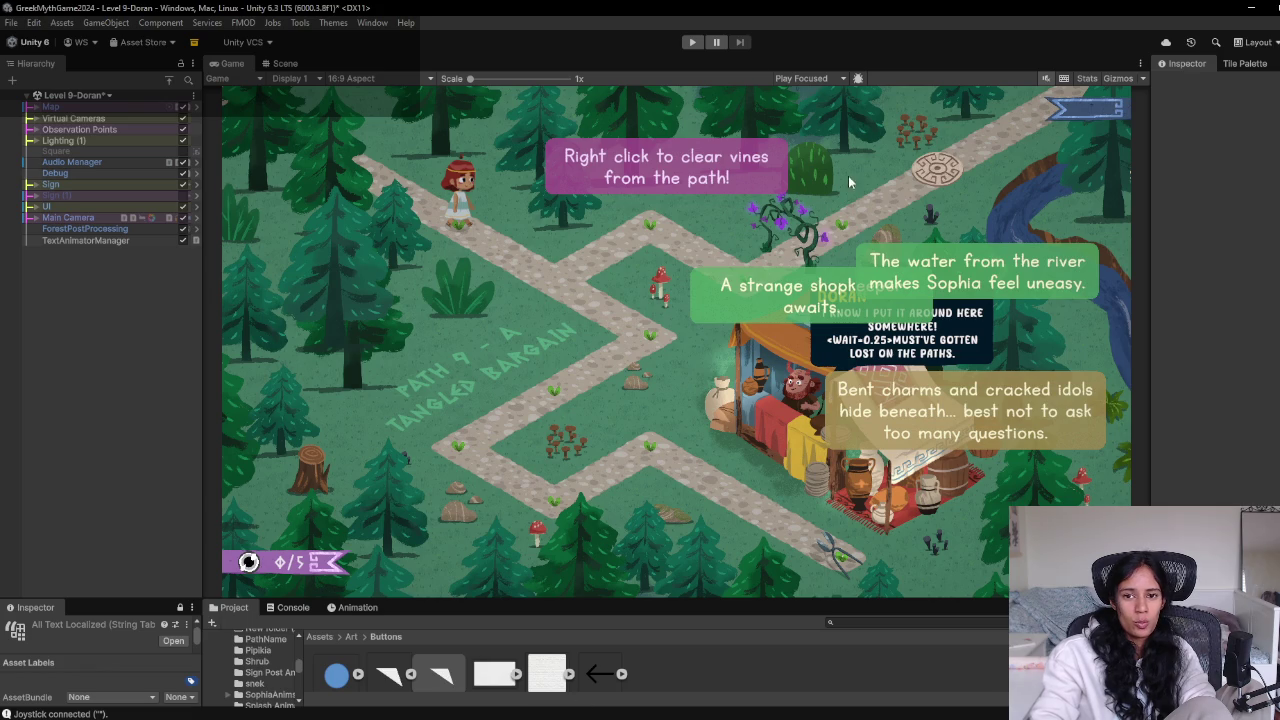
left_click(692, 42)
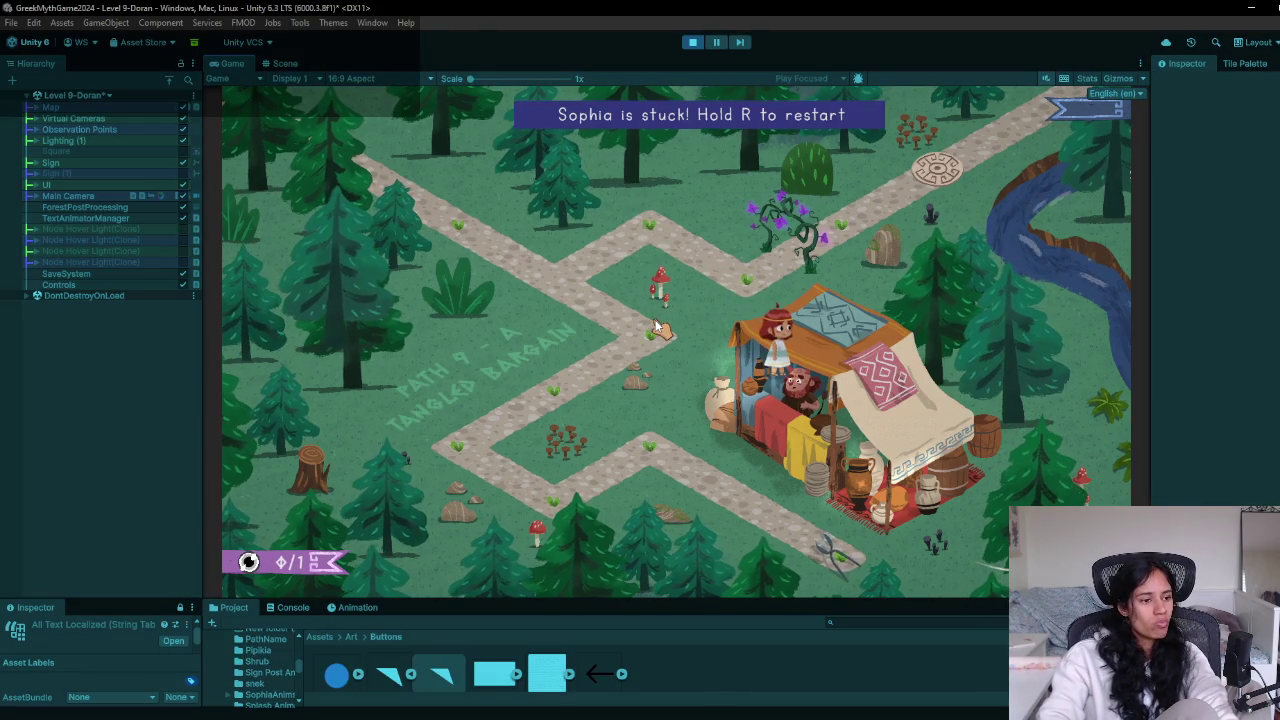
Playtest Level 9-Doran, opening and resuming the pause menu, then exit Play mode
key("Escape")
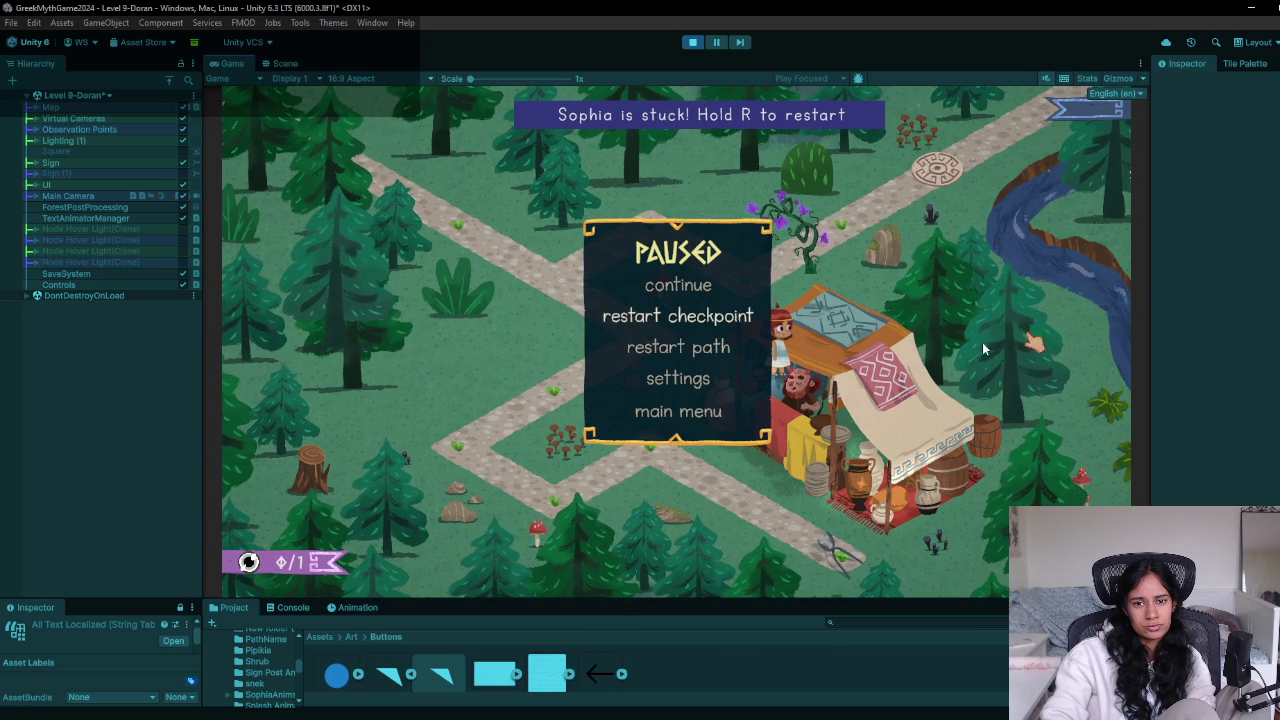
left_click(680, 288)
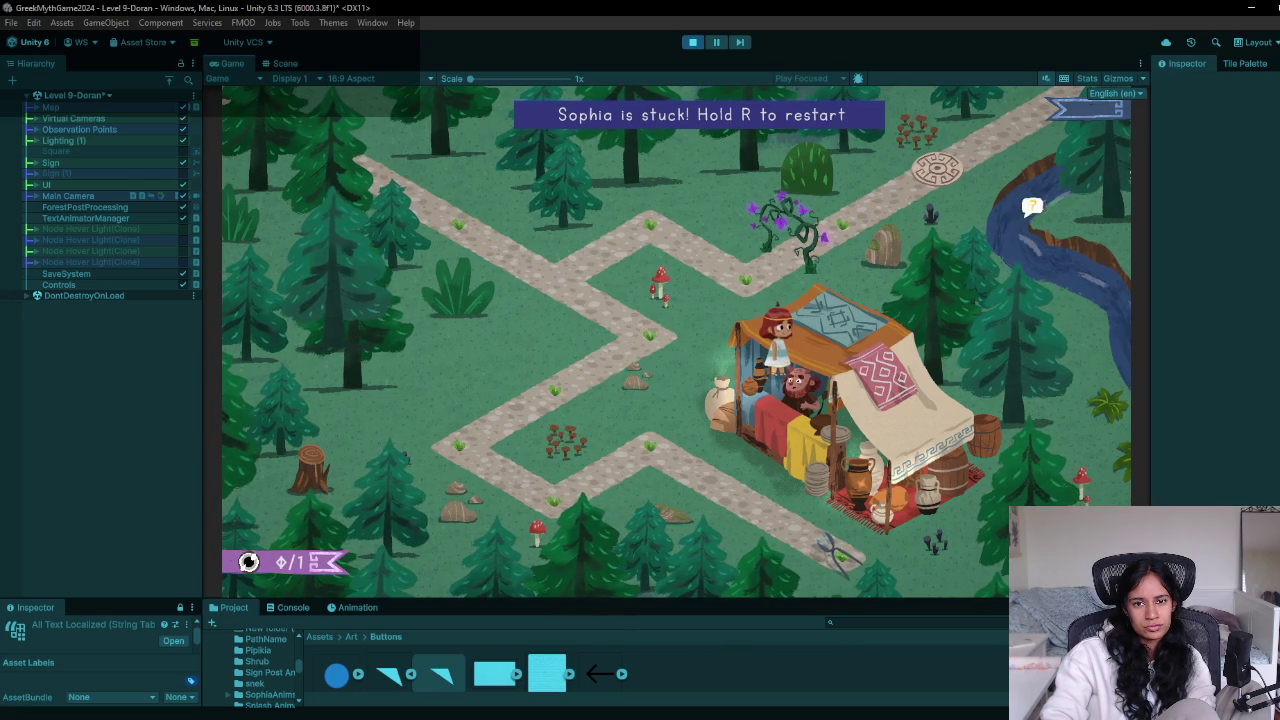
key("ctrl+p")
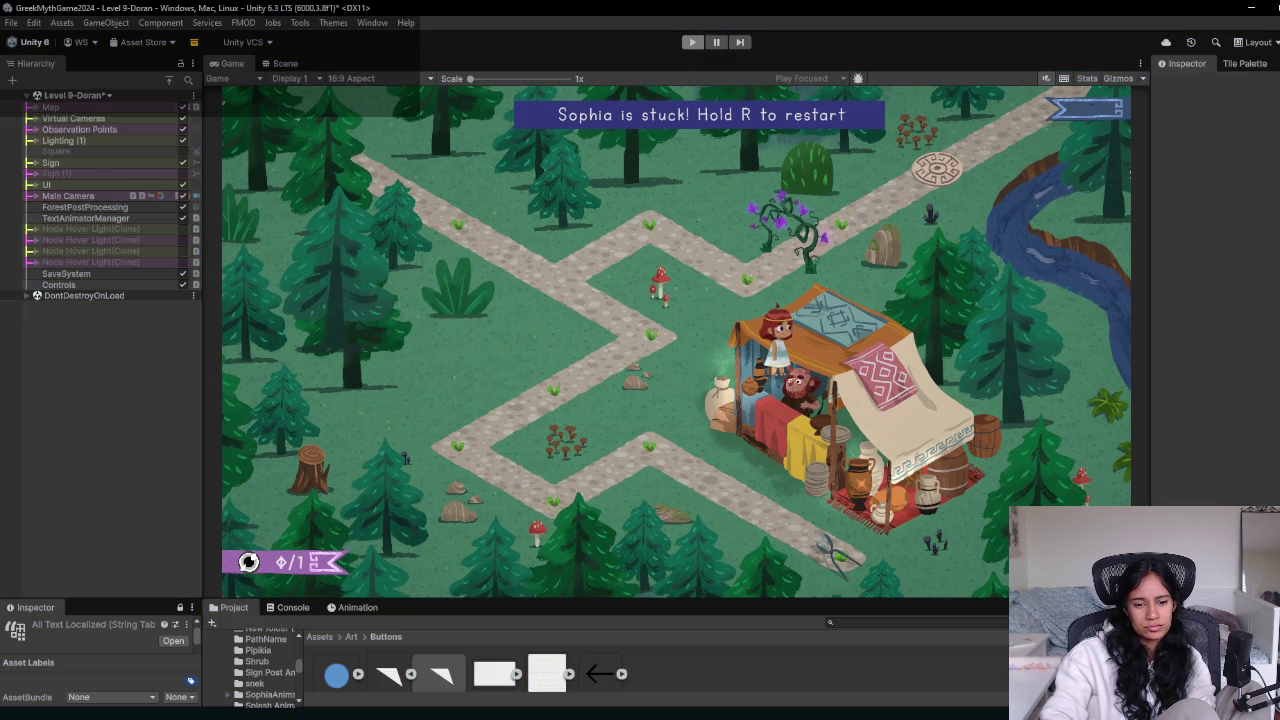
Review the hint-mode line in the playtest notes, then return to Unity
left_click(461, 681)
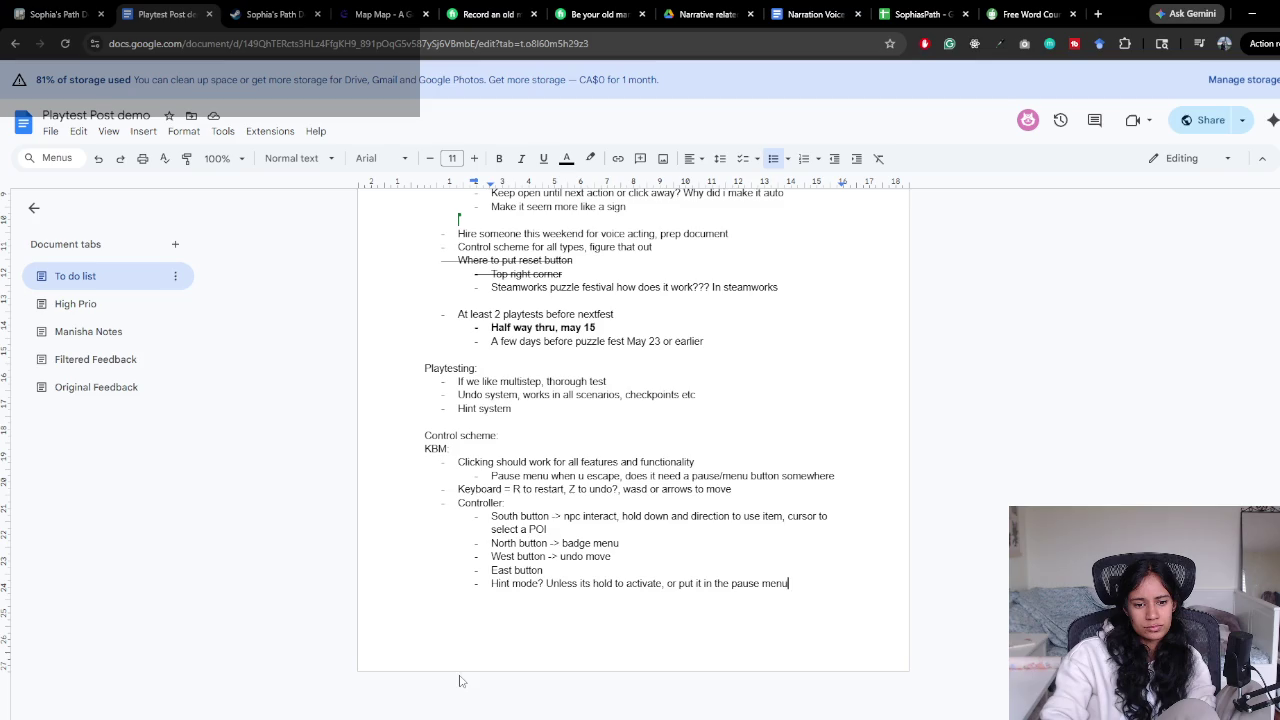
double_click(505, 584)
left_click_drag(505, 584, 791, 584)
left_click(791, 584)
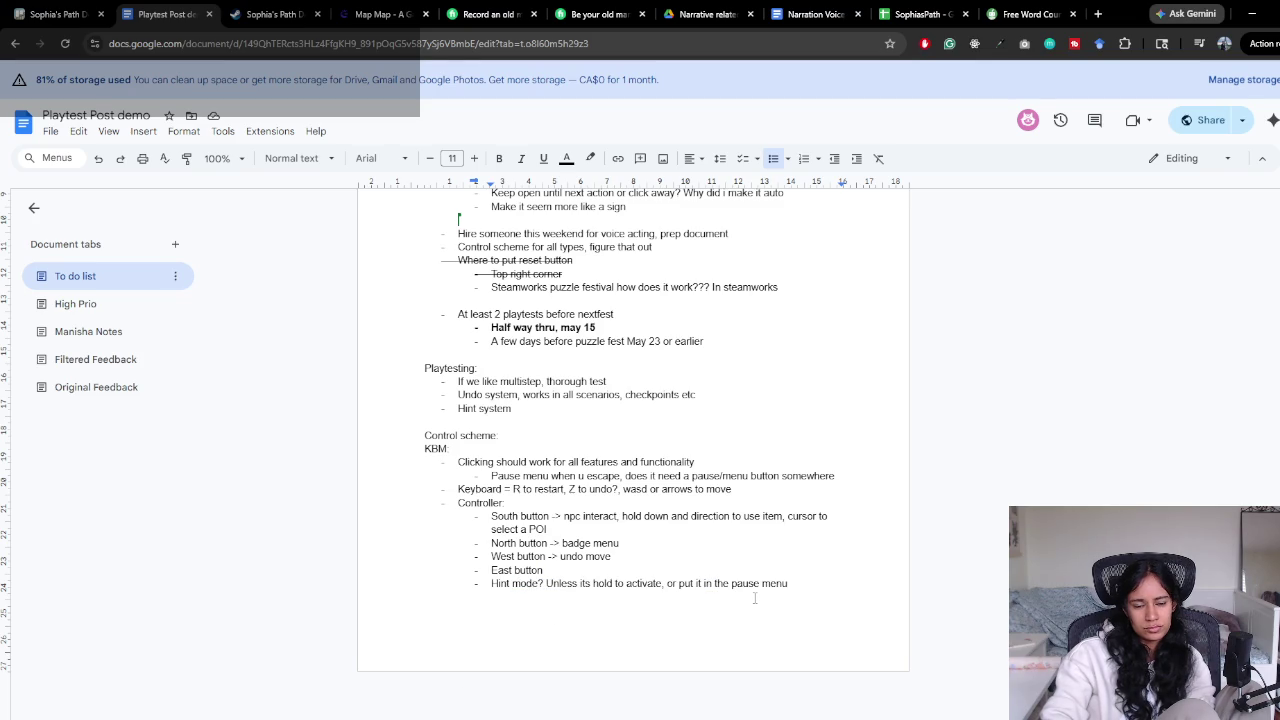
key("alt+Tab")
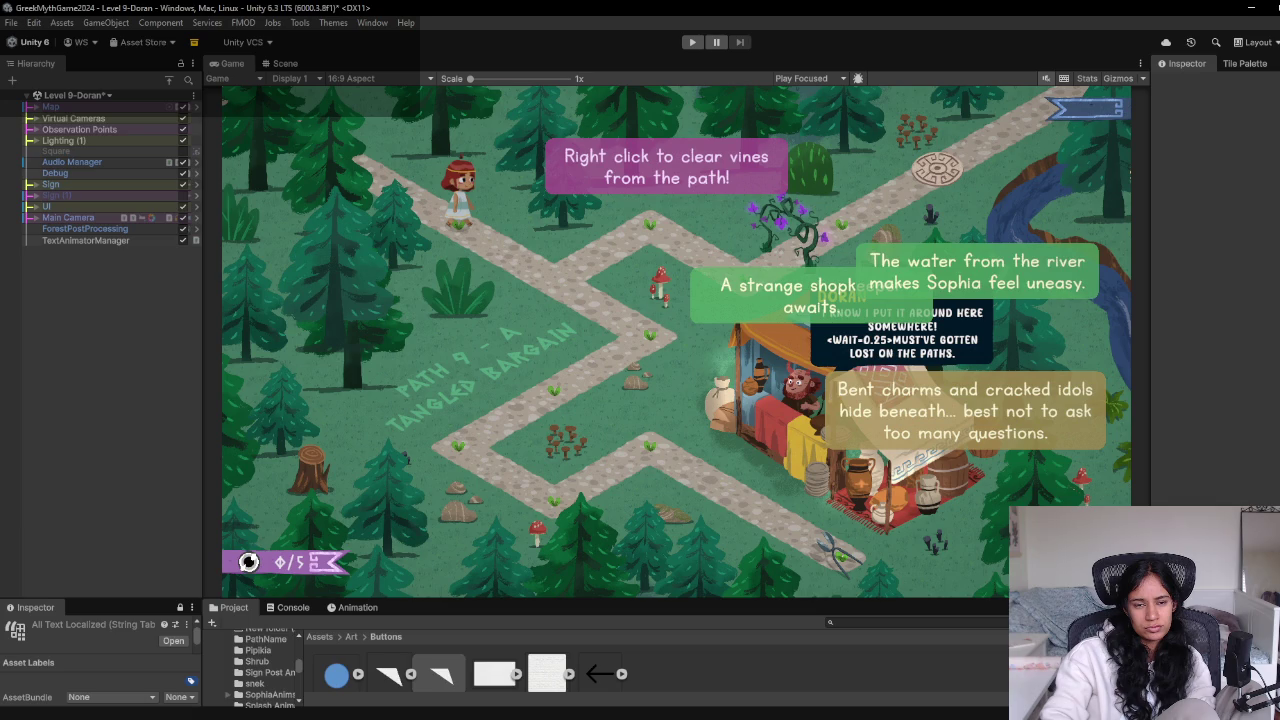
Open the Level 1 scene and check its pause menu in Play mode
left_click(75, 95)
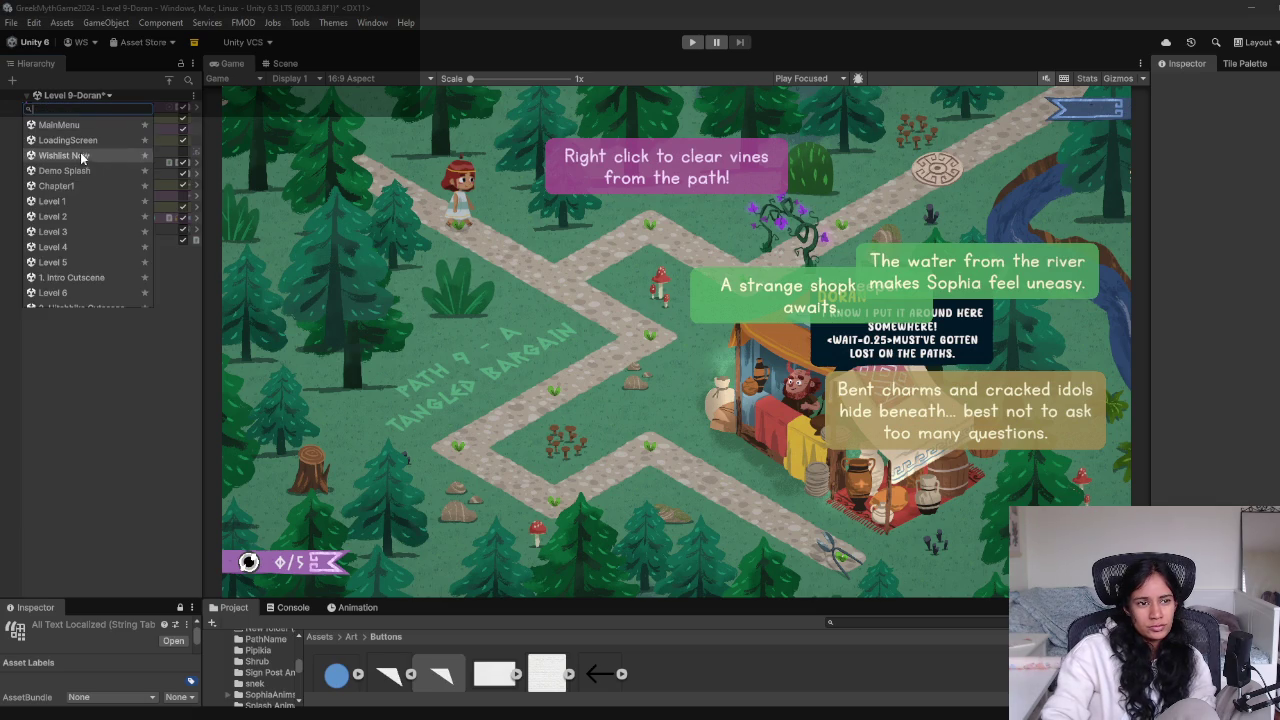
left_click(68, 202)
left_click(650, 397)
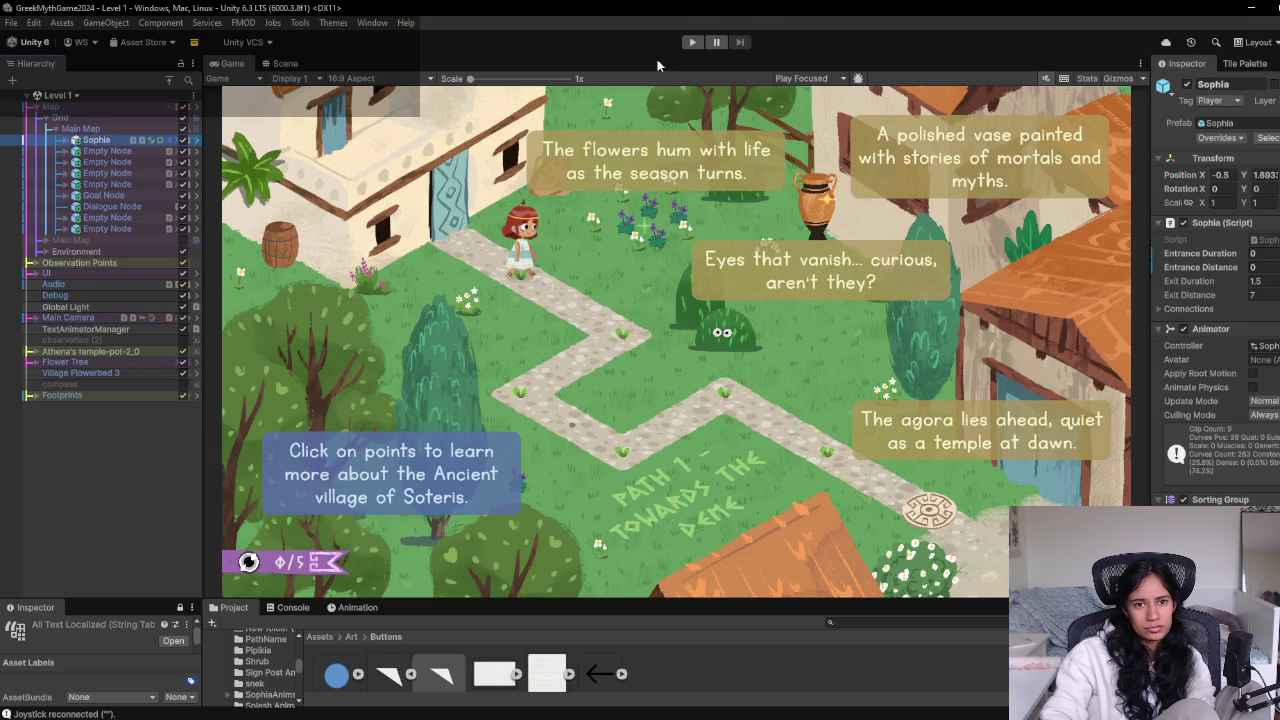
left_click(693, 42)
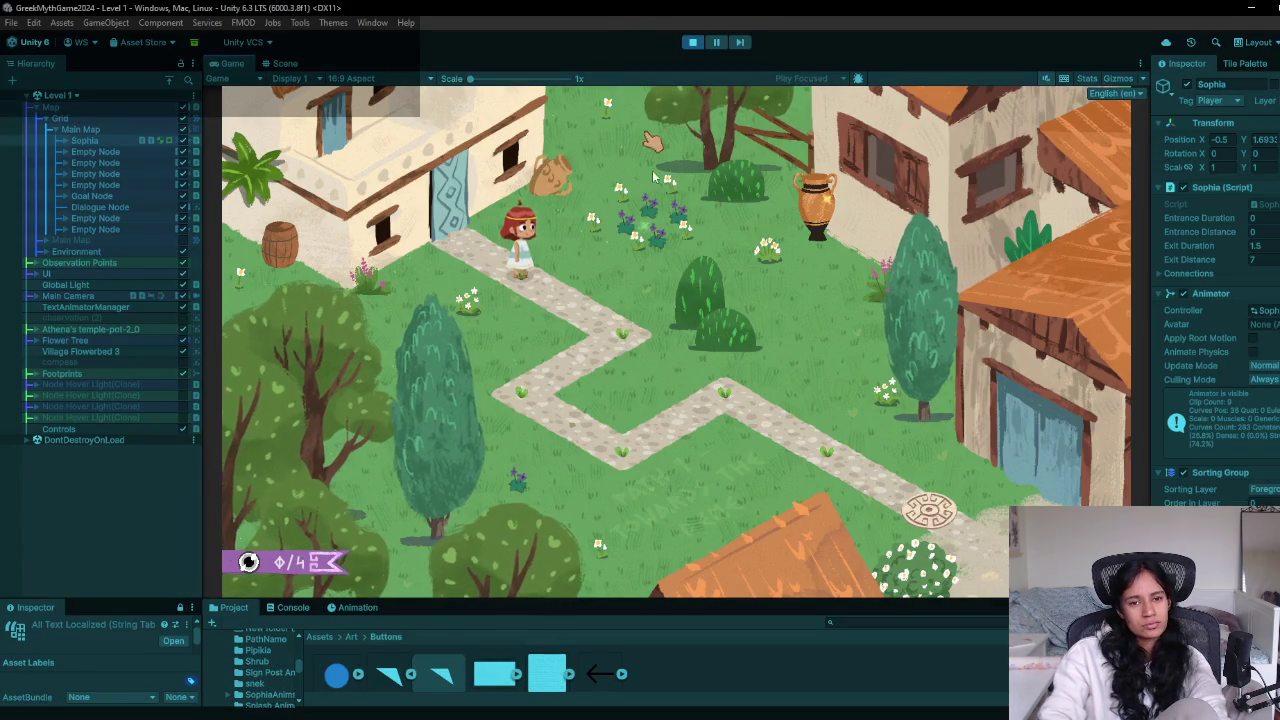
key("Escape")
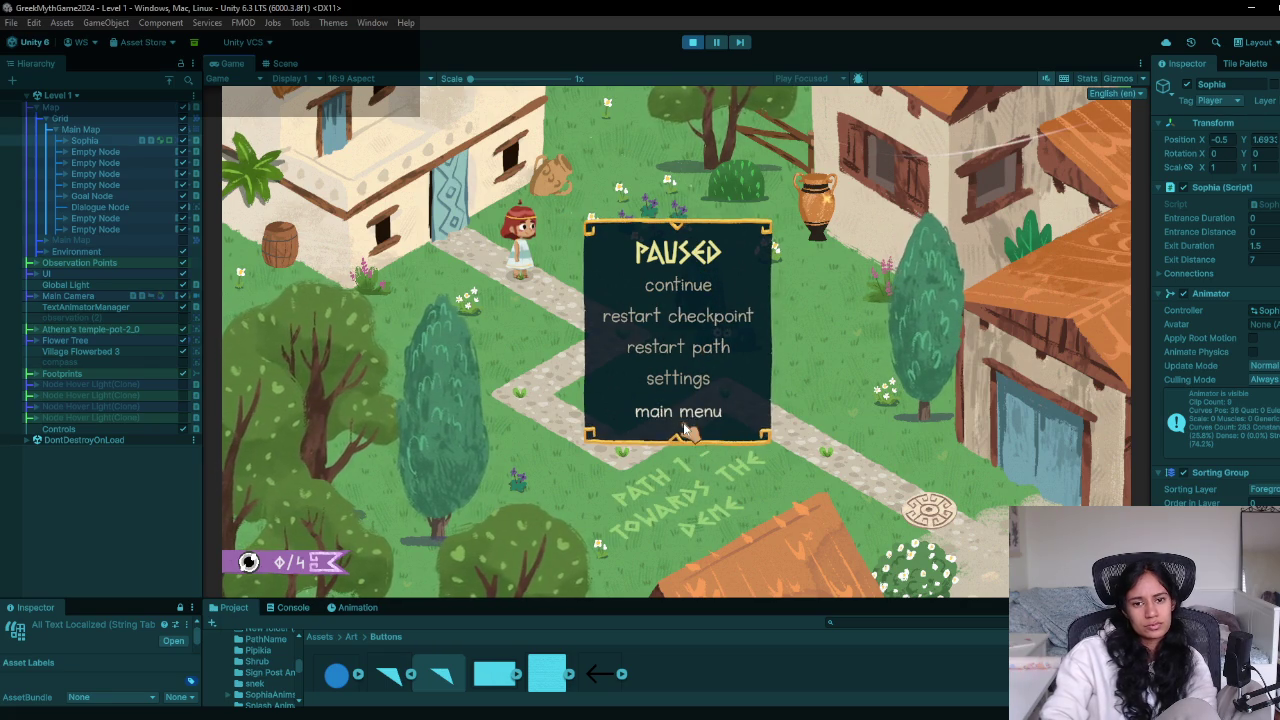
left_click(692, 43)
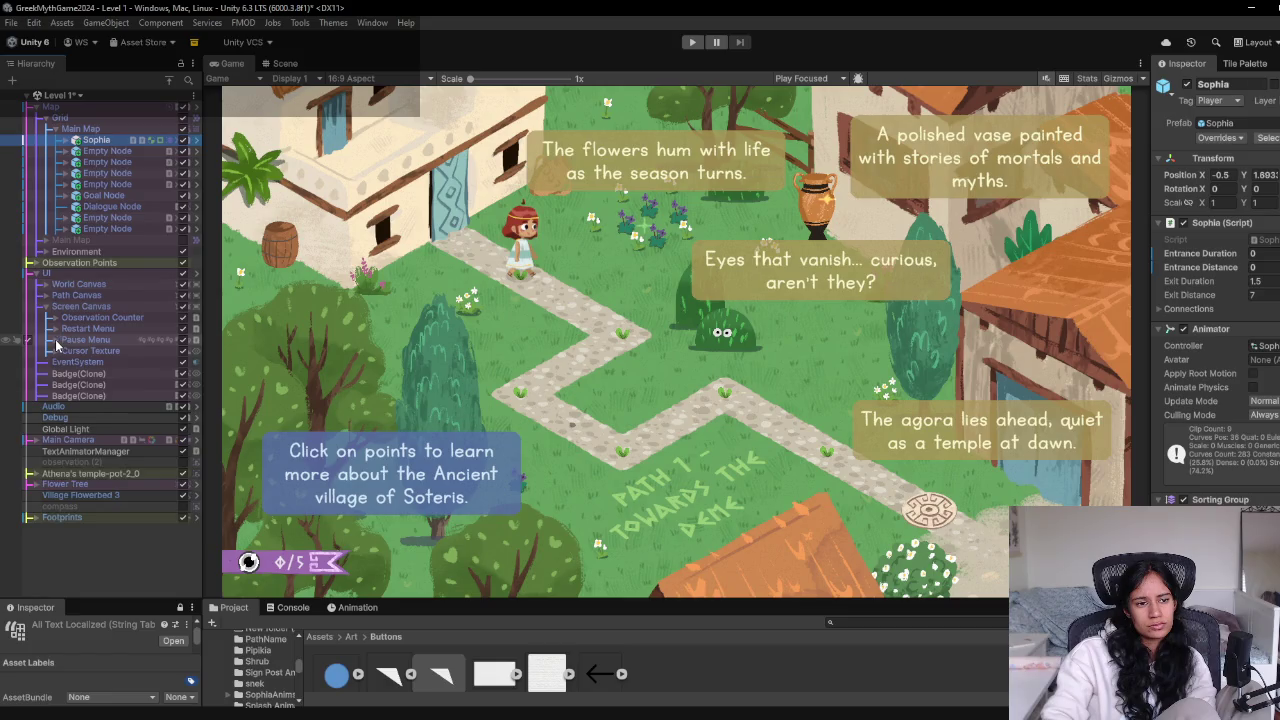
Make Pause Background visible instead of Settings Background, expand it and select Restart Path
left_click(65, 352)
left_click(76, 363)
left_click(112, 363)
left_click(174, 362)
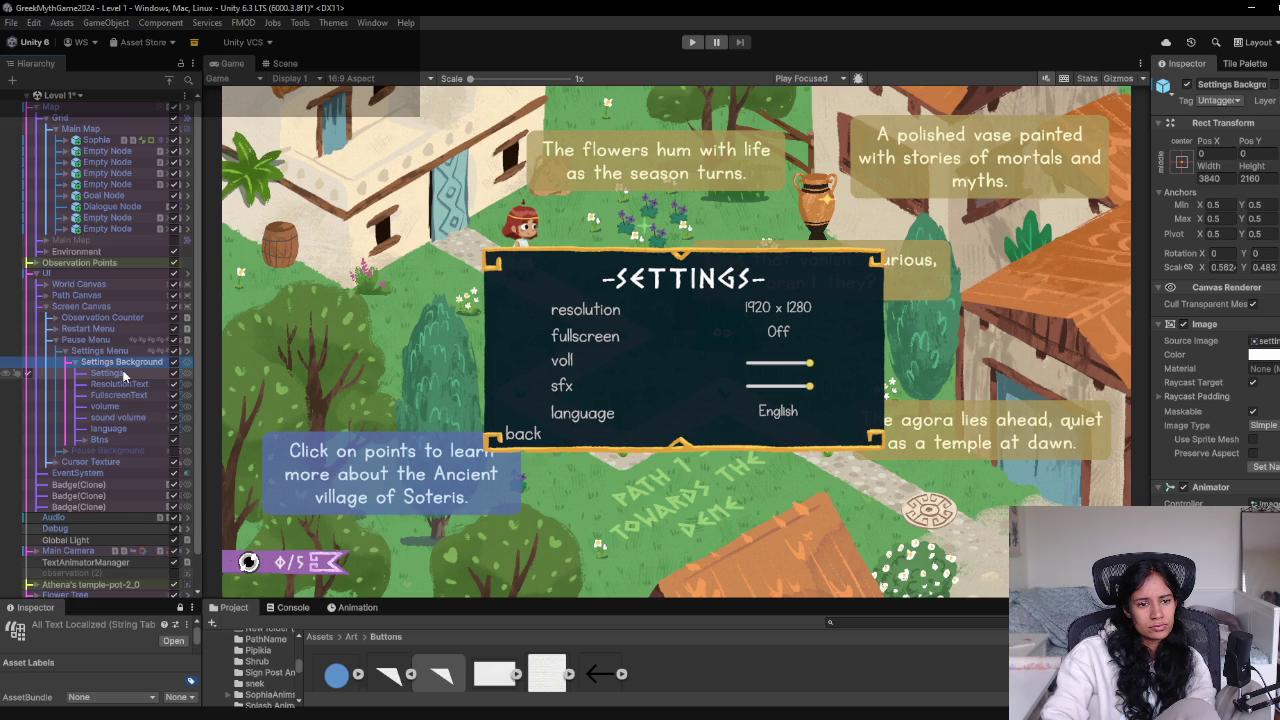
left_click(176, 365)
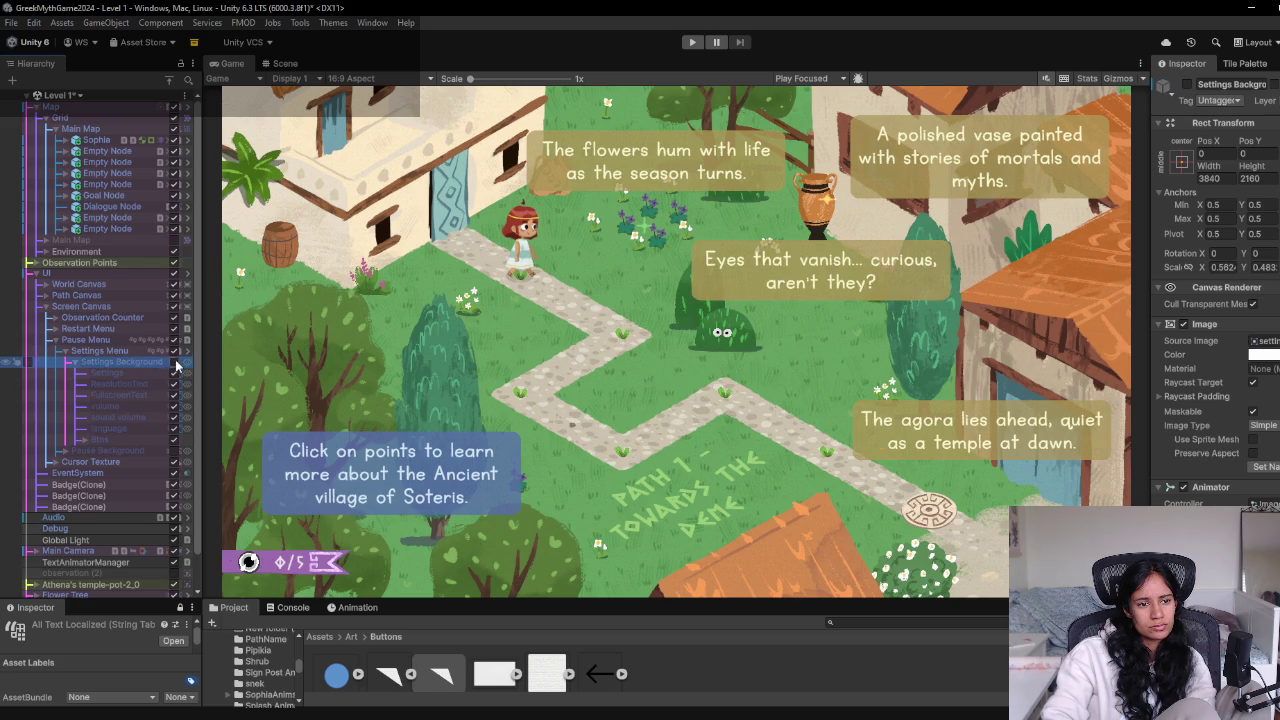
left_click(68, 352)
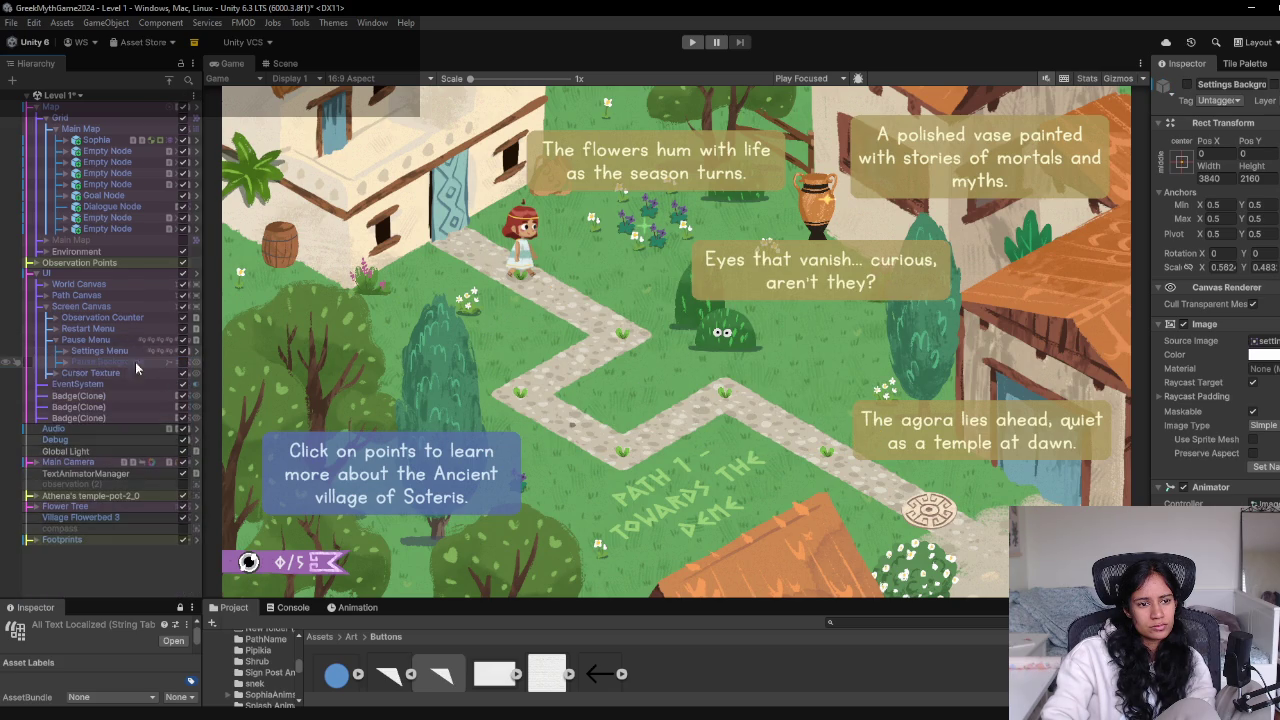
left_click(182, 362)
left_click(63, 362)
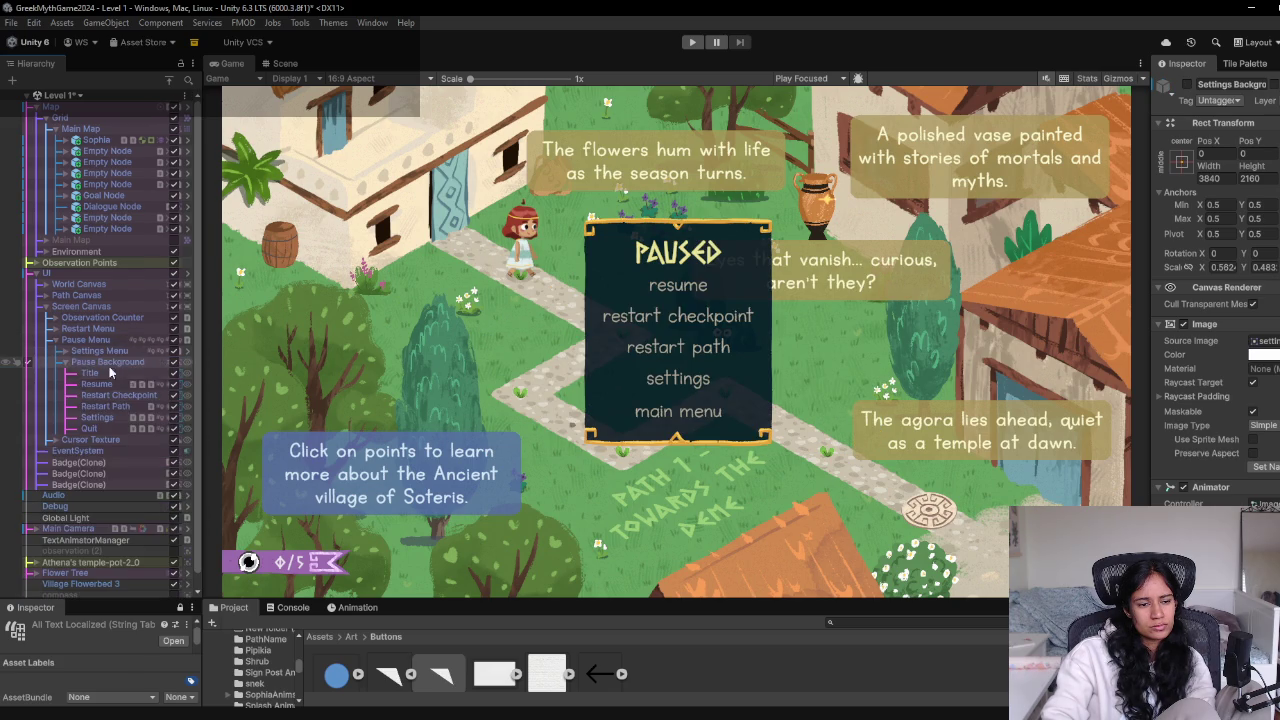
left_click(108, 406)
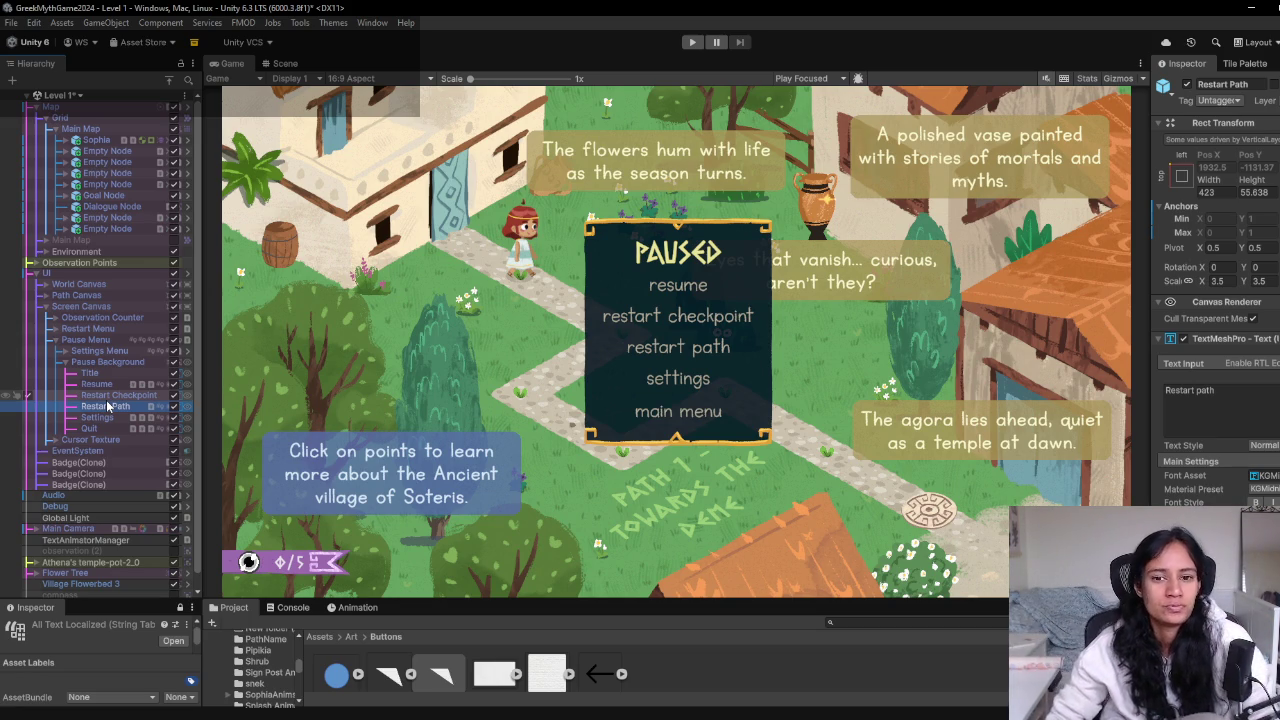
Duplicate the Restart Path button and delete the copy's On Click entry, then return to the notes
left_click(108, 406)
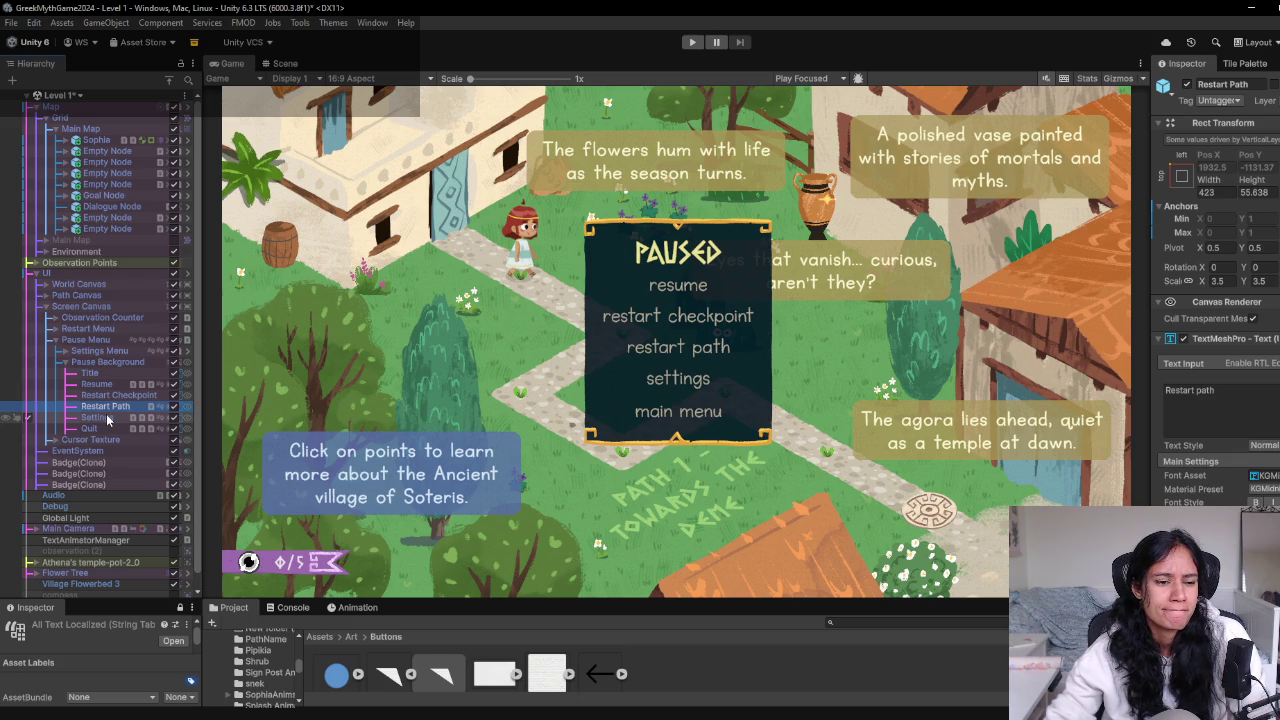
key("ctrl+d")
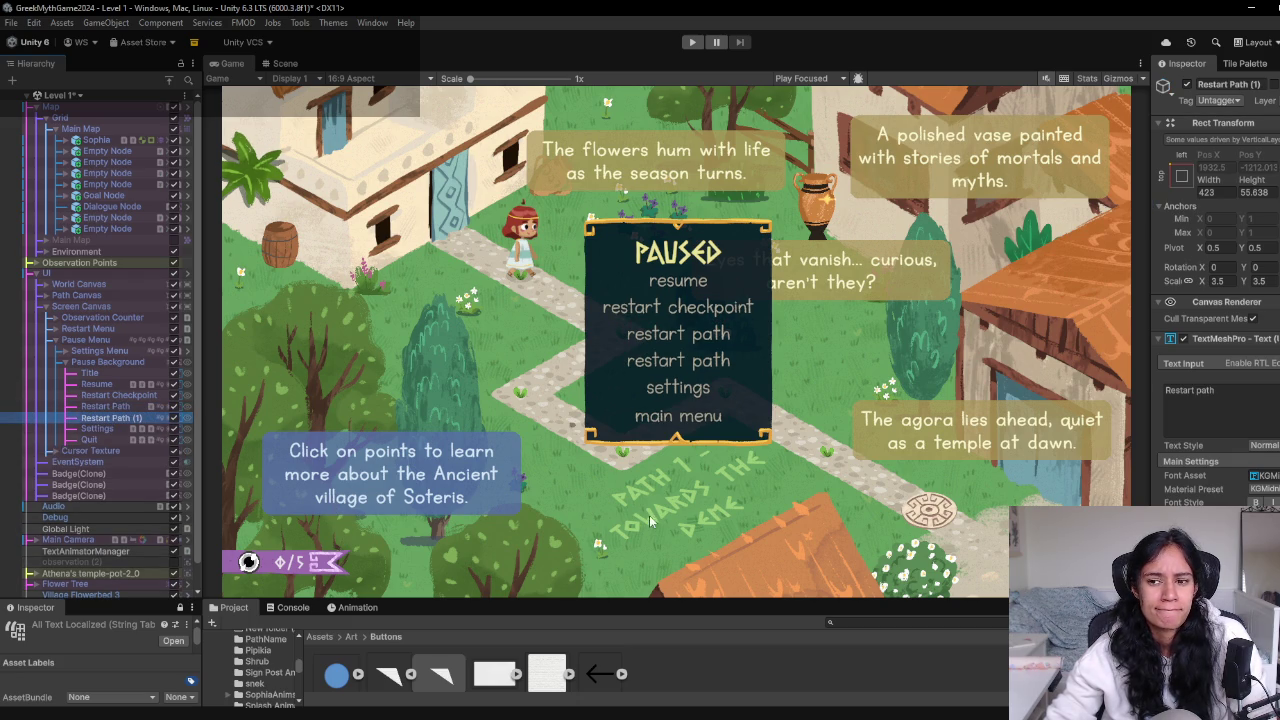
scroll(1243, 383, "down", 10)
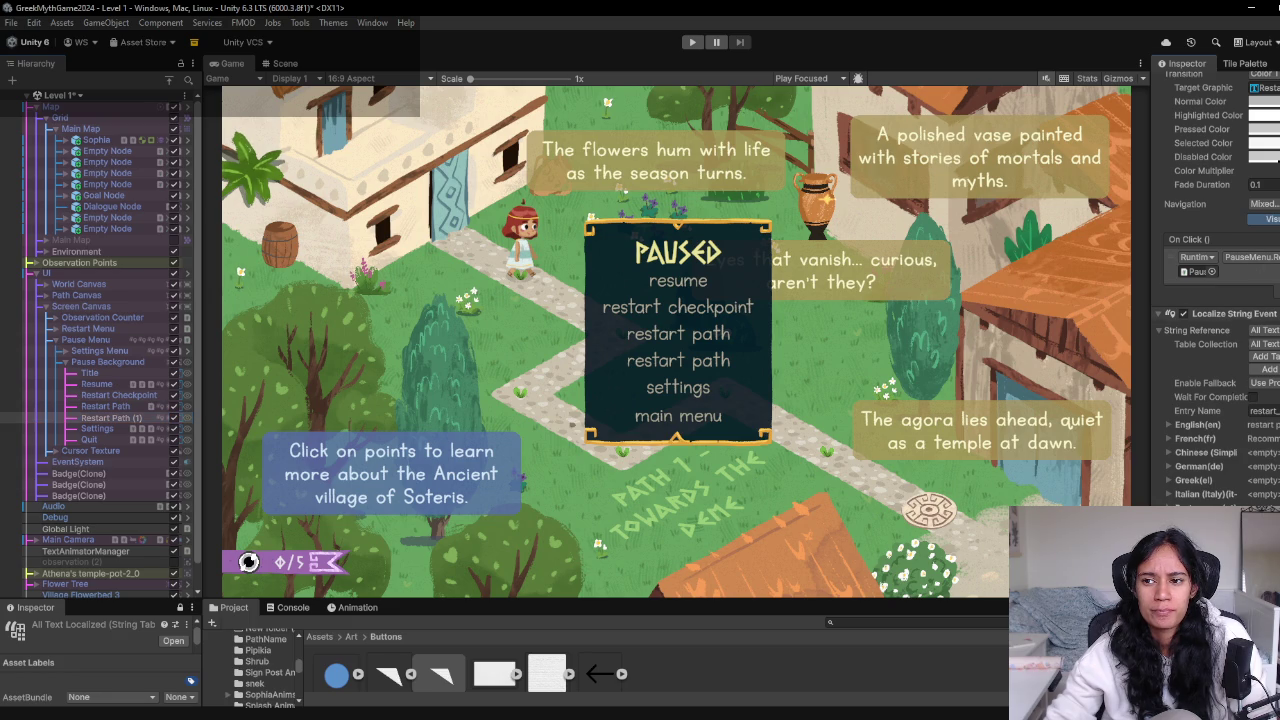
key("Delete")
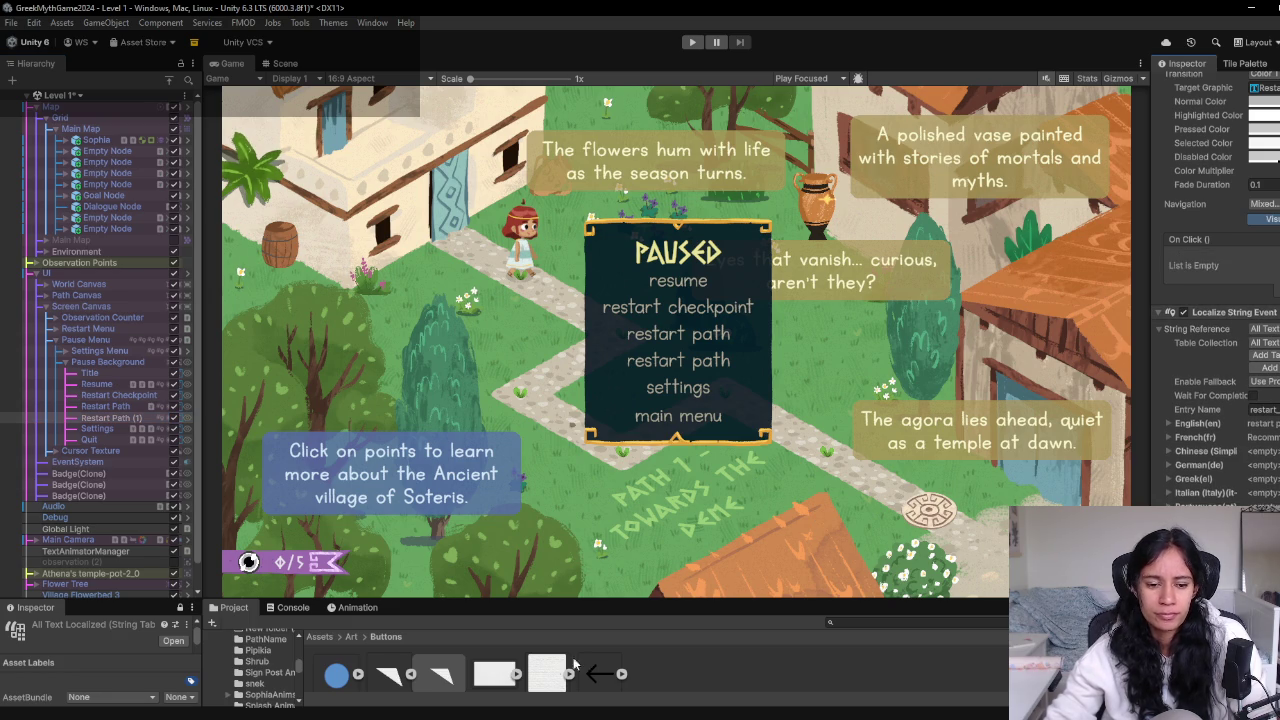
mouse_move(438, 712)
left_click(460, 668)
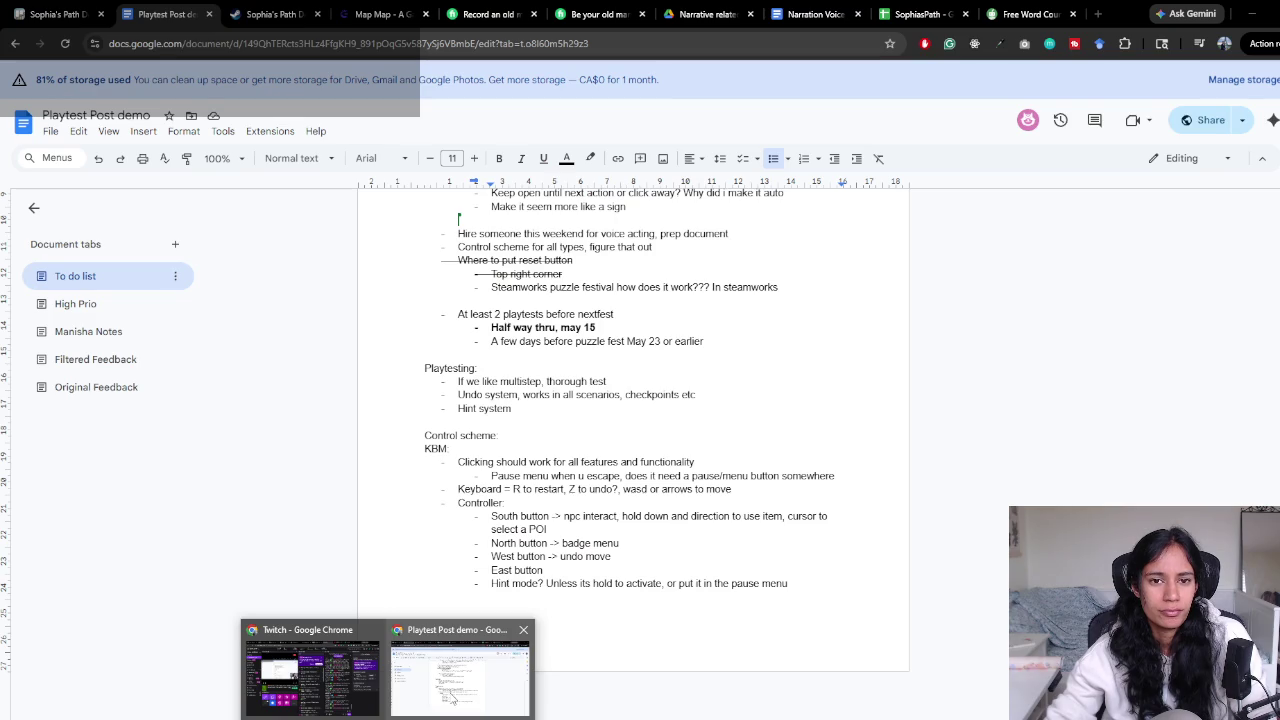
Search the SophiasPath sheet for any existing 'overworld' key
left_click(915, 14)
scroll(596, 471, "down", 15)
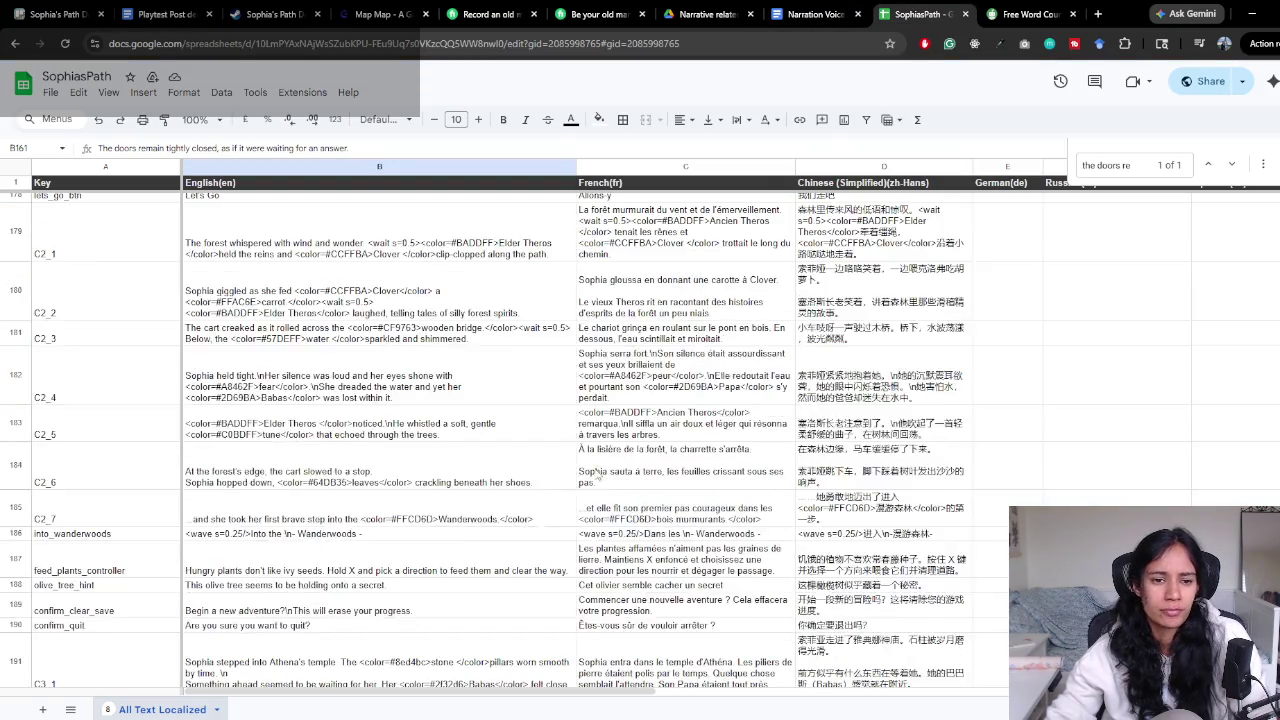
scroll(596, 472, "down", 15)
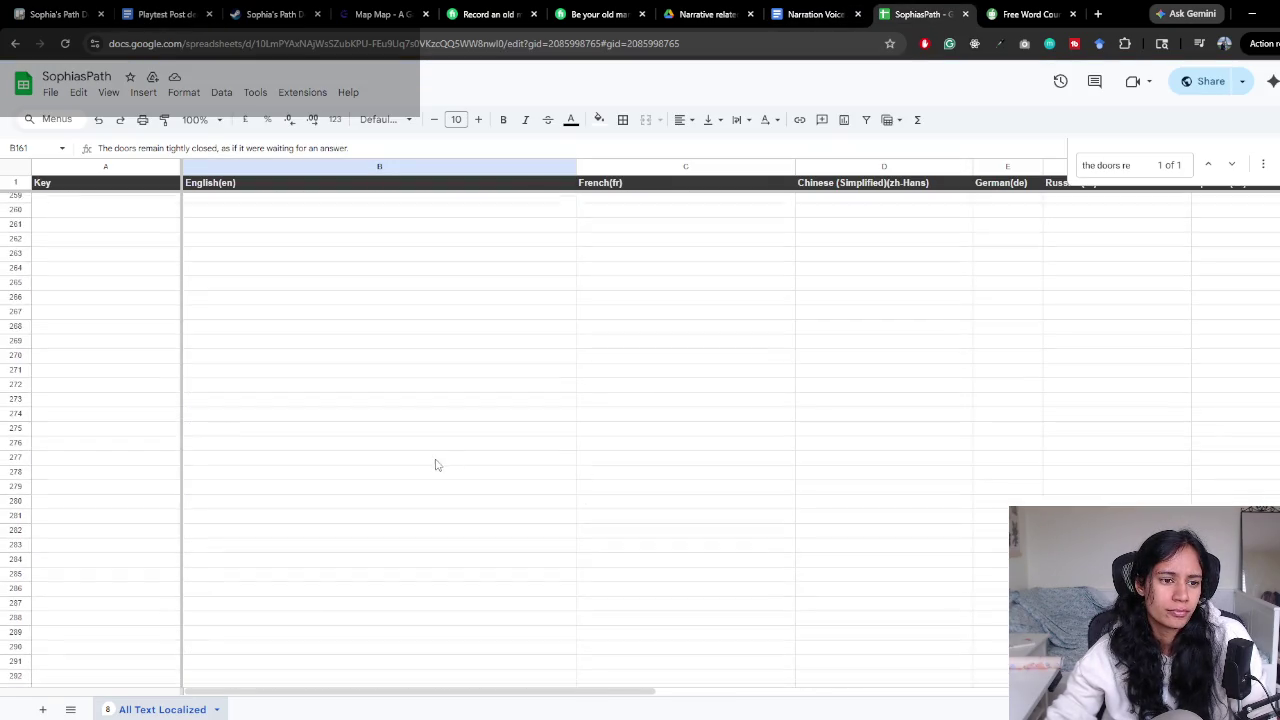
scroll(437, 463, "up", 5)
left_click(378, 466)
key("ctrl+f")
type("ov")
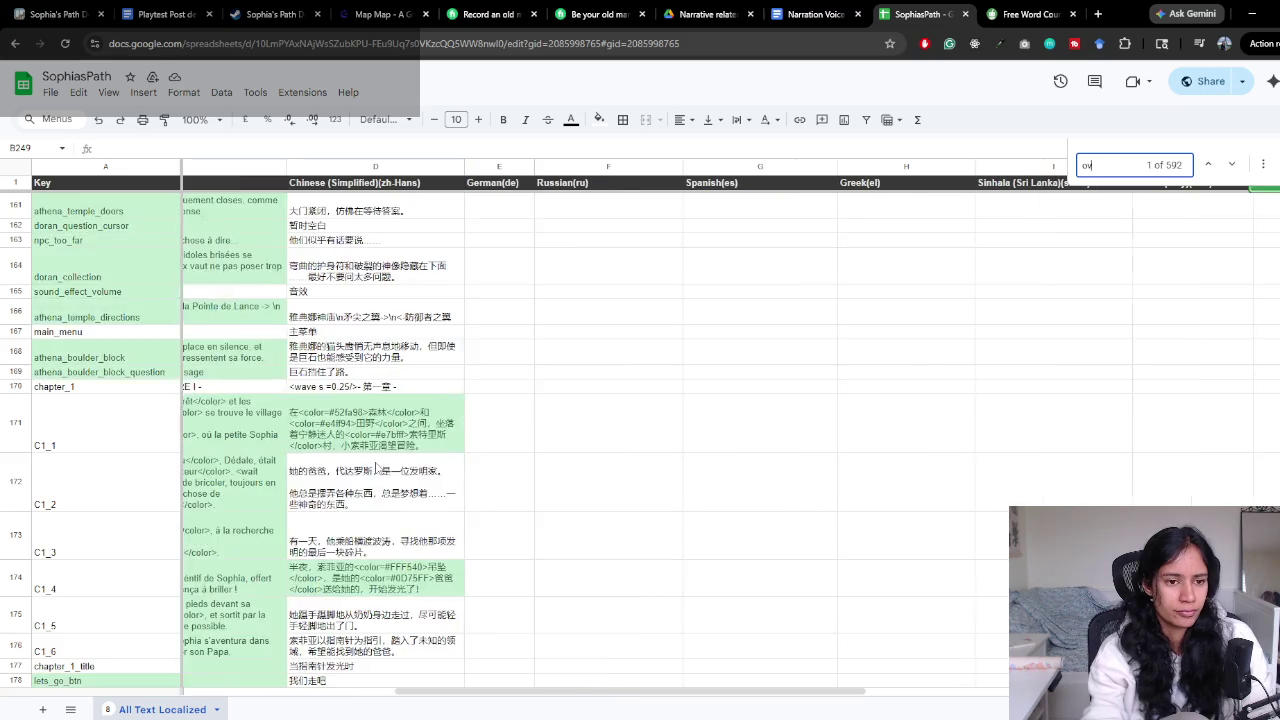
type("erworld")
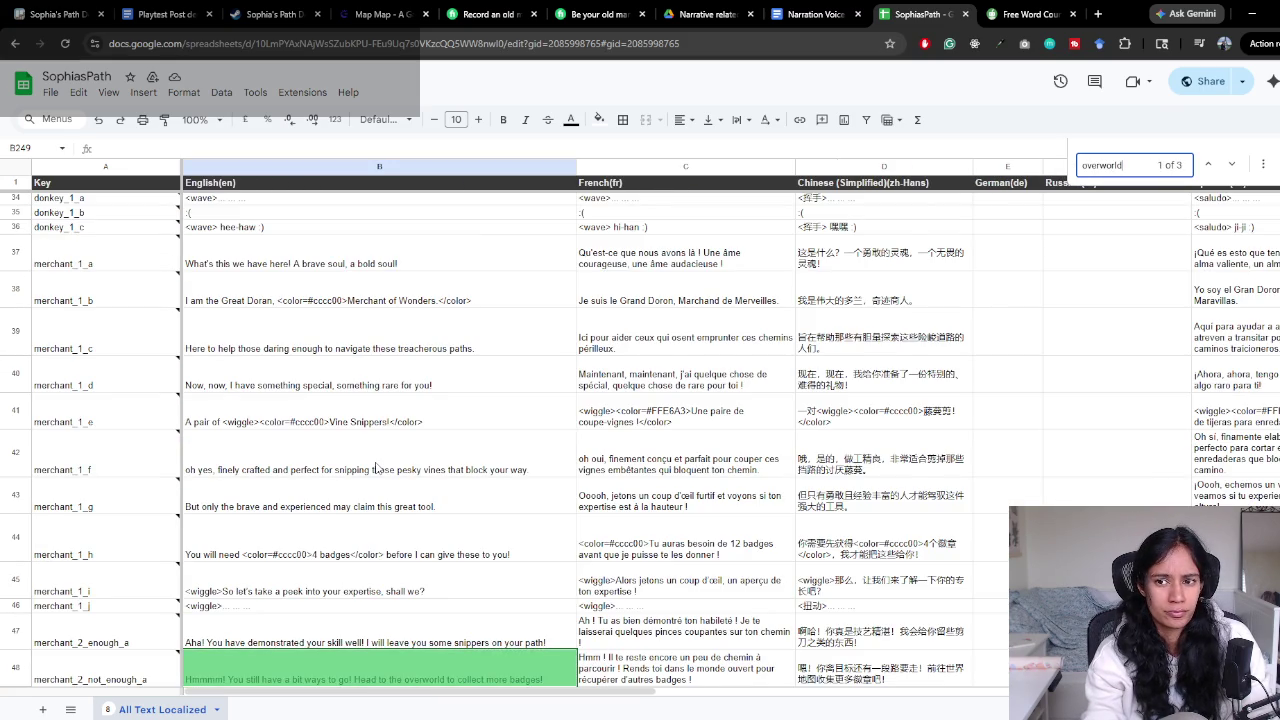
key("Return")
key("Return")
key("Return")
key("Return")
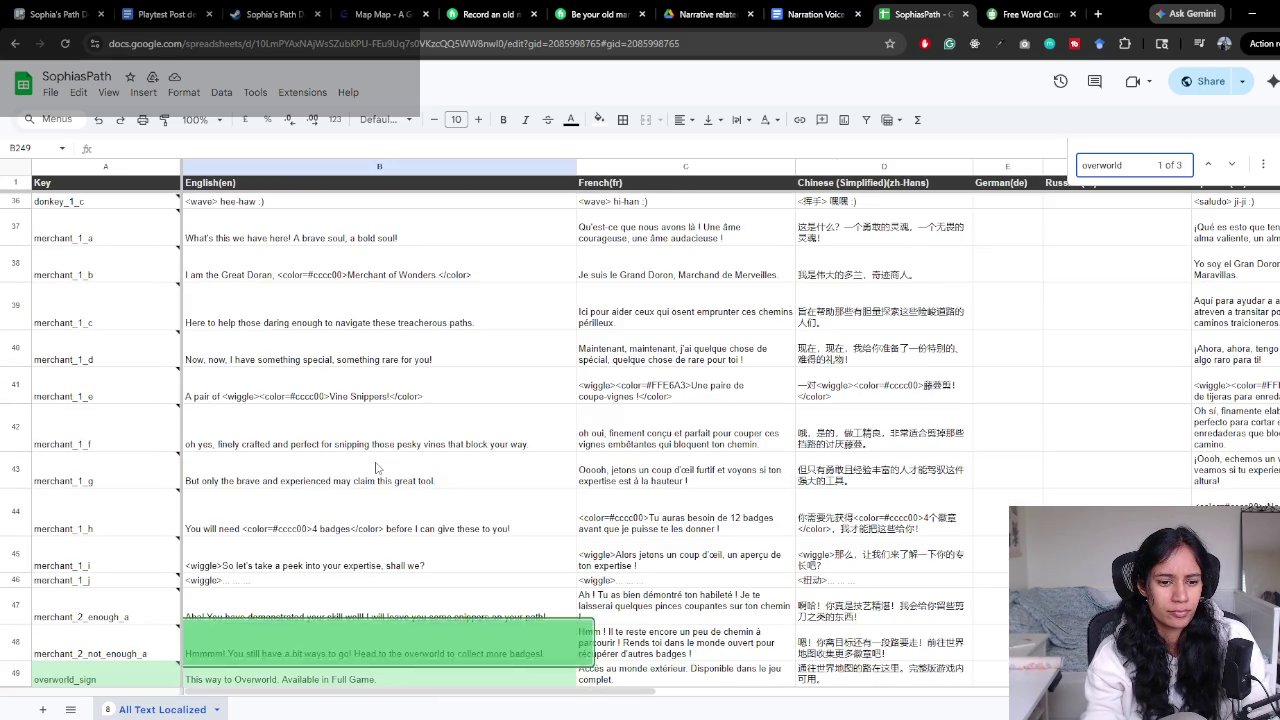
scroll(376, 467, "down", 20)
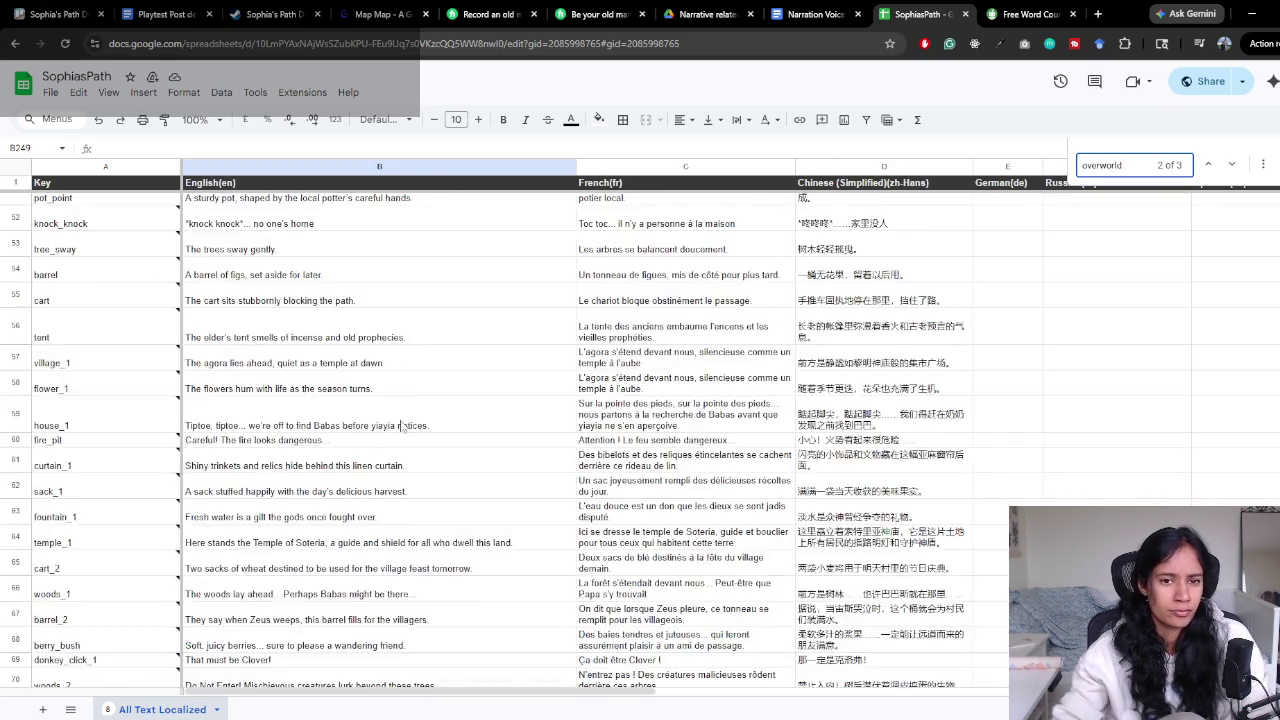
scroll(352, 459, "down", 15)
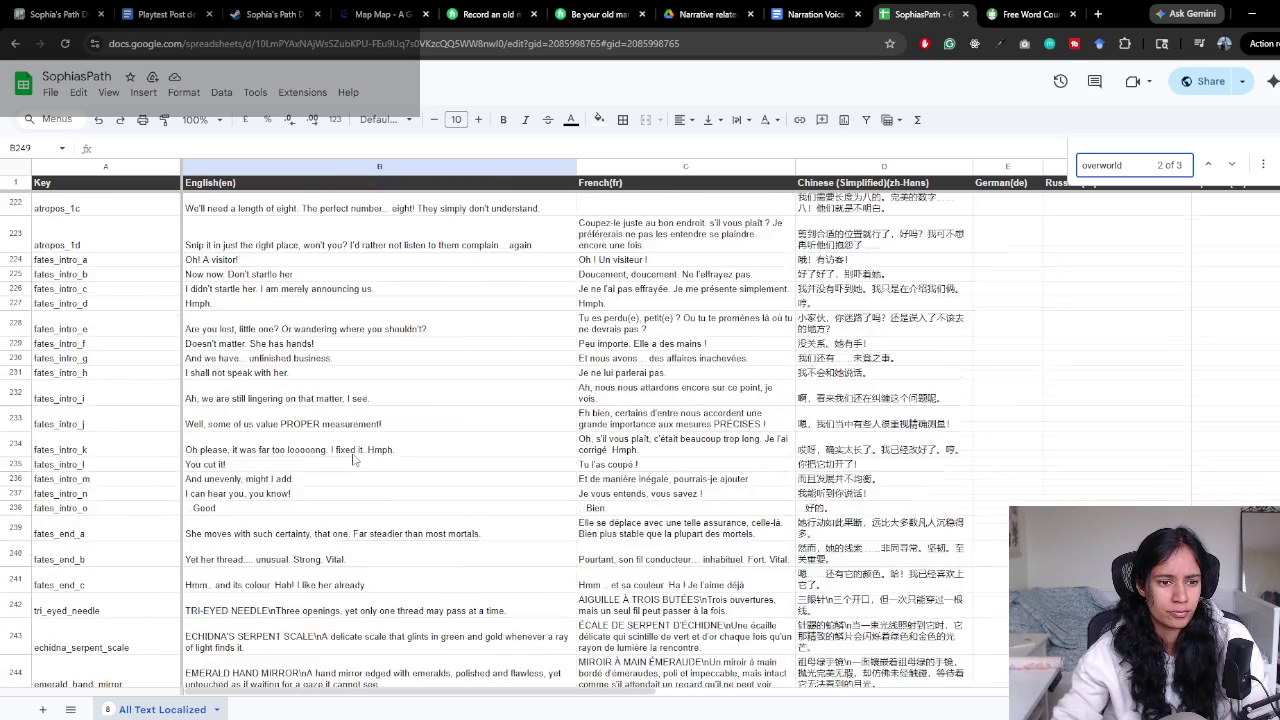
scroll(352, 459, "up", 5)
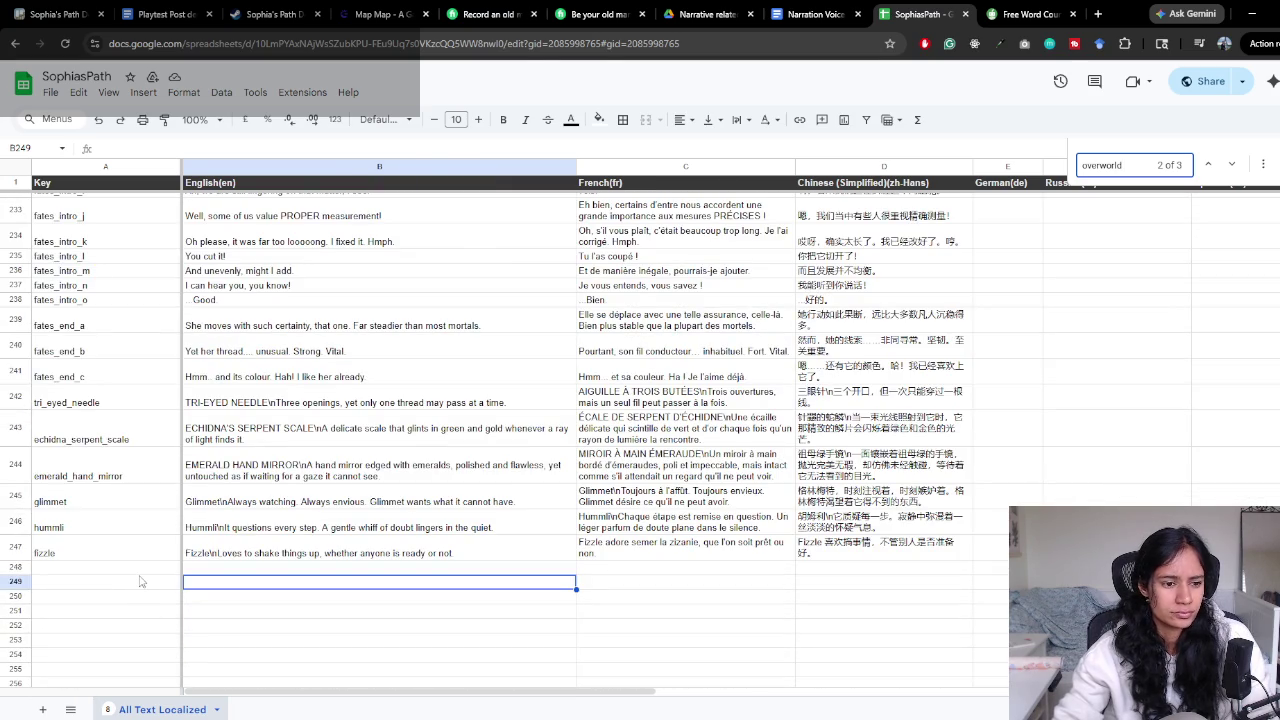
Enter key 'overworld' in A248 and English text 'Overworld' in B248
left_click(140, 572)
type("overworld")
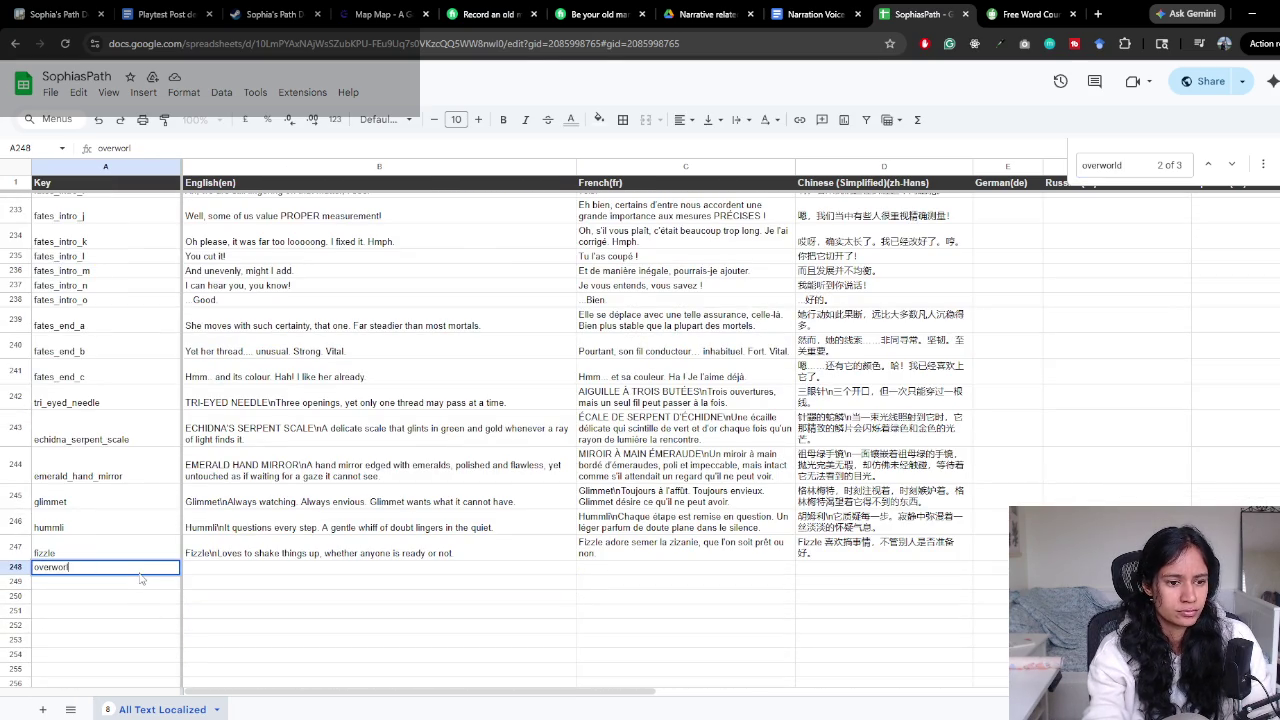
key("Return")
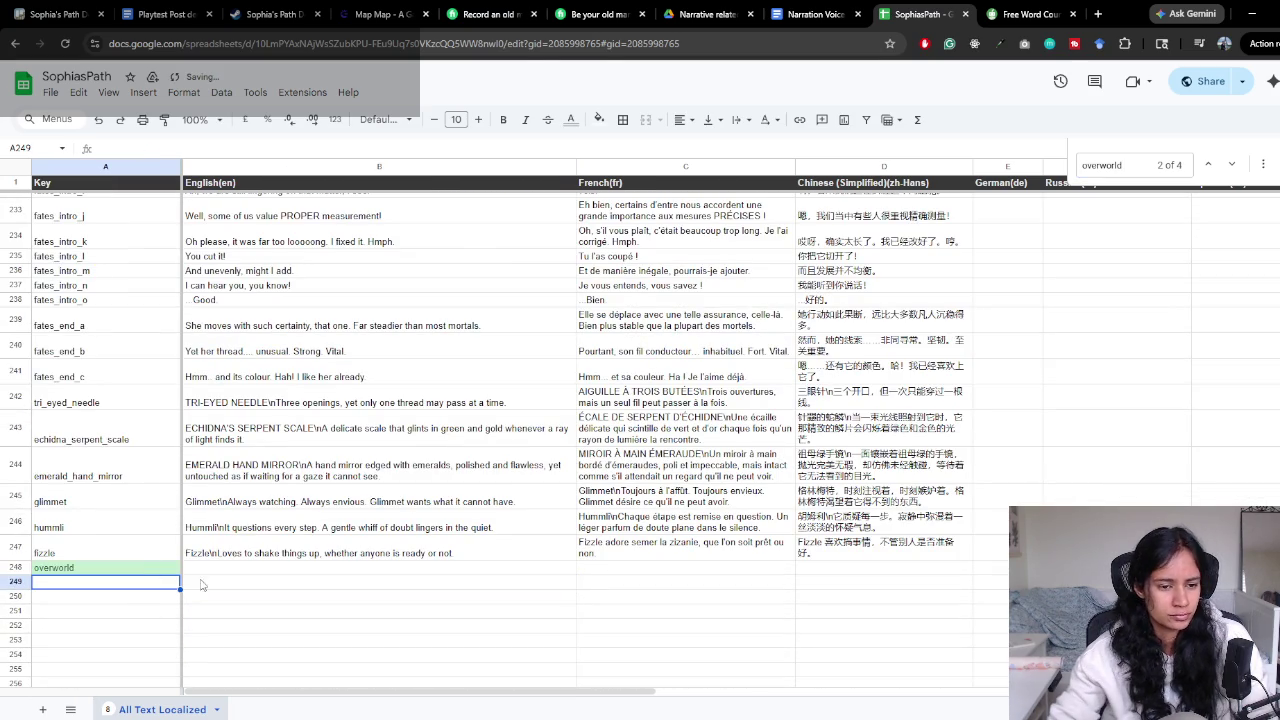
left_click(212, 577)
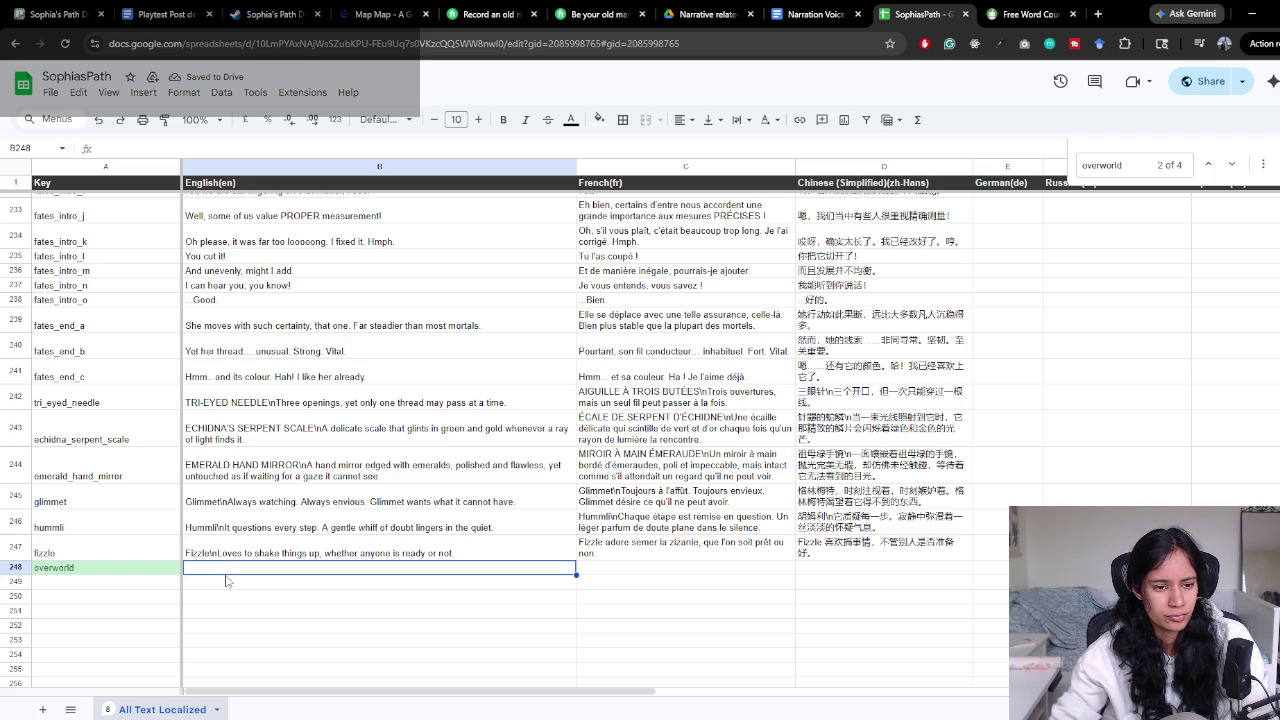
type("Overworld")
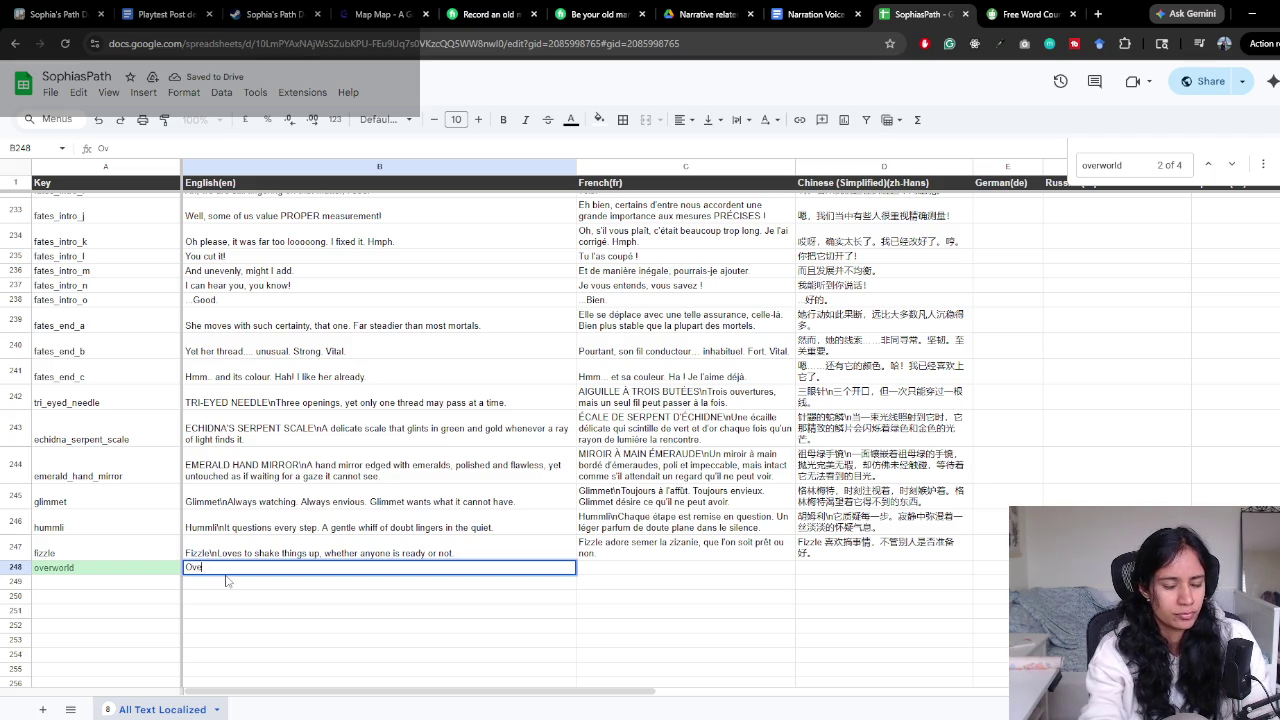
key("Return")
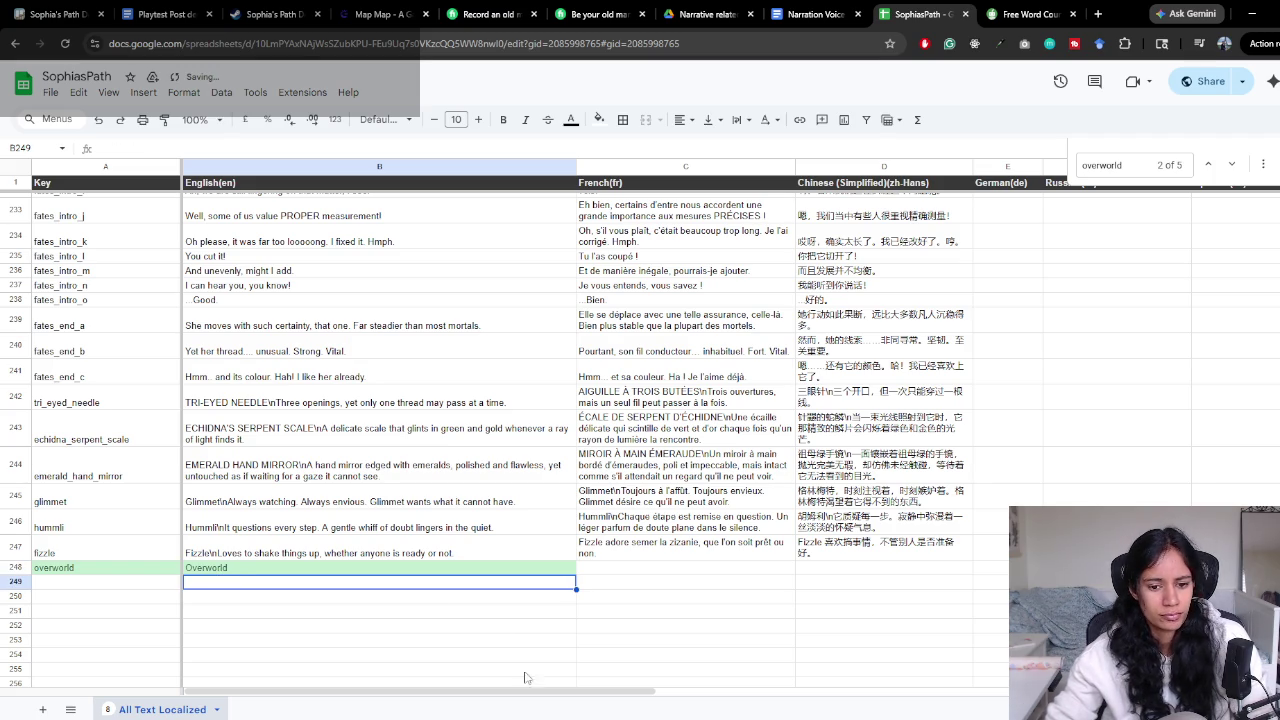
Fill the French (C247) and Chinese (D247) translation formulas down to row 248
left_click(716, 551)
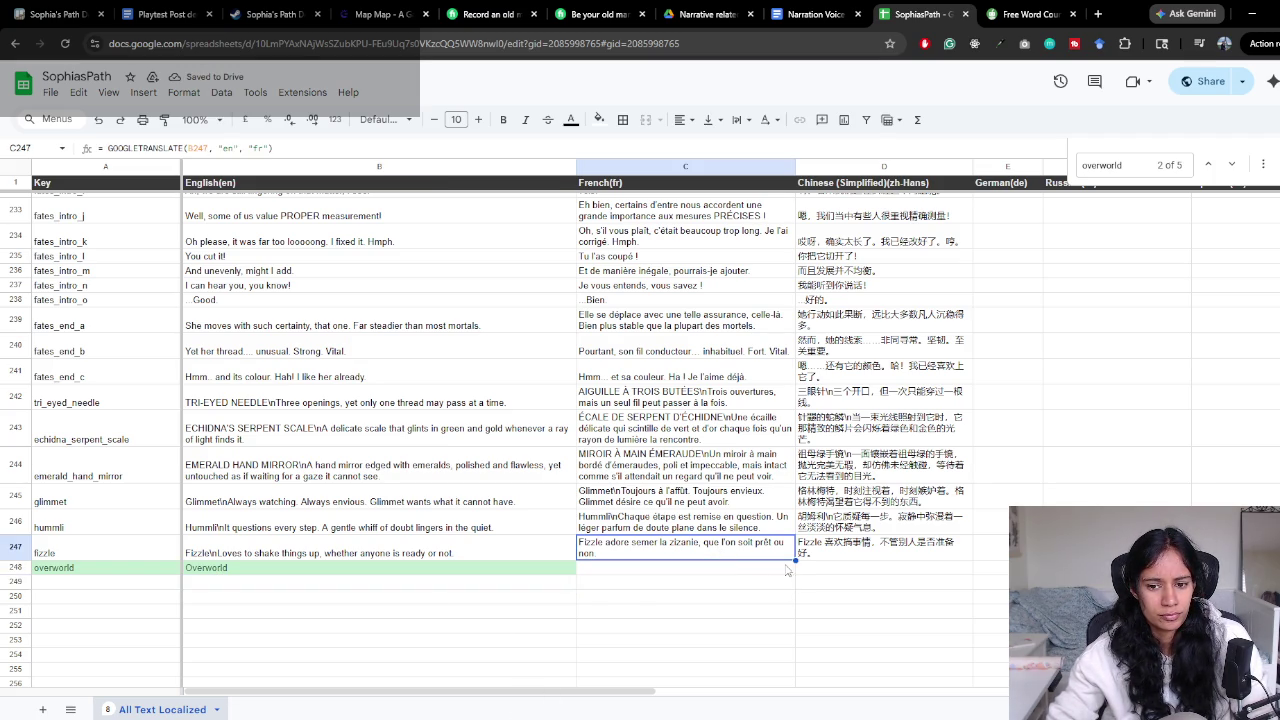
left_click_drag(794, 560, 793, 572)
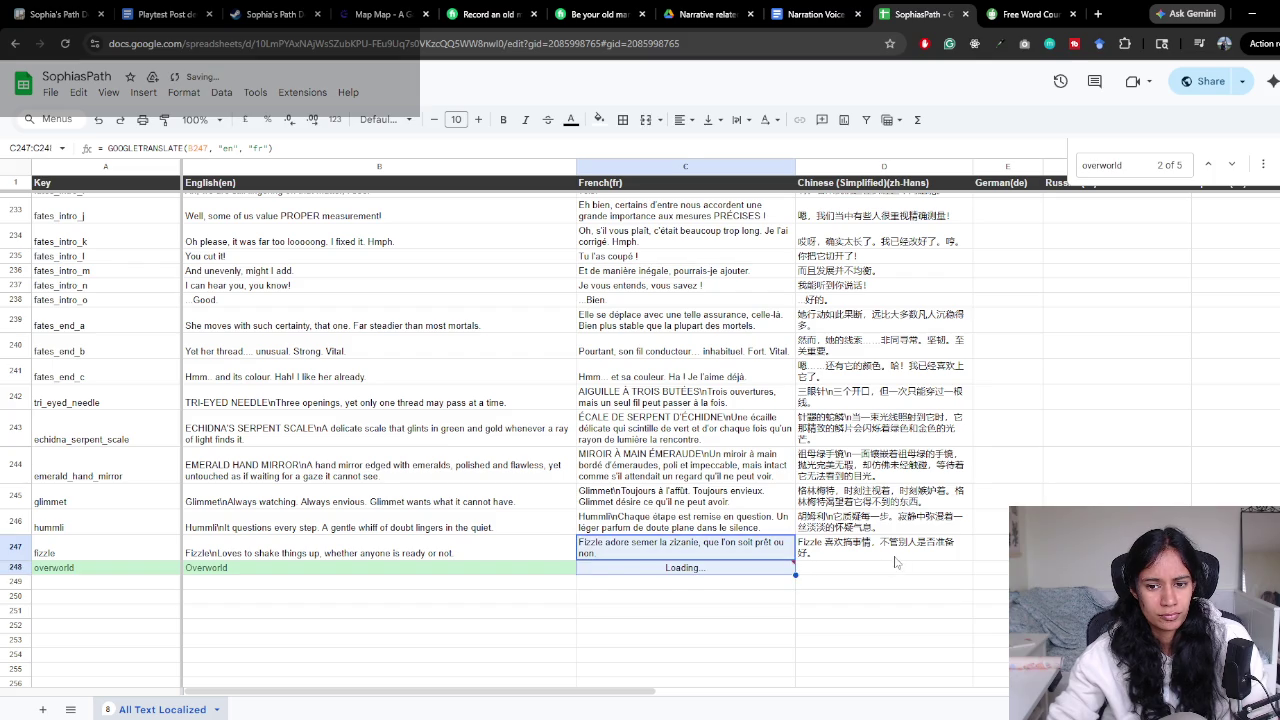
left_click(880, 548)
left_click_drag(971, 563, 971, 574)
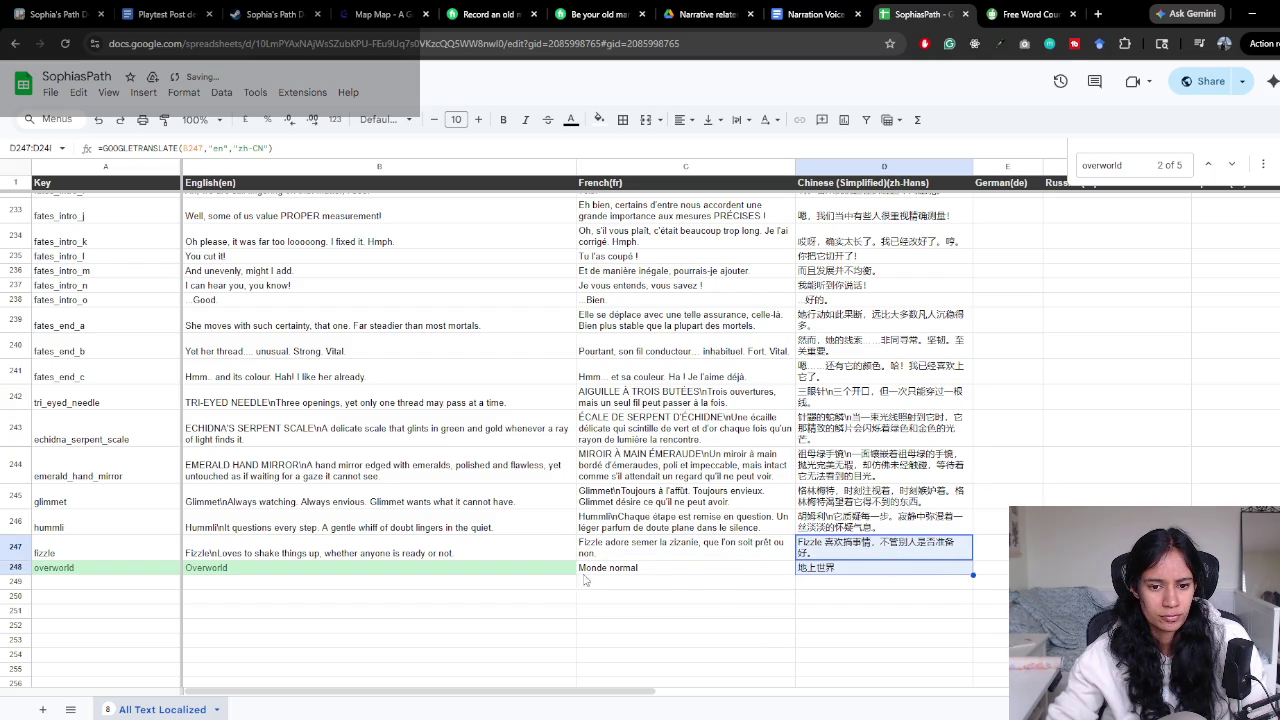
mouse_move(523, 715)
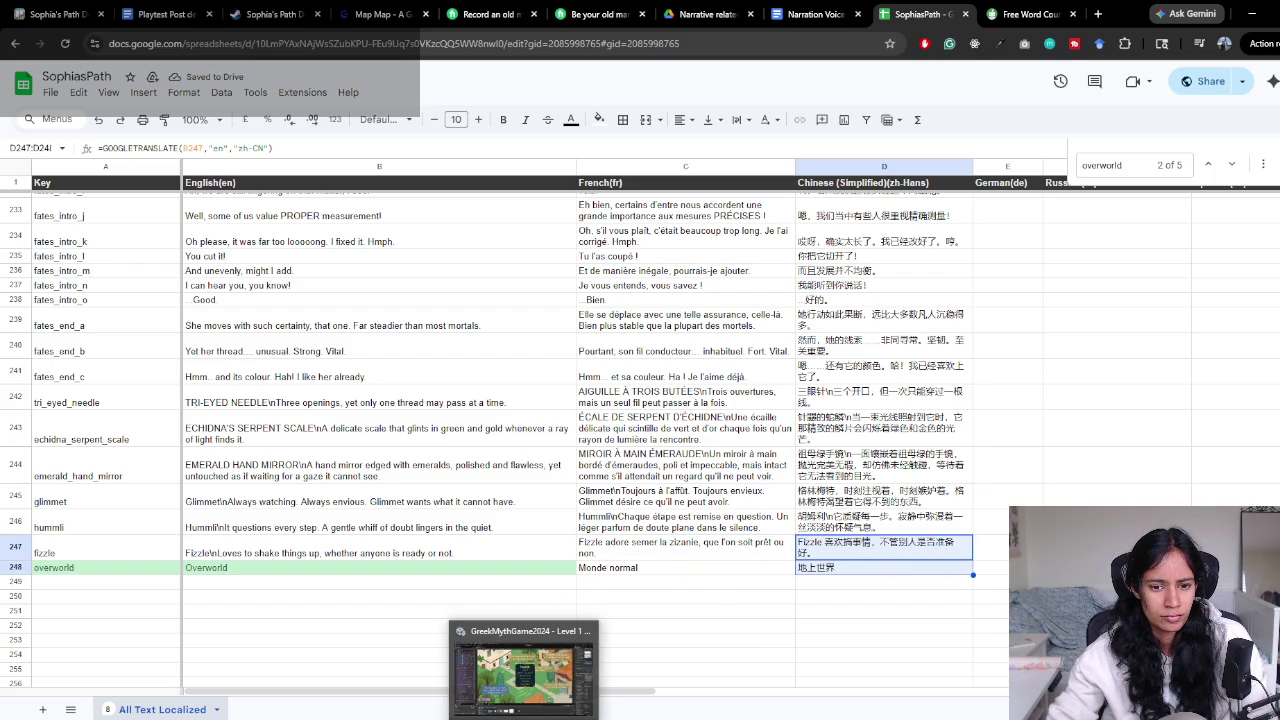
left_click(523, 675)
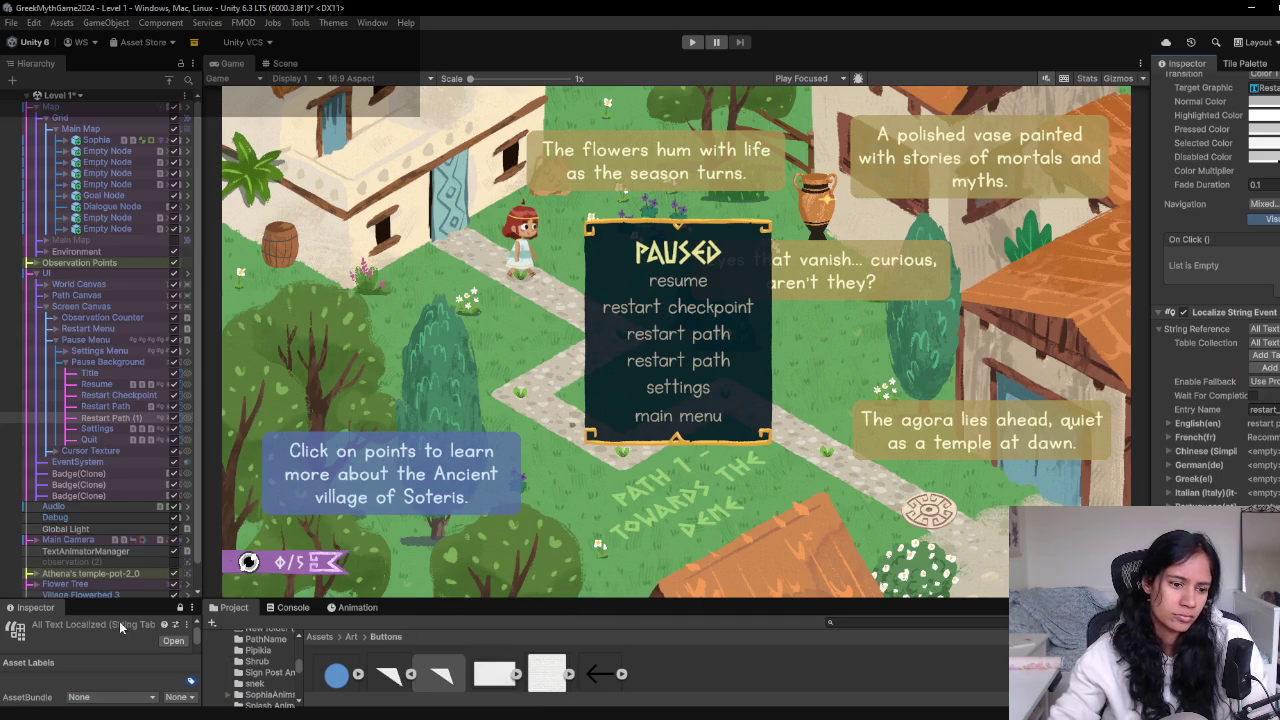
Enlarge the bottom panels and read the invalid_grant and failed Sheets pull errors in the Console
scroll(114, 645, "down", 3)
scroll(113, 641, "down", 3)
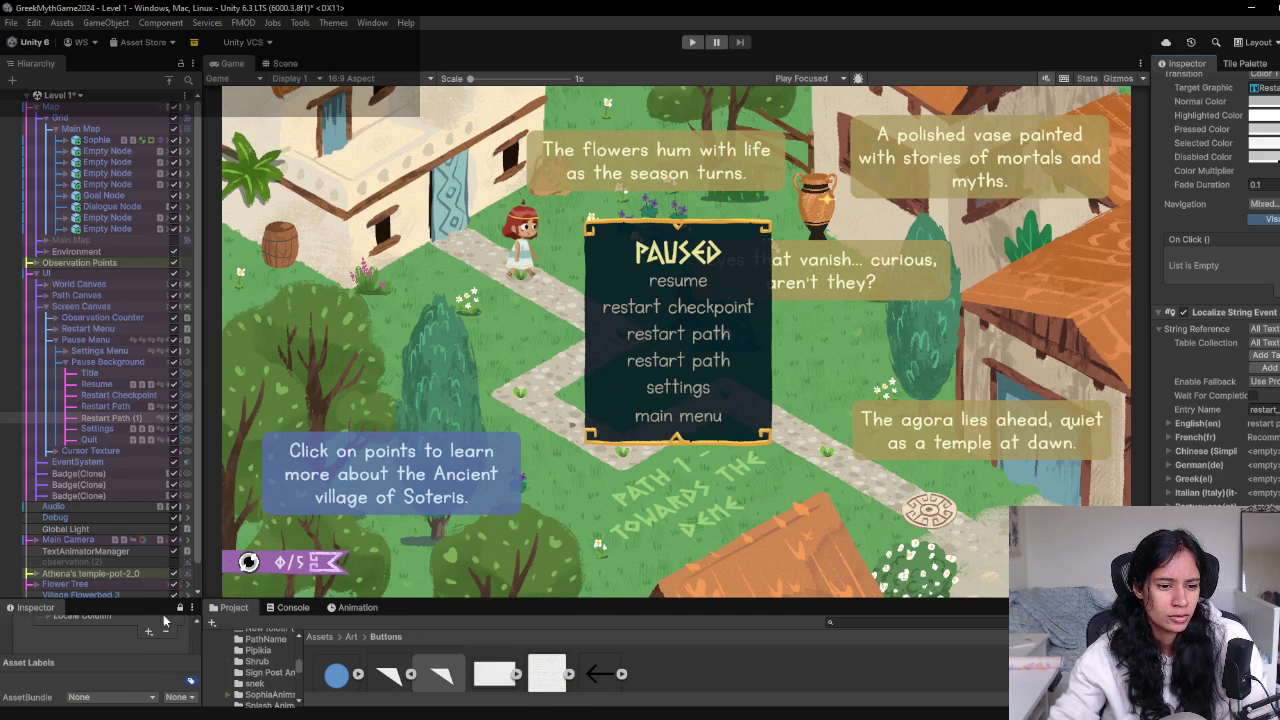
mouse_move(160, 600)
left_mouse_down()
mouse_move(163, 522)
mouse_move(162, 561)
left_mouse_up()
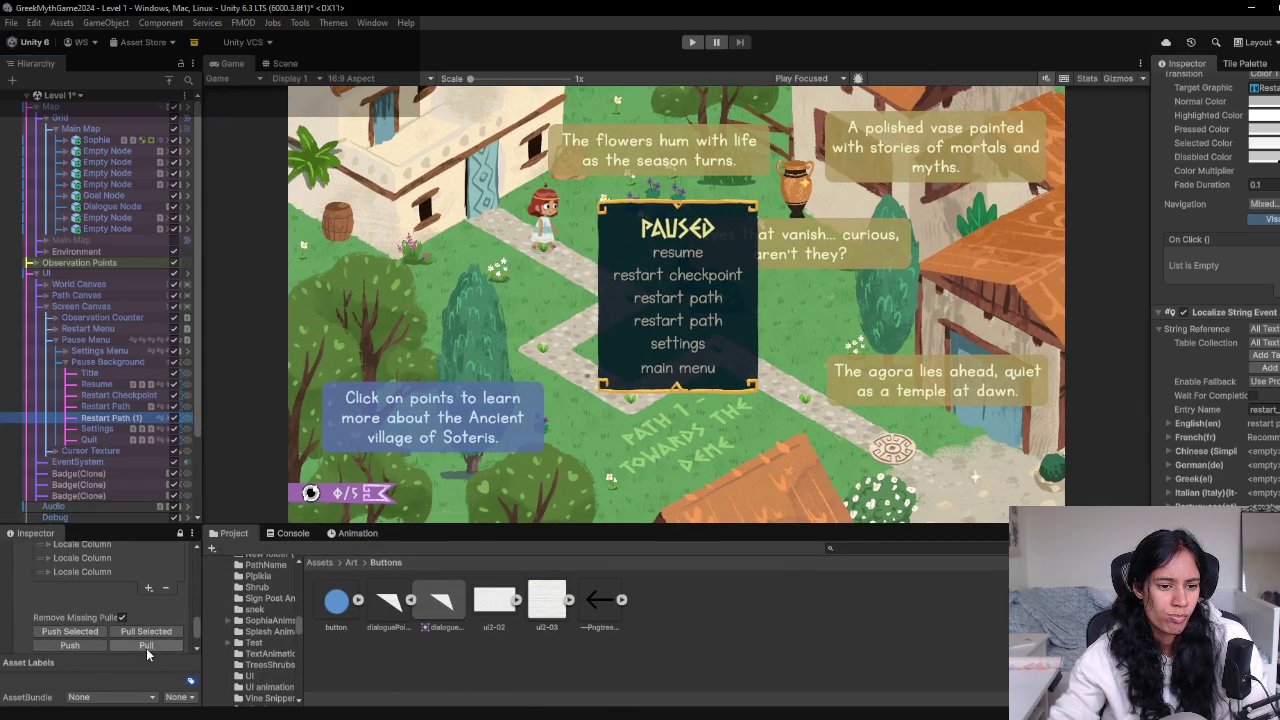
left_click(288, 533)
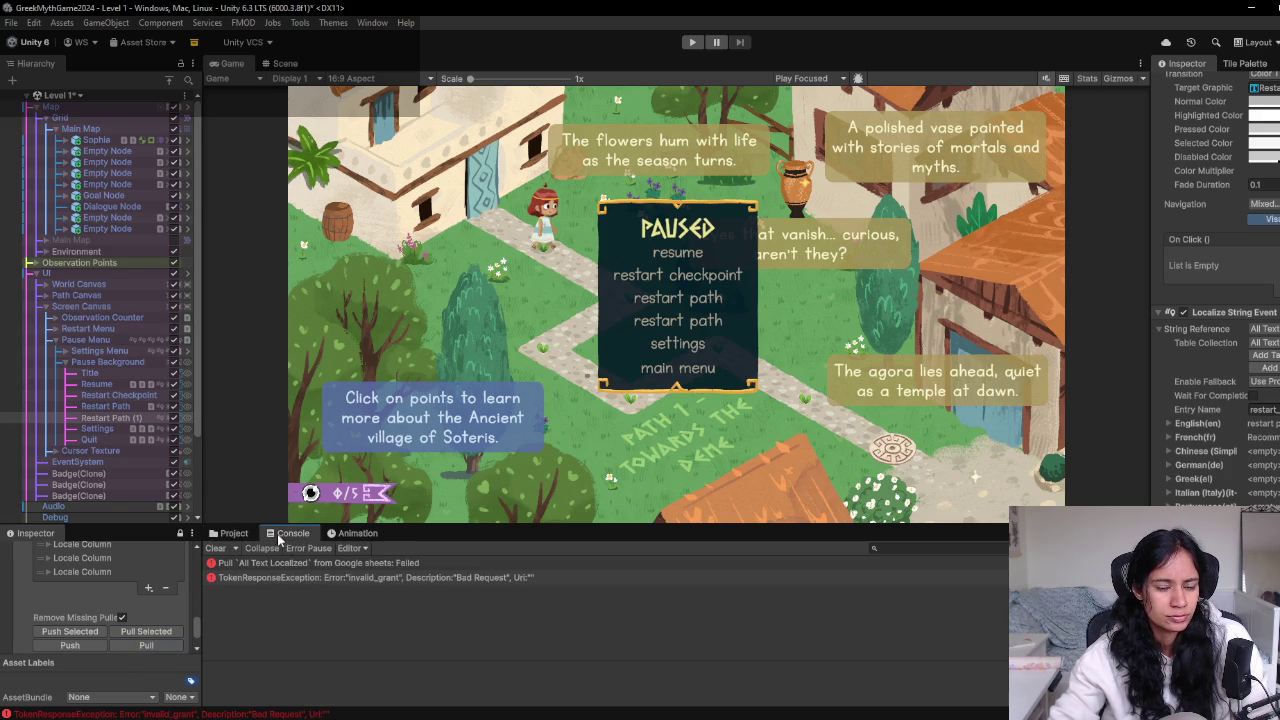
left_click(400, 578)
left_click(370, 564)
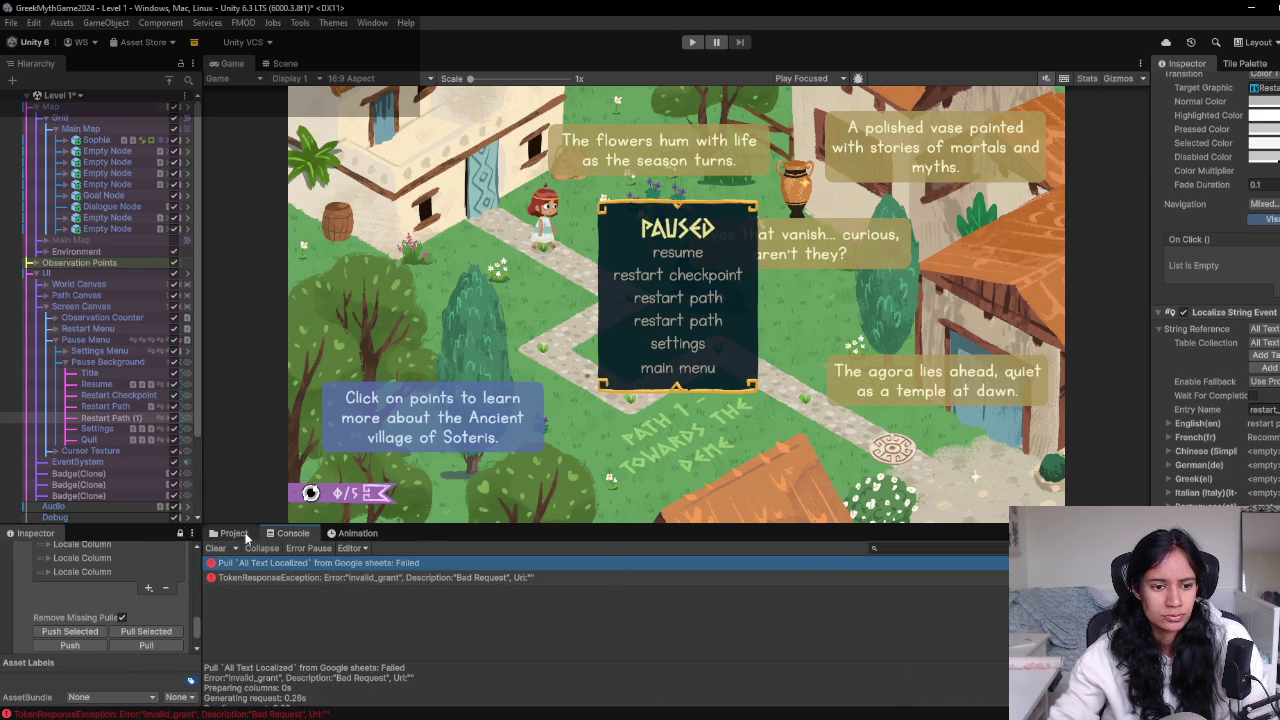
left_click(230, 533)
Search the Project for 'sh' and inspect the SheetsServiceProvider script and Google Sheets provider assets
left_click(883, 549)
type("sheets")
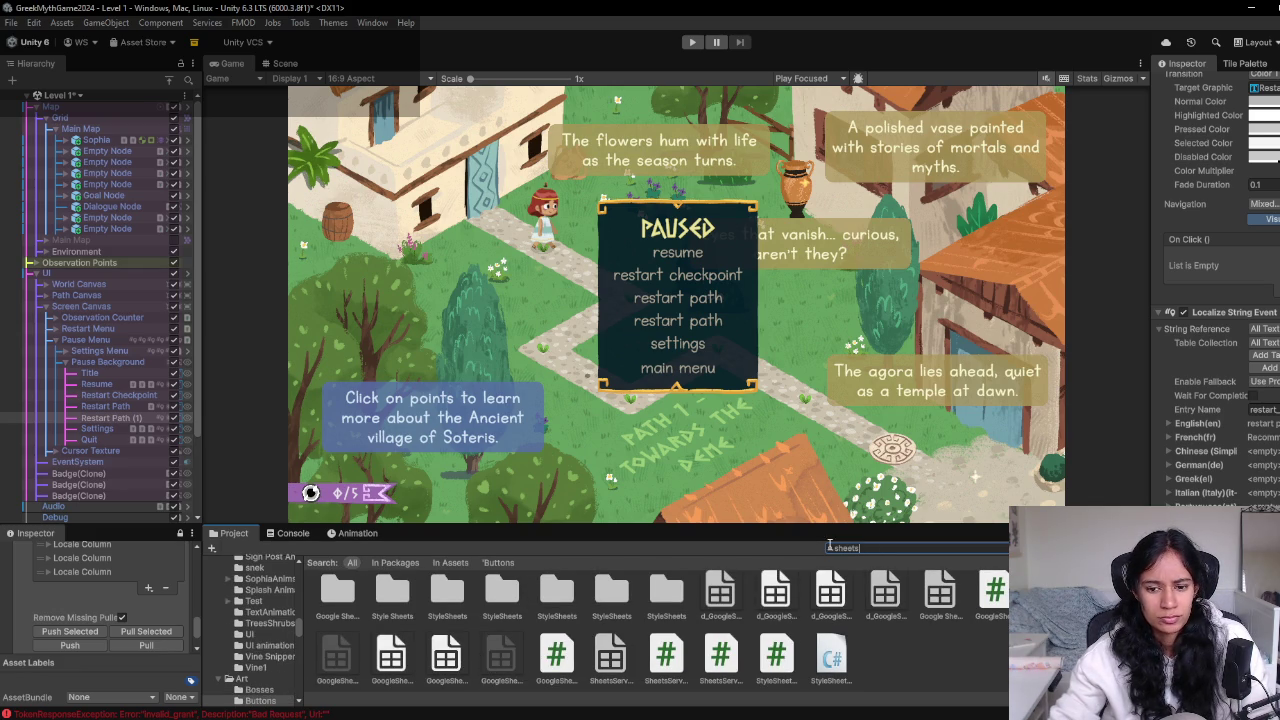
left_click(874, 548)
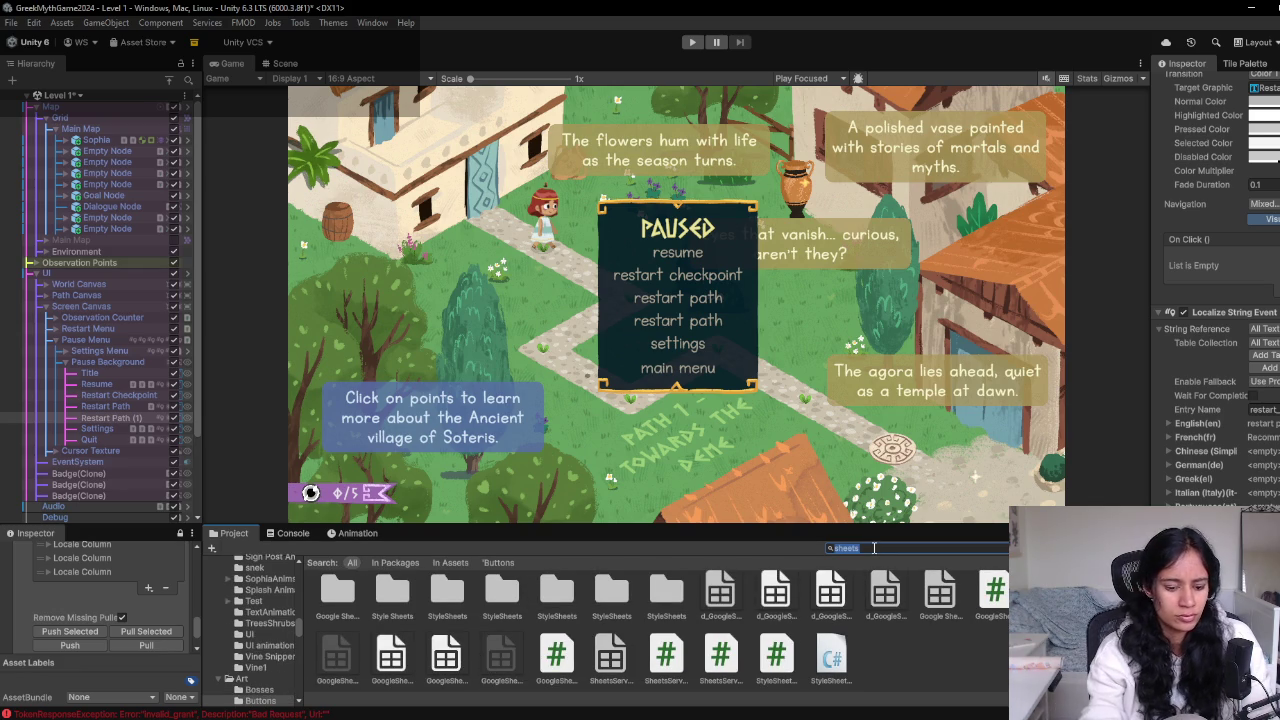
left_click(612, 660)
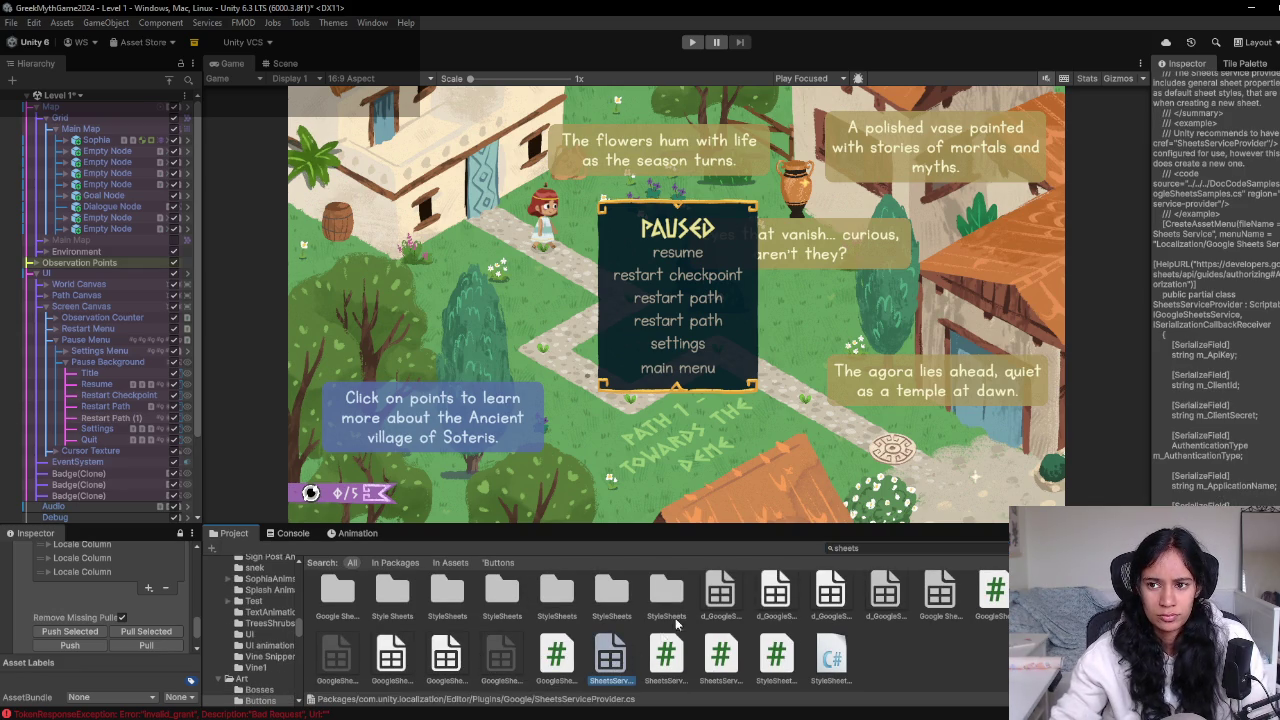
left_click(716, 598)
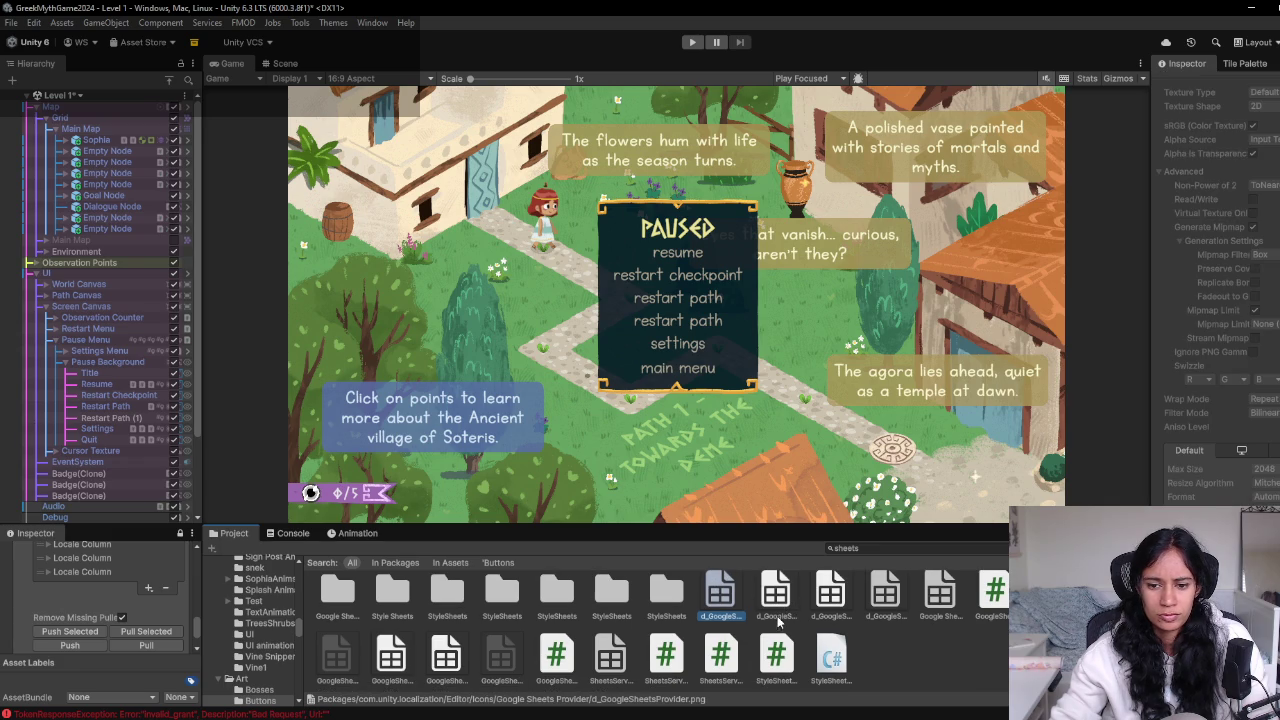
left_click(395, 660)
Search the Project for 'local' and select the All Text Localized string table
left_click(920, 547)
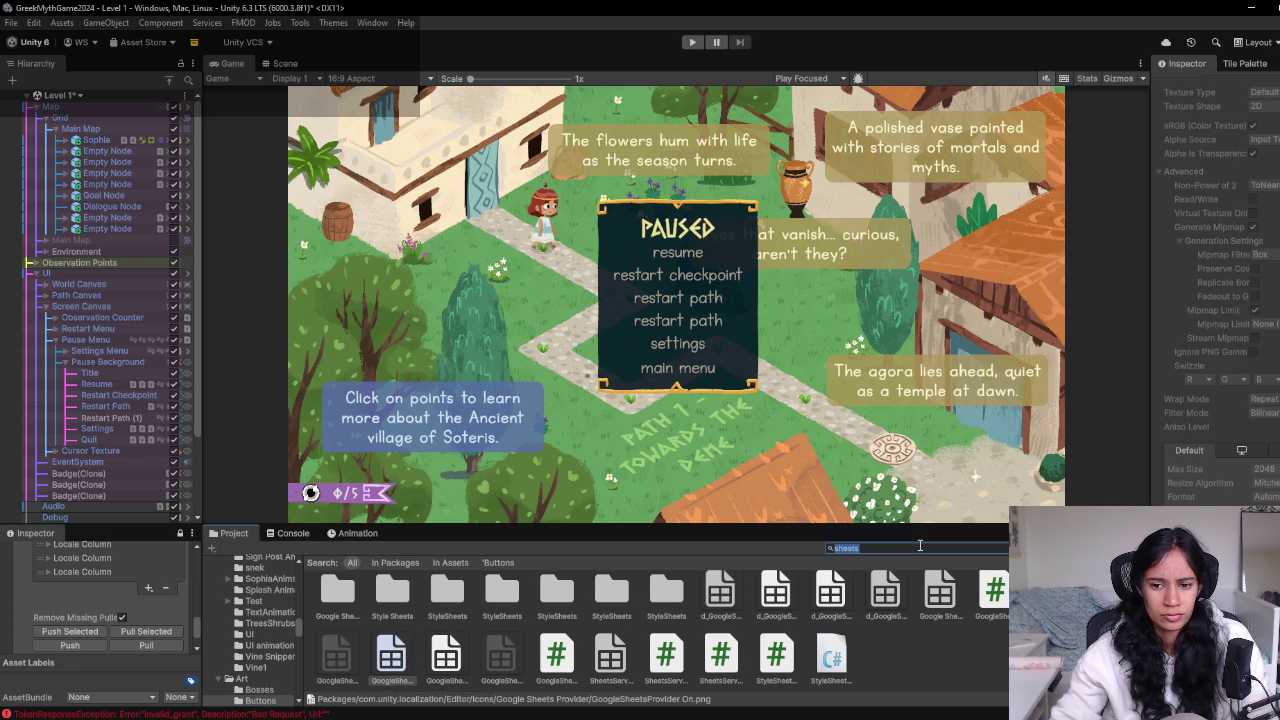
type("local")
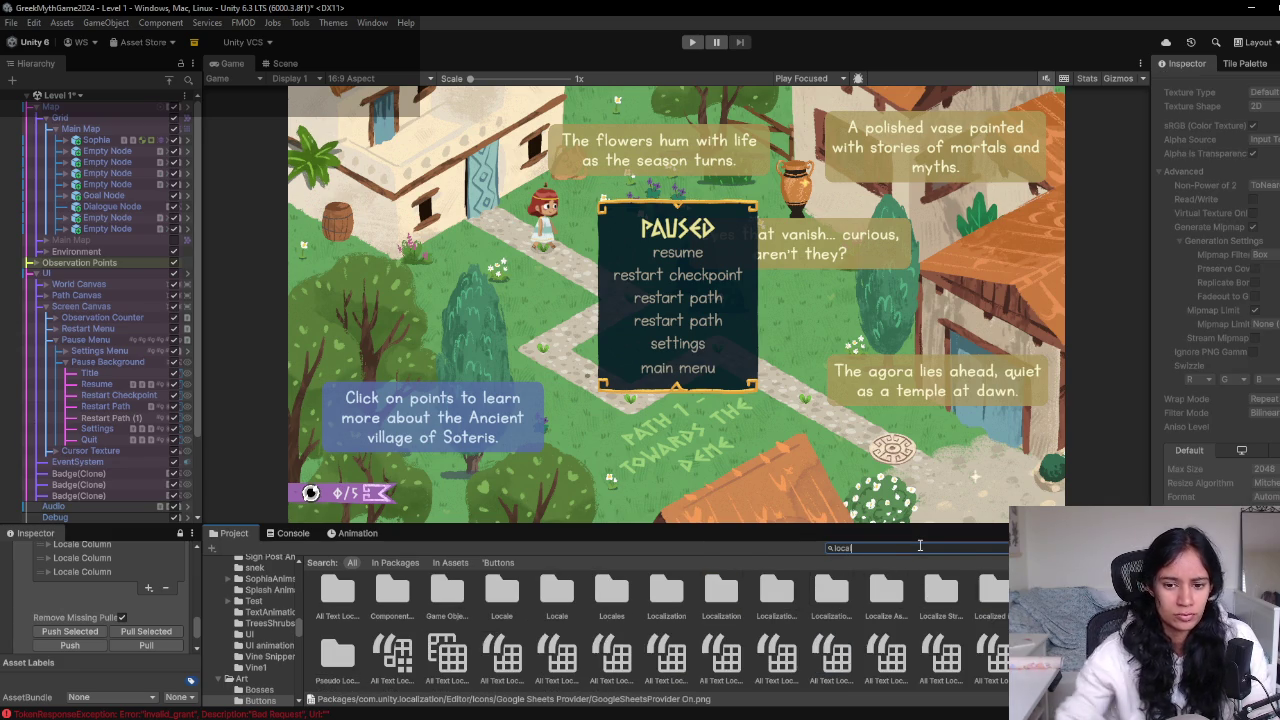
scroll(415, 656, "down", 2)
type("l")
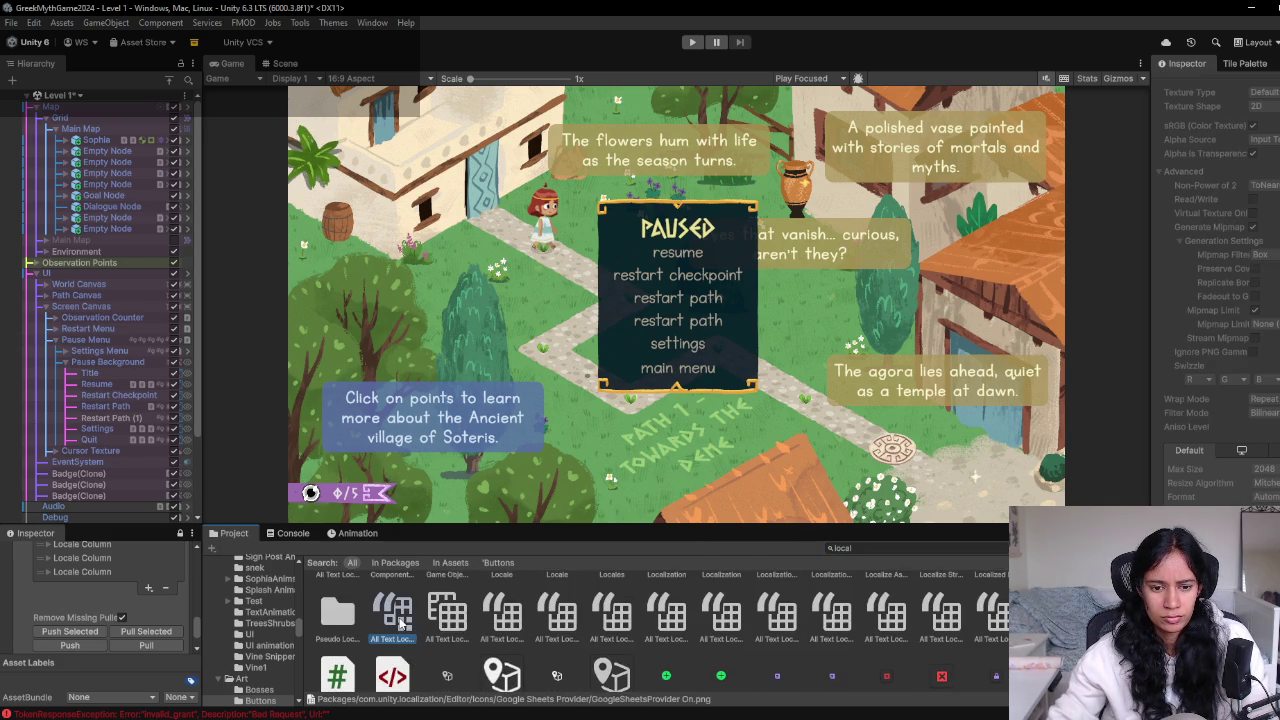
left_click(395, 612)
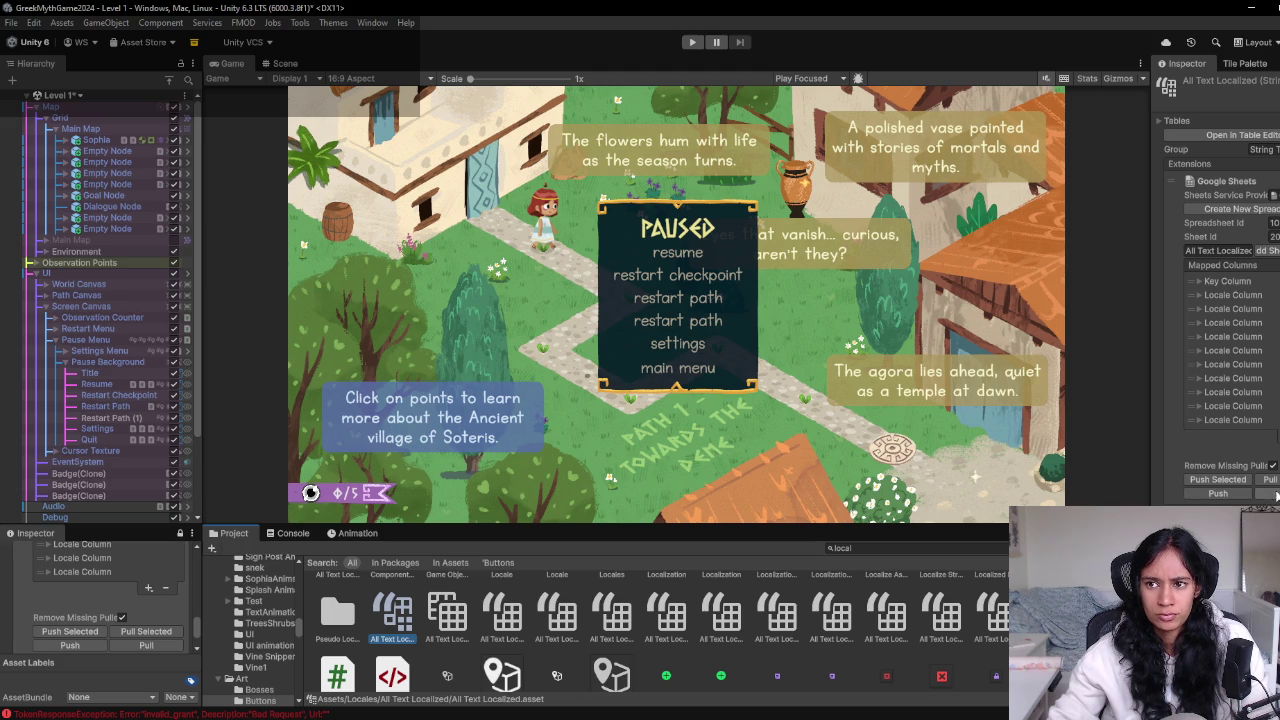
Search the Project for 'google', select the Google Sheets Service asset and click Authorize
scroll(605, 636, "down", 2)
scroll(605, 636, "down", 10)
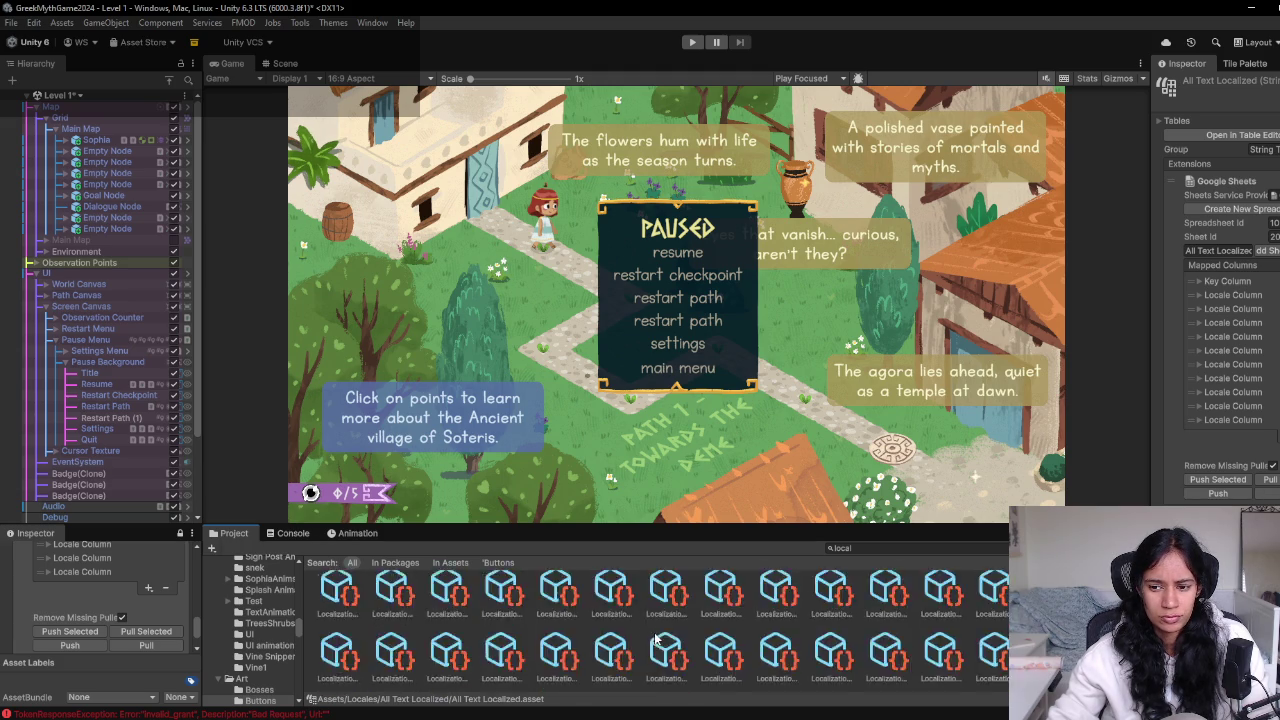
scroll(810, 620, "up", 10)
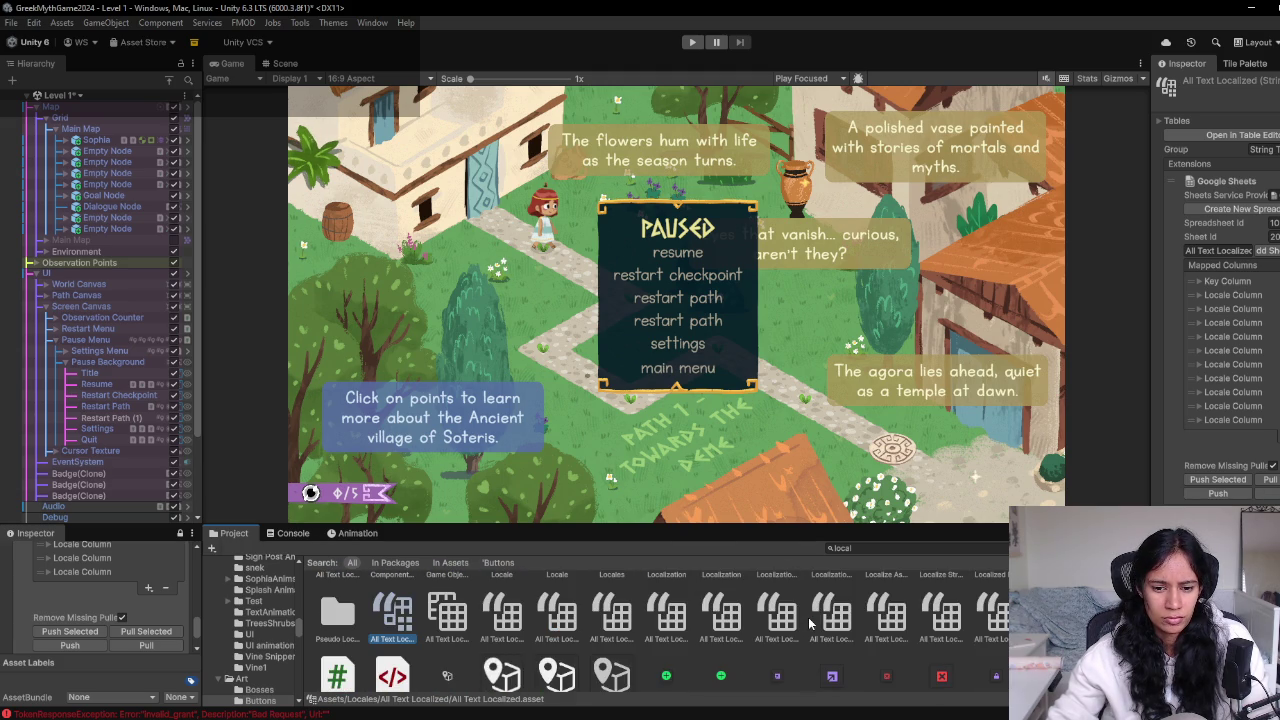
scroll(808, 617, "down", 5)
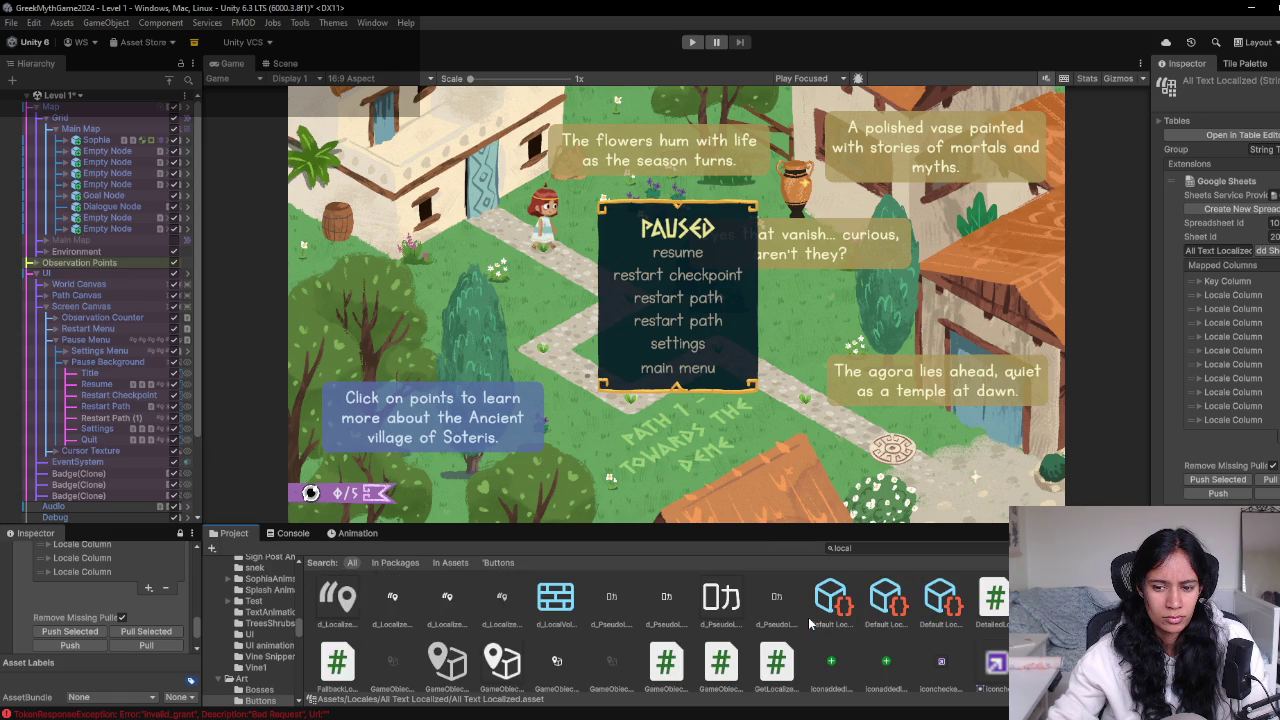
scroll(810, 622, "up", 5)
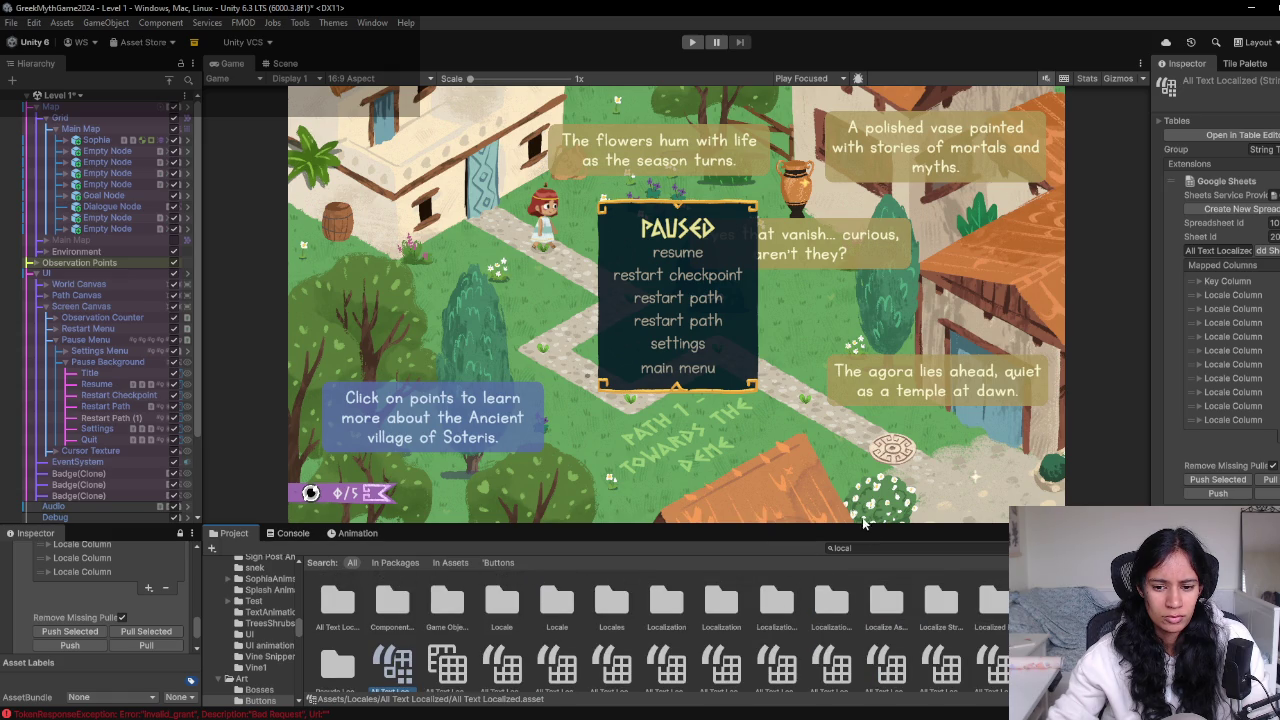
left_click(905, 545)
type("google")
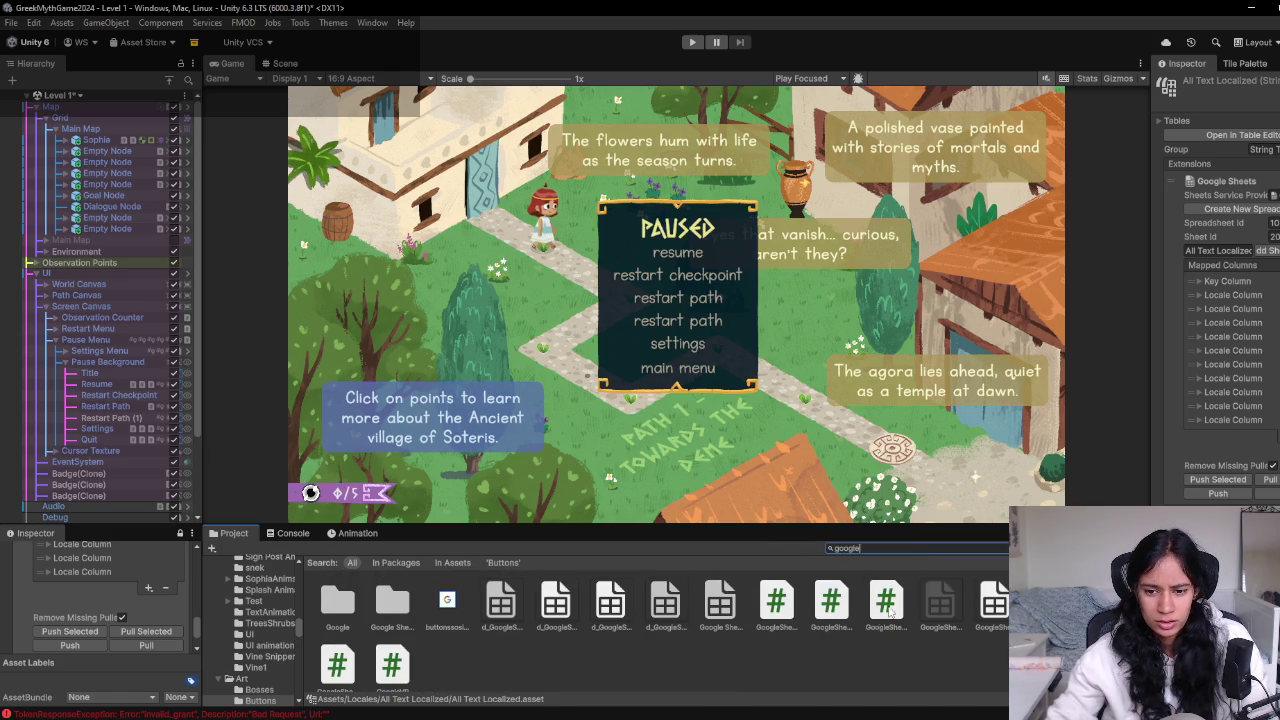
left_click(938, 605)
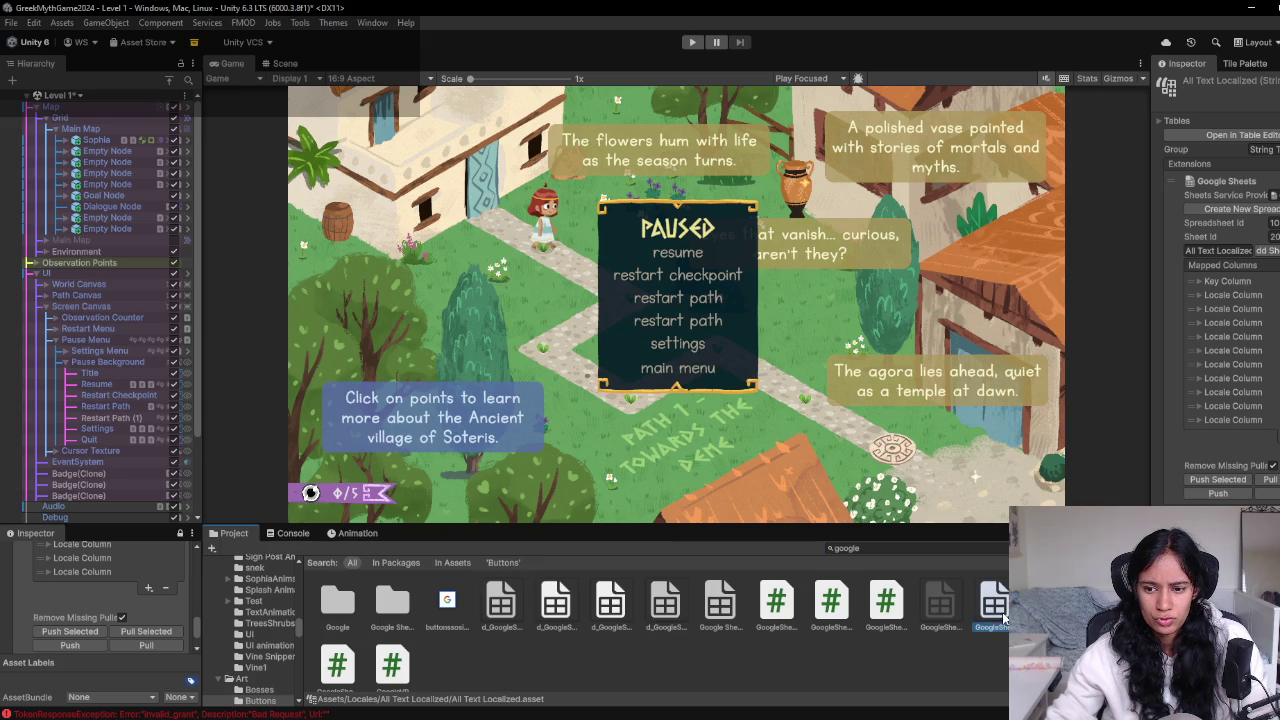
left_click(728, 605)
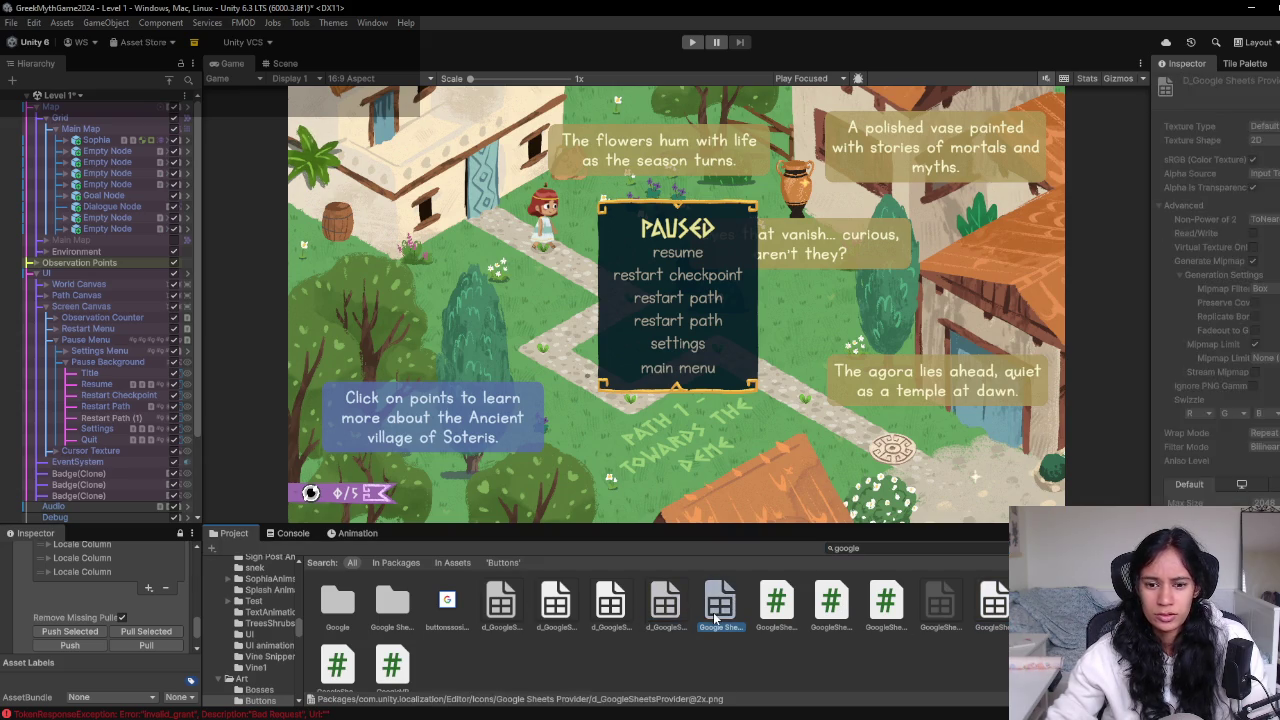
left_click(1240, 221)
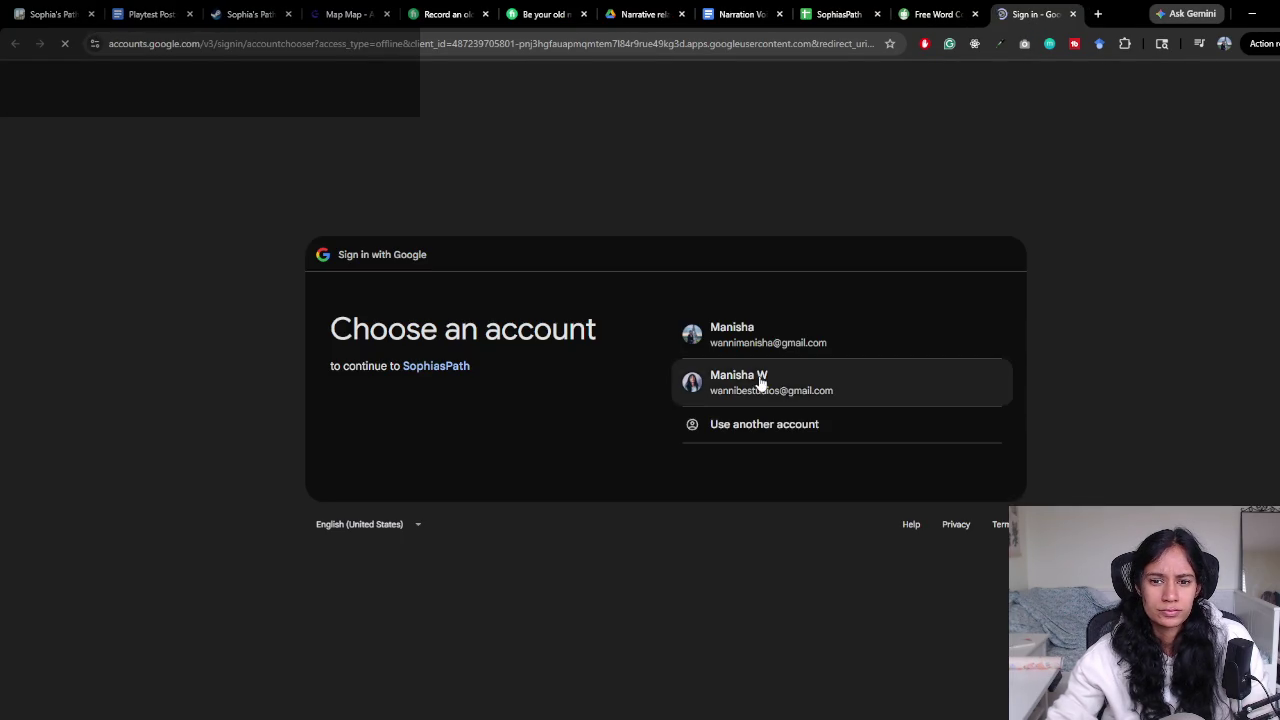
Choose the Google account, then cancel and restart the authorization from Unity
left_click(760, 383)
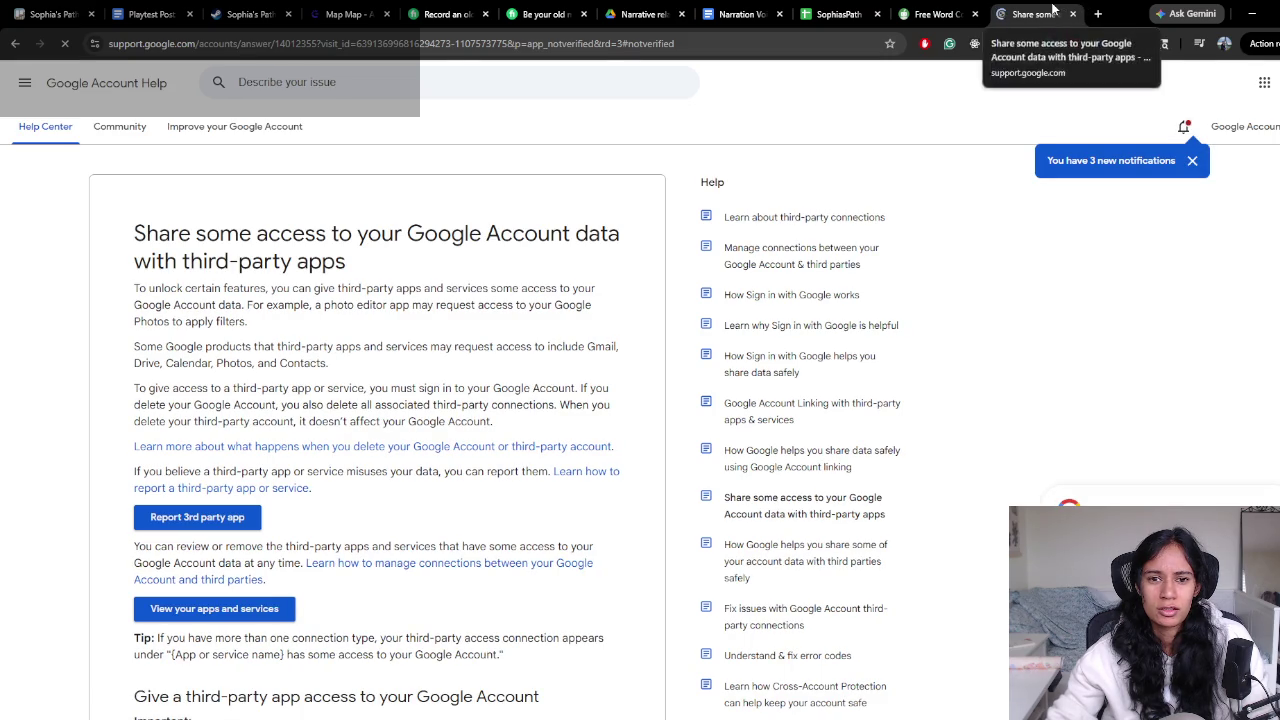
key("alt+Tab")
left_click(1270, 222)
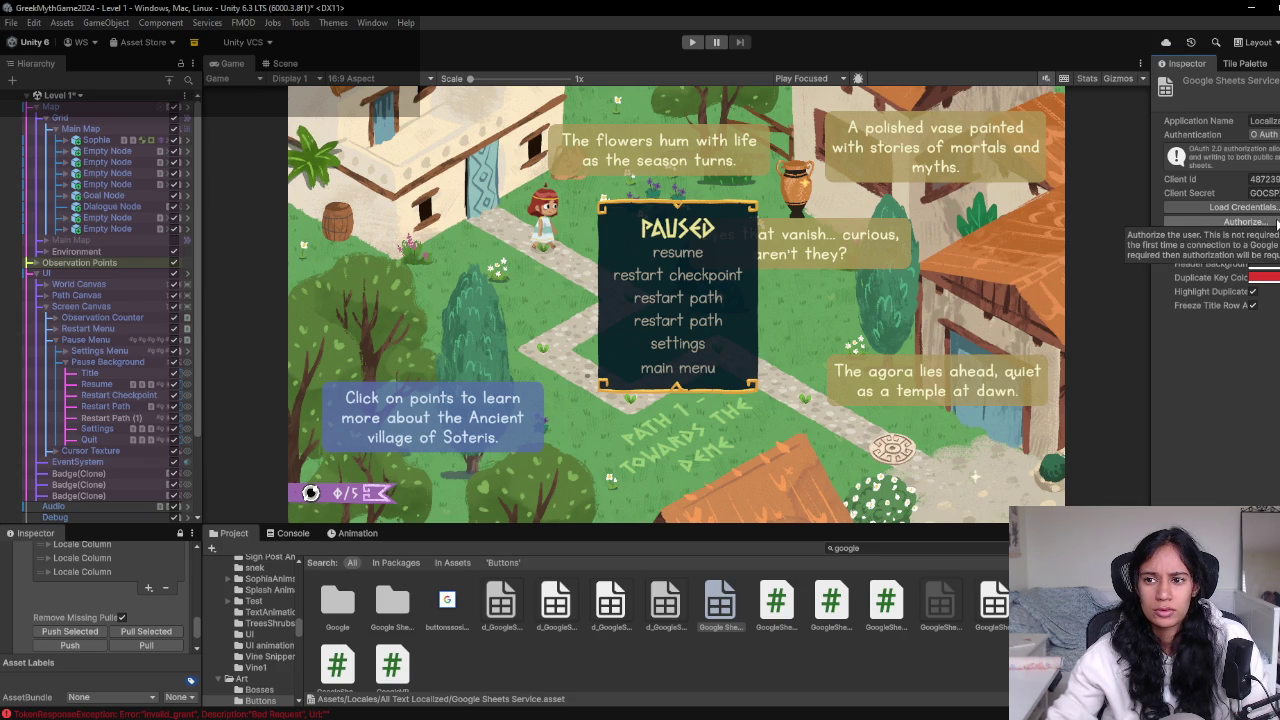
left_click(1265, 224)
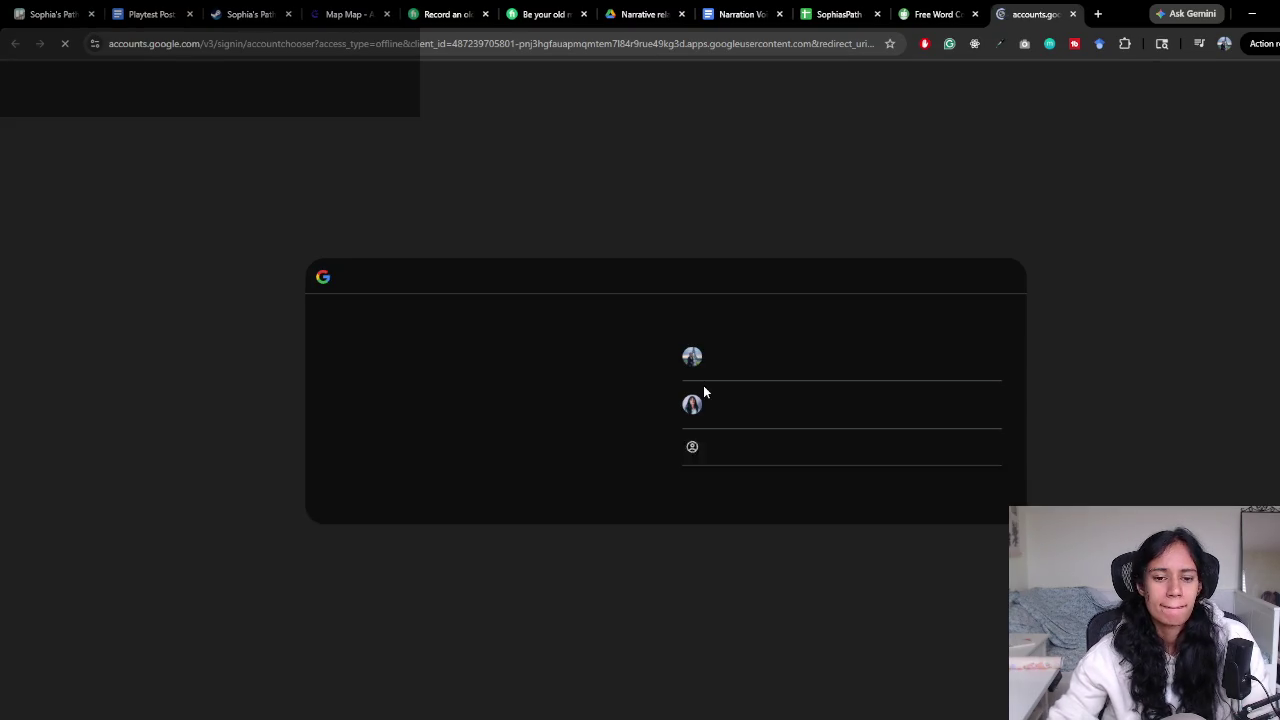
Pick the account, pass the unverified-app warning, allow Google Sheets access, then close Chrome
left_click(749, 372)
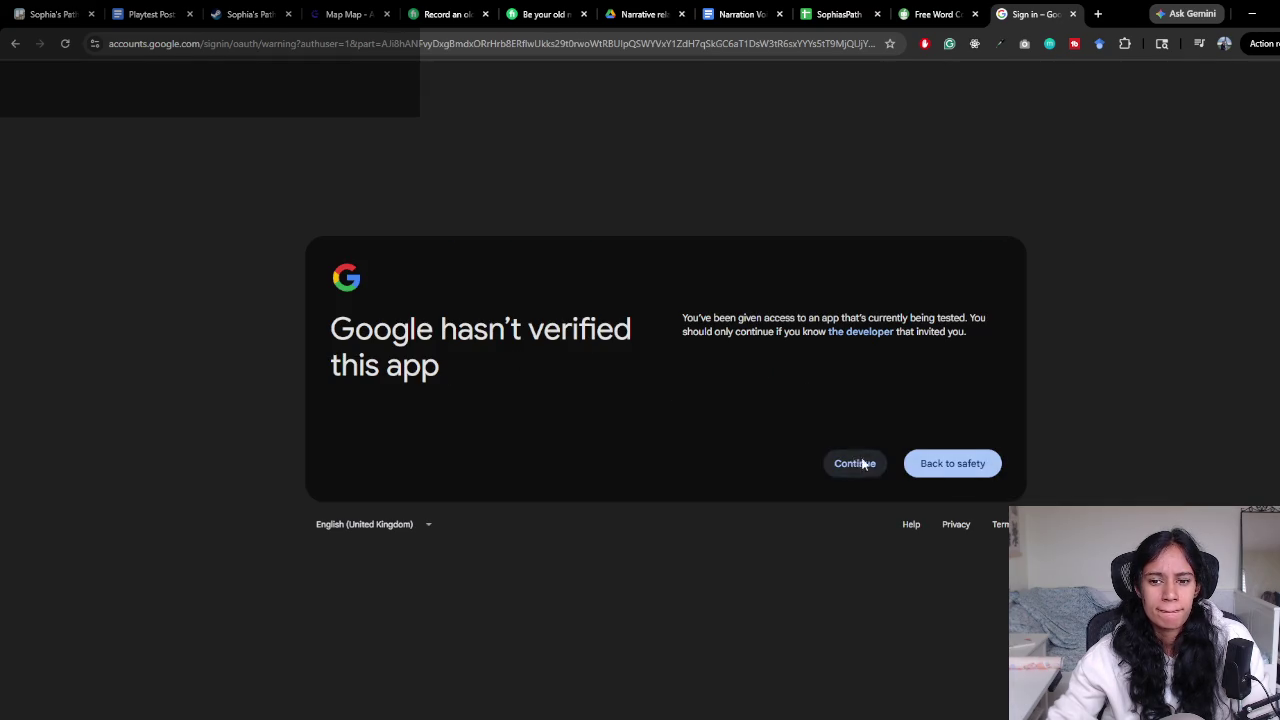
left_click(857, 463)
left_click(904, 541)
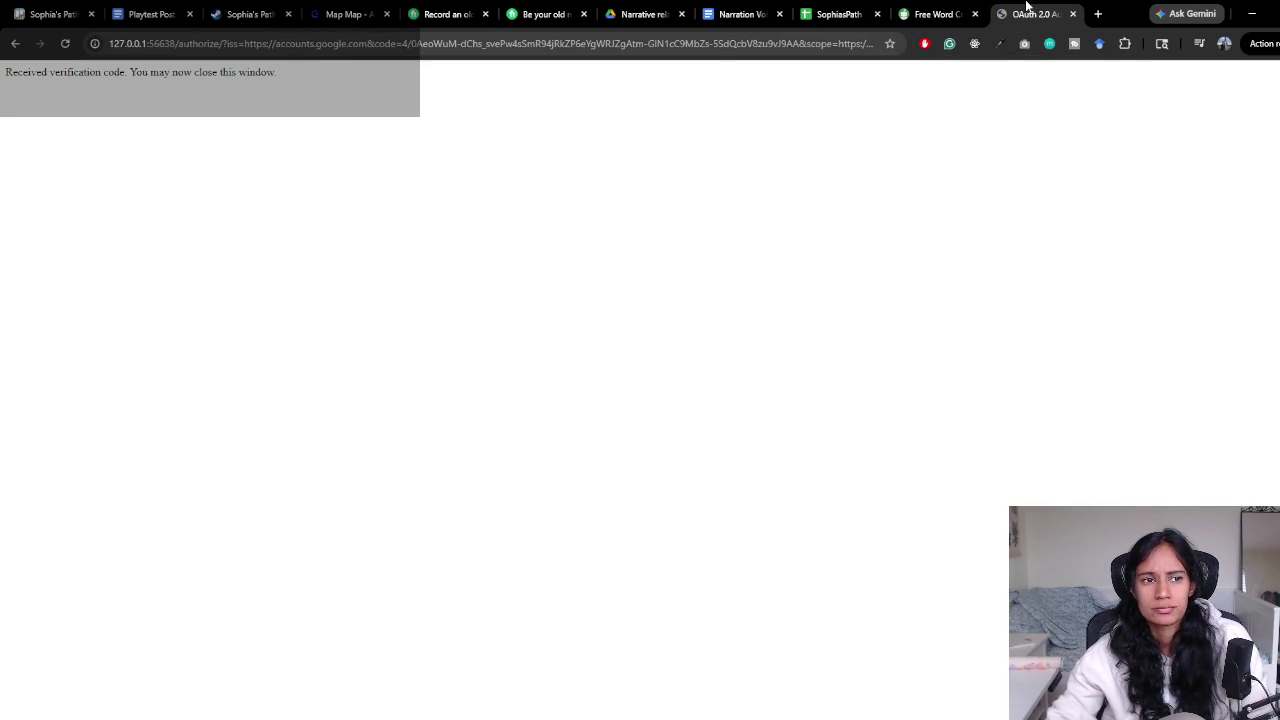
left_click(1073, 14)
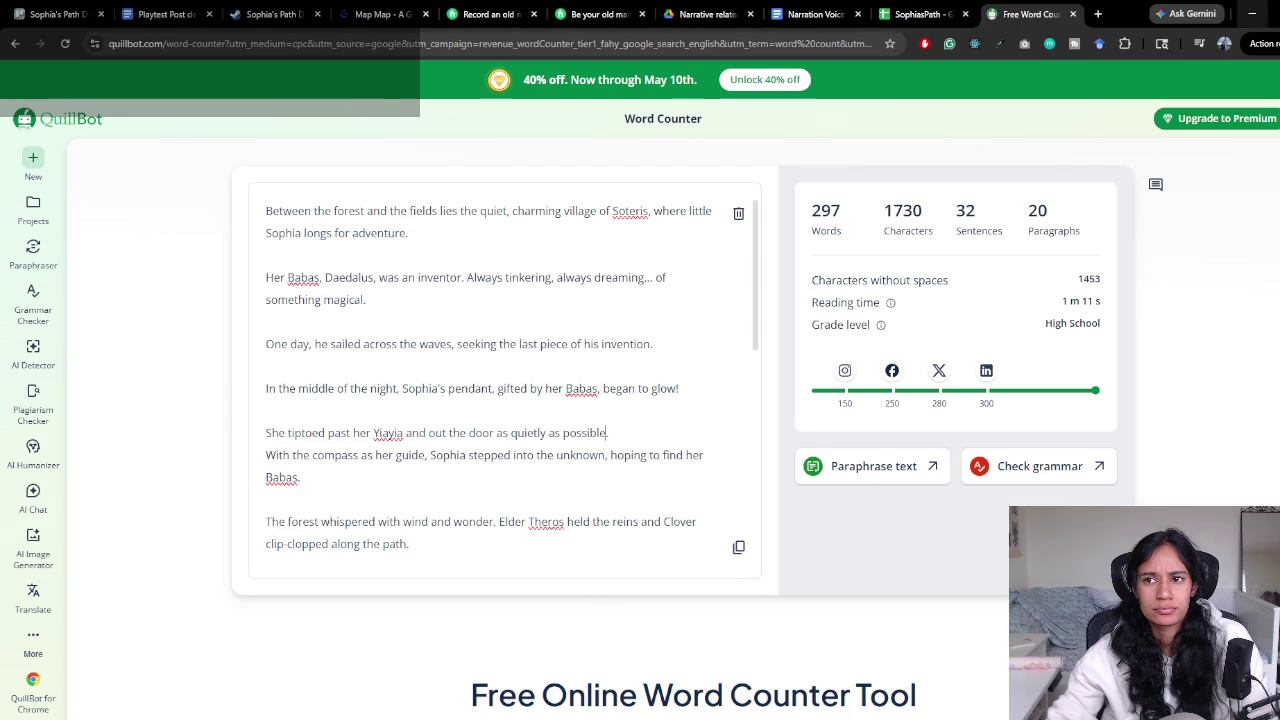
left_click(1251, 13)
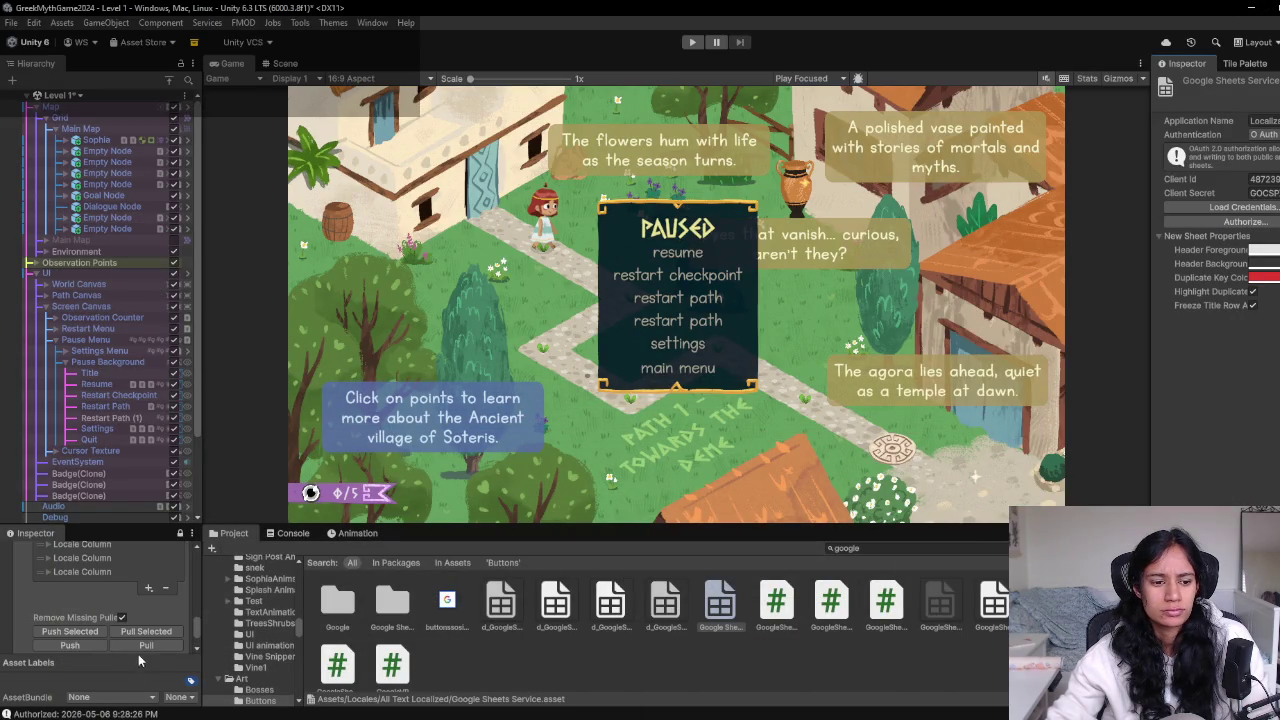
Pull from Google Sheets again after clearing the Console, cancel the credentials picker and re-authorize
left_click(146, 645)
left_click(288, 533)
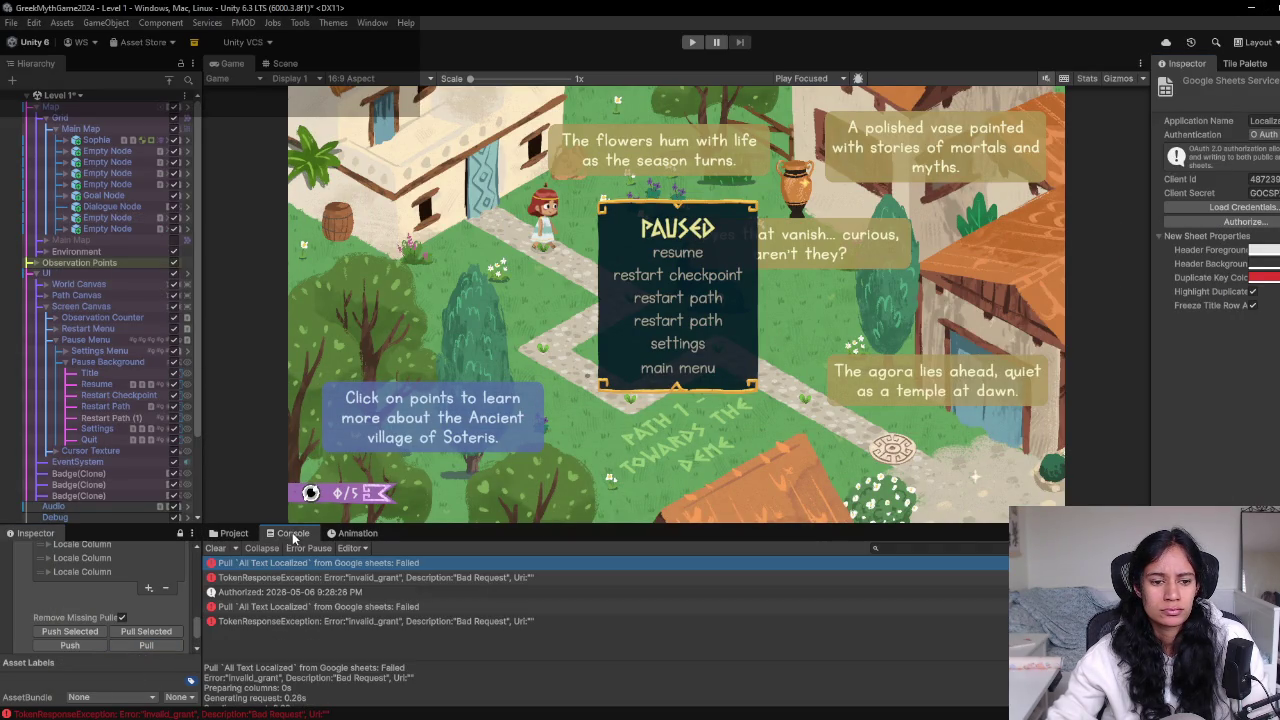
left_click(214, 548)
left_click(146, 645)
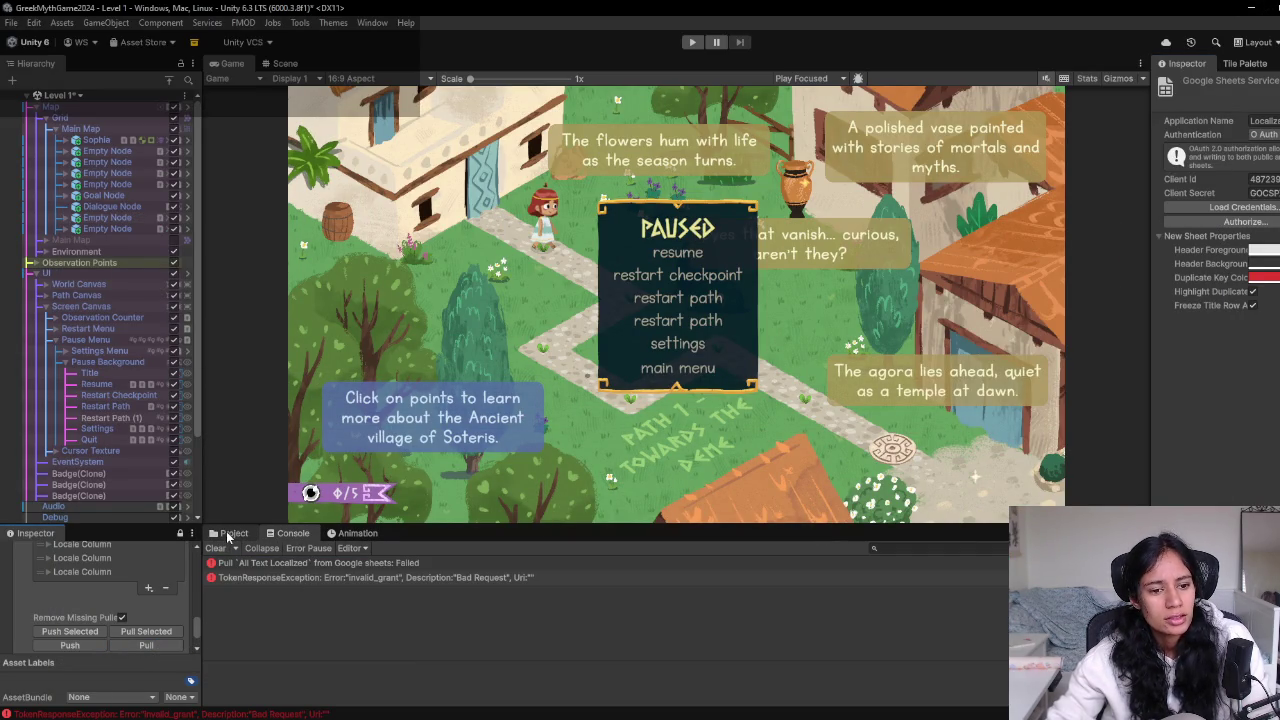
left_click(1250, 208)
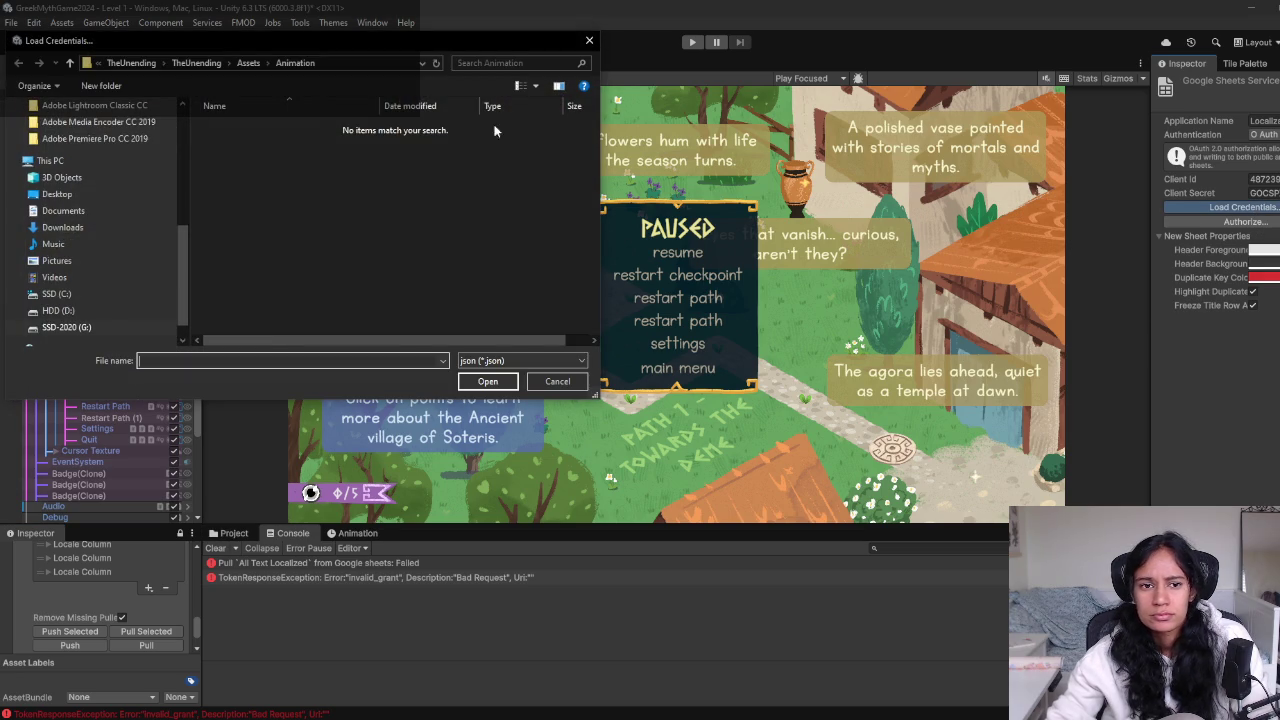
left_click(557, 381)
left_click(1243, 221)
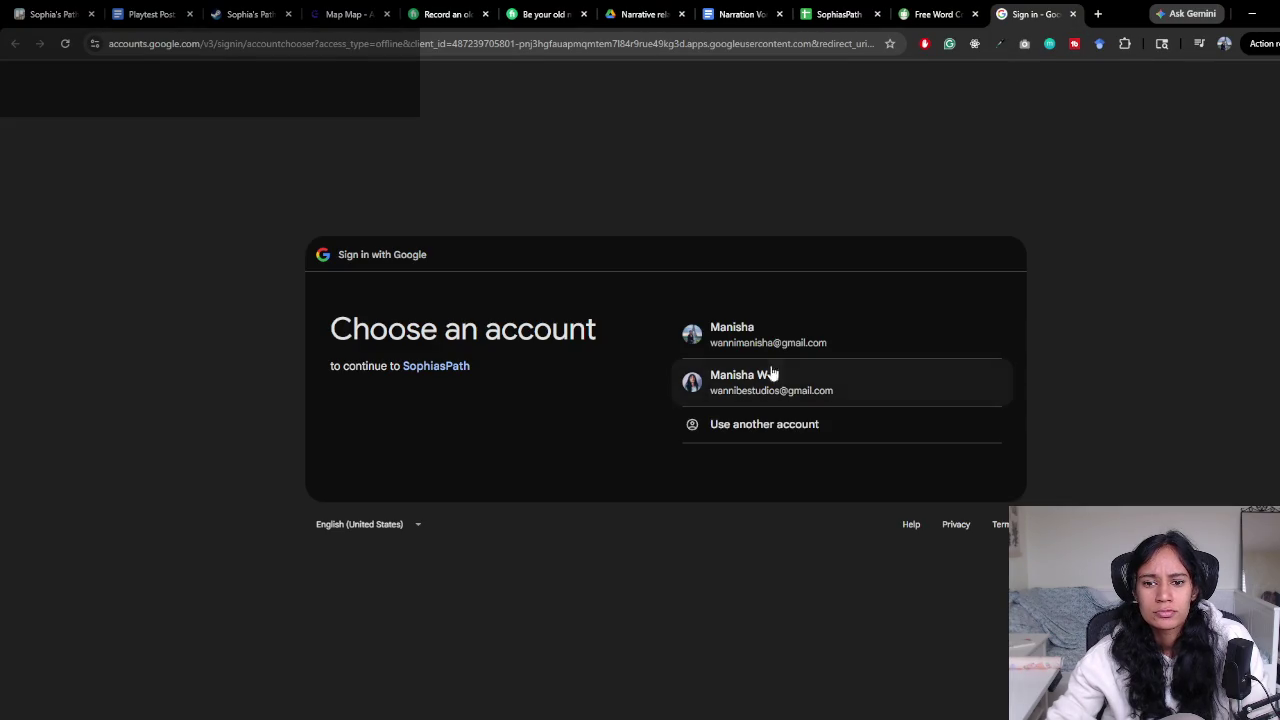
Sign in with the Google account, accept the unverified-app warning and grant SophiasPath Google Sheets access, then return to Unity
left_click(764, 376)
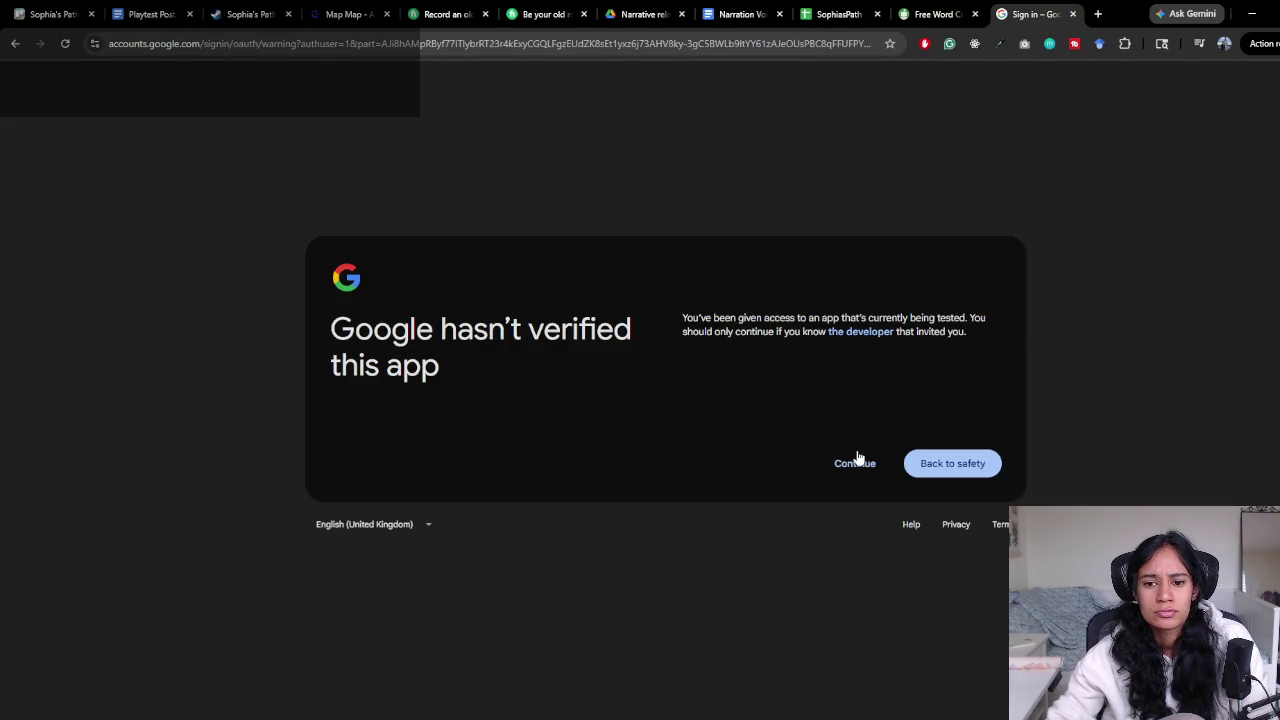
left_click(857, 463)
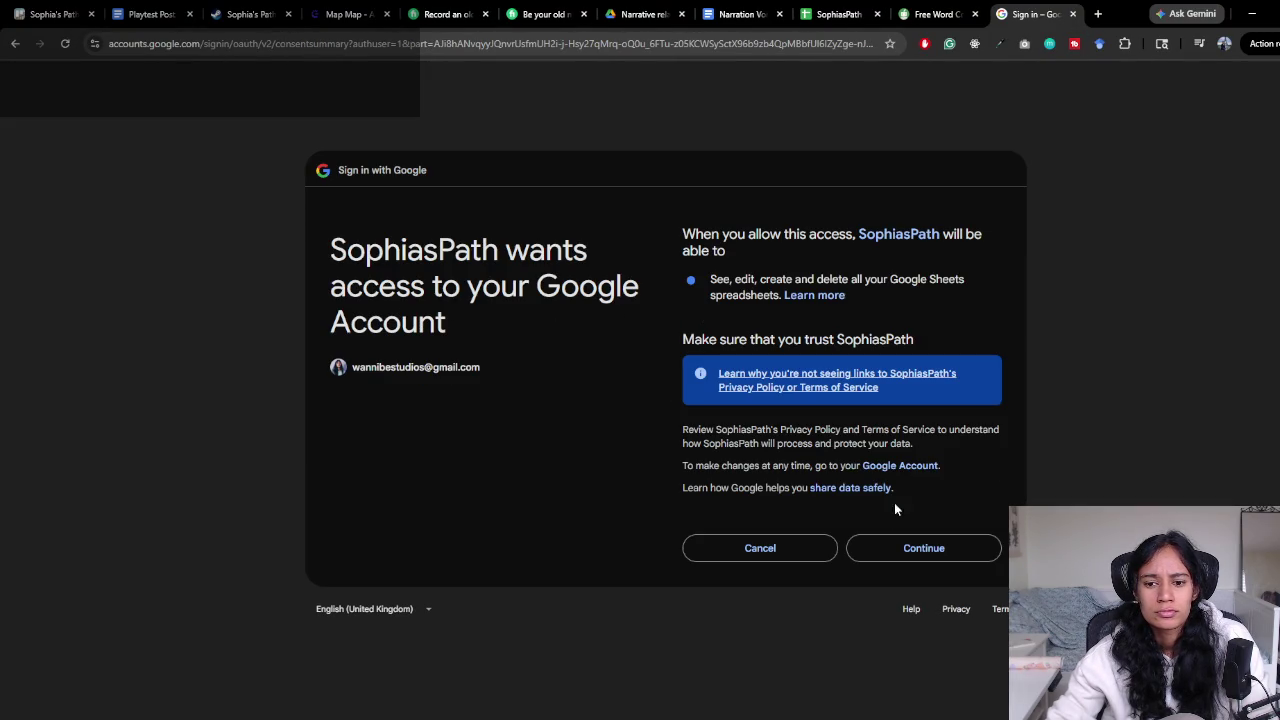
left_click(877, 540)
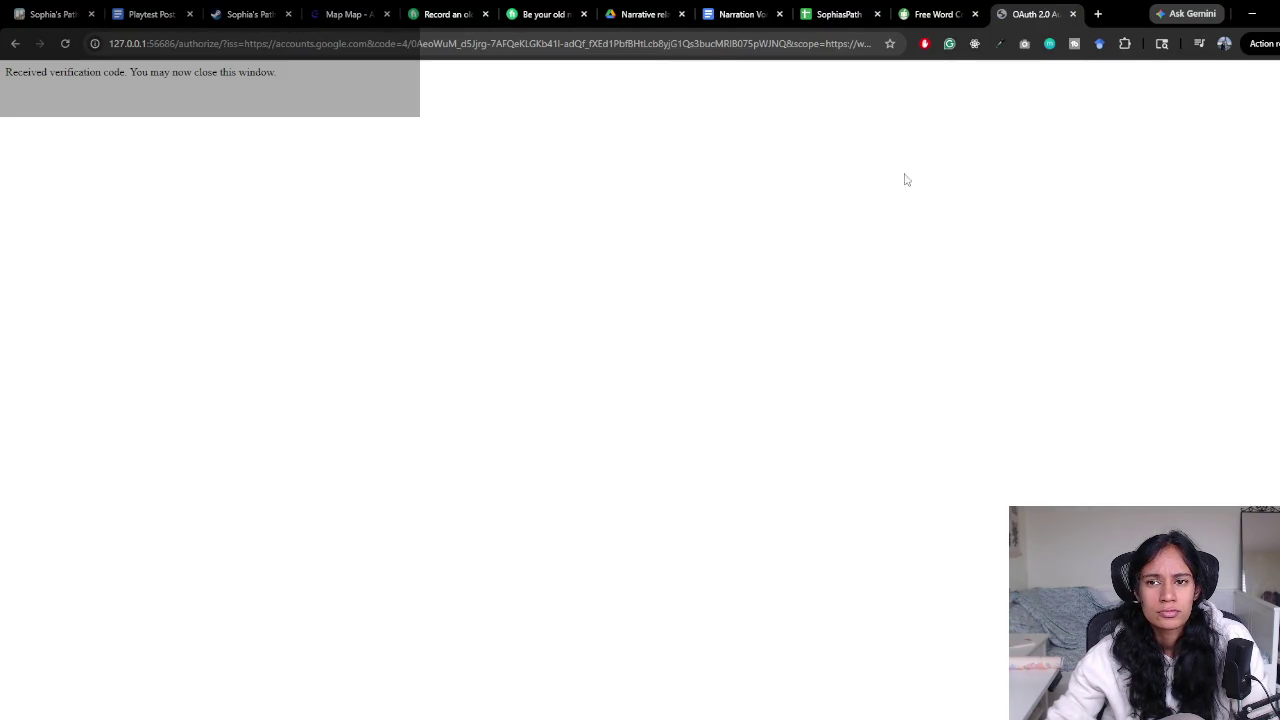
left_click(1073, 13)
left_click(1251, 13)
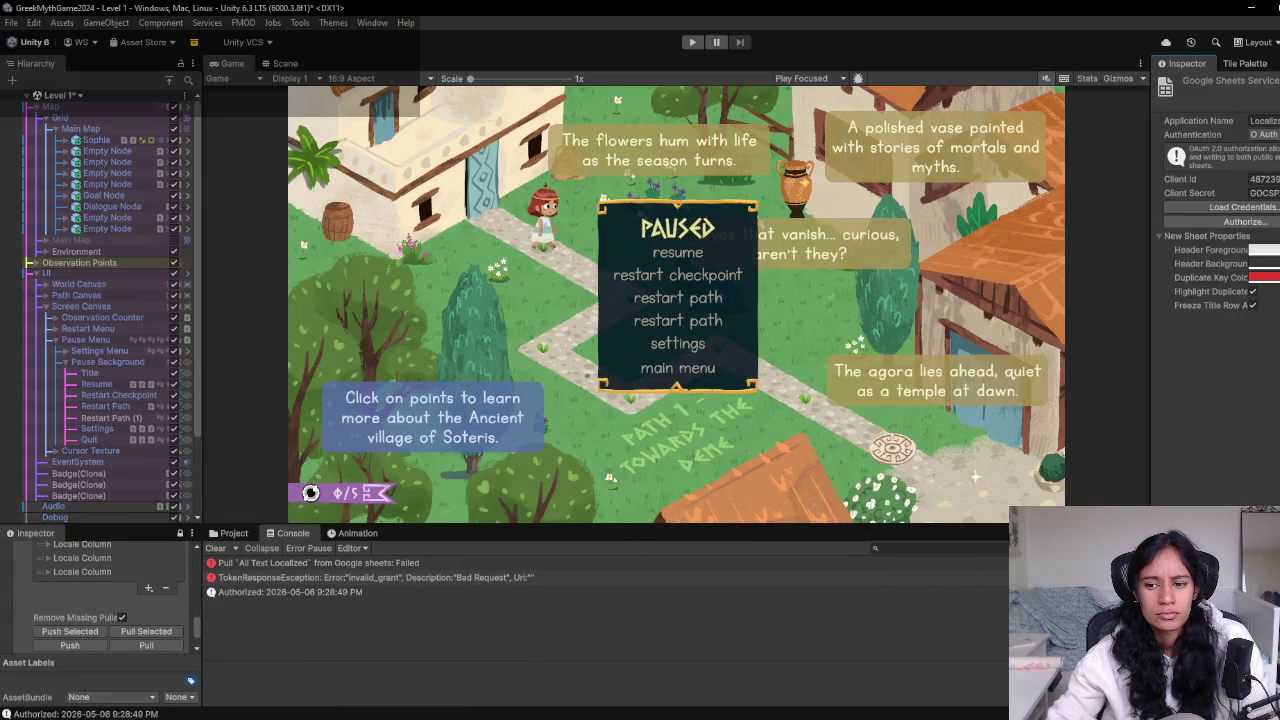
Retry the Google Sheets pull in the String Table, then exit the paused game to its main menu
left_click(146, 645)
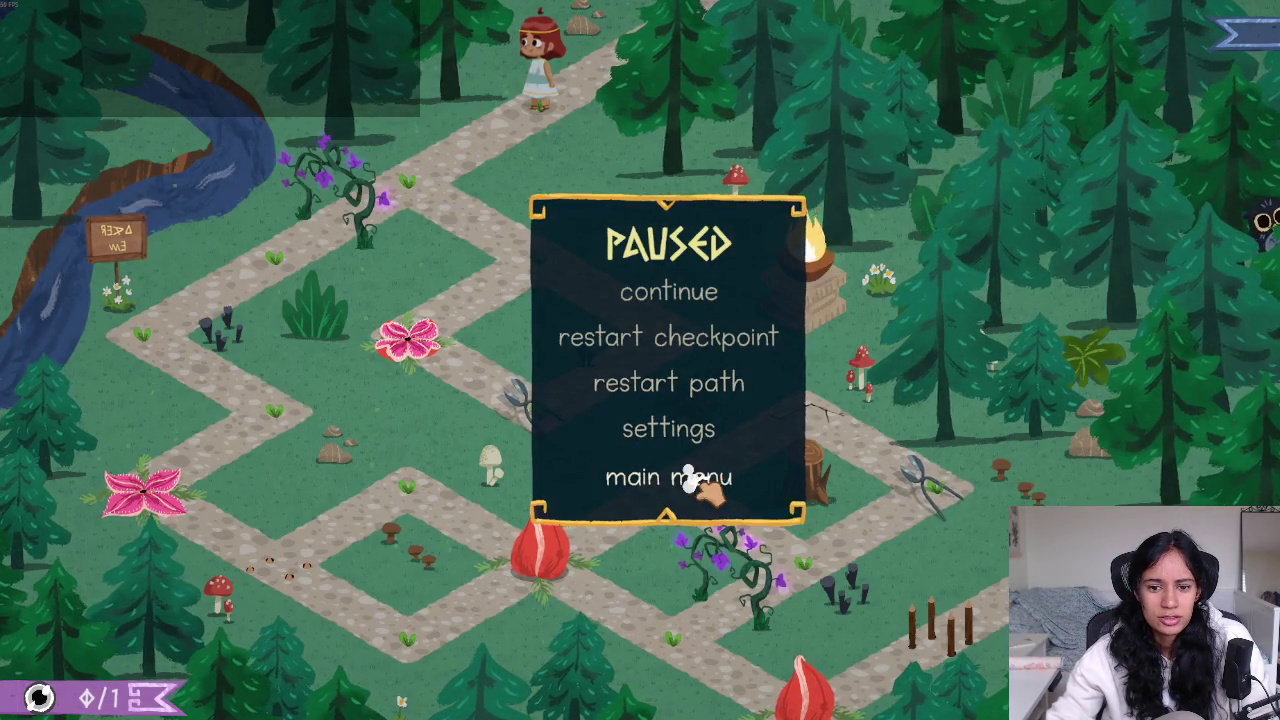
left_click(694, 478)
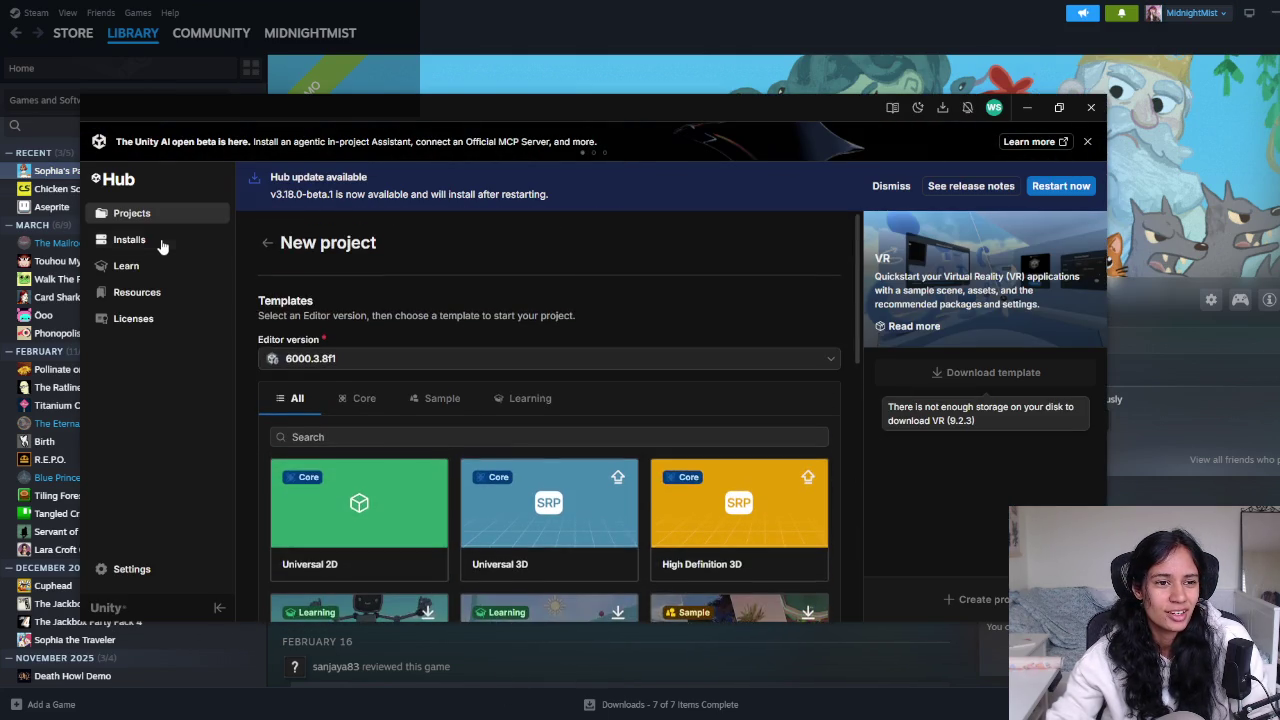
Check the installed editors, switch to the Projects list for GreekMythGame2024, and hide Unity Hub
left_click(130, 240)
left_click(138, 213)
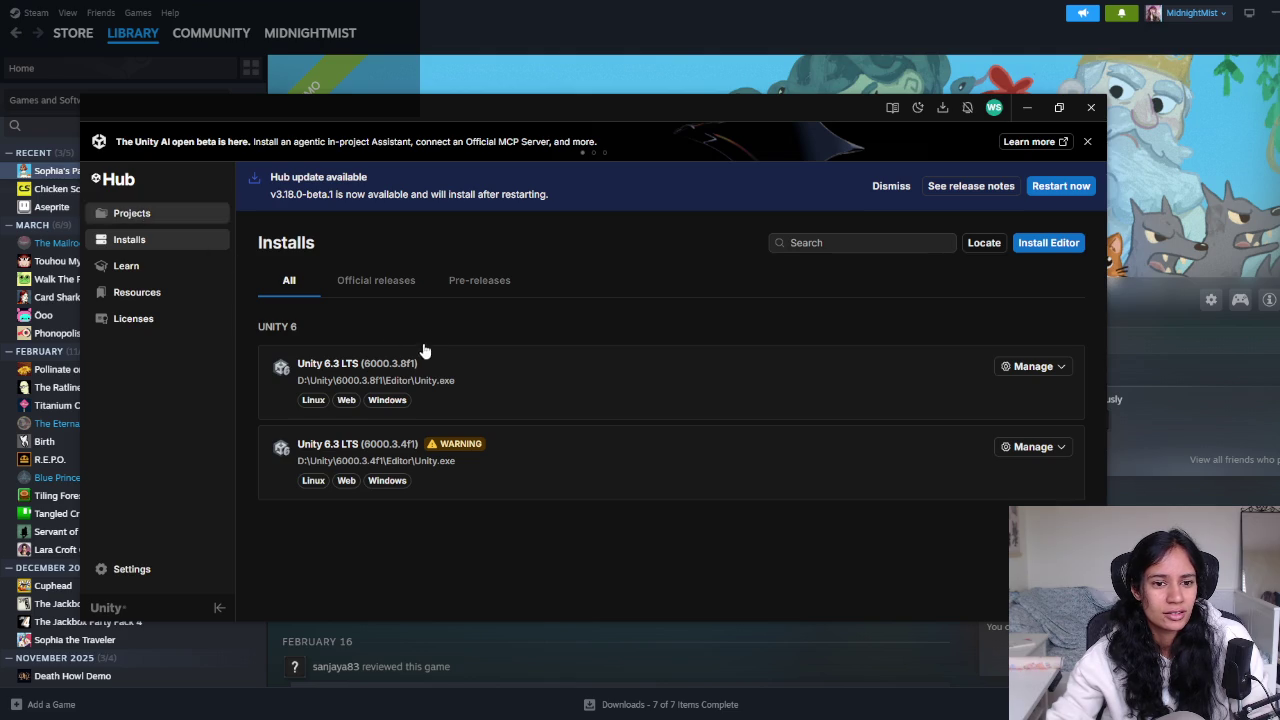
left_click(1027, 110)
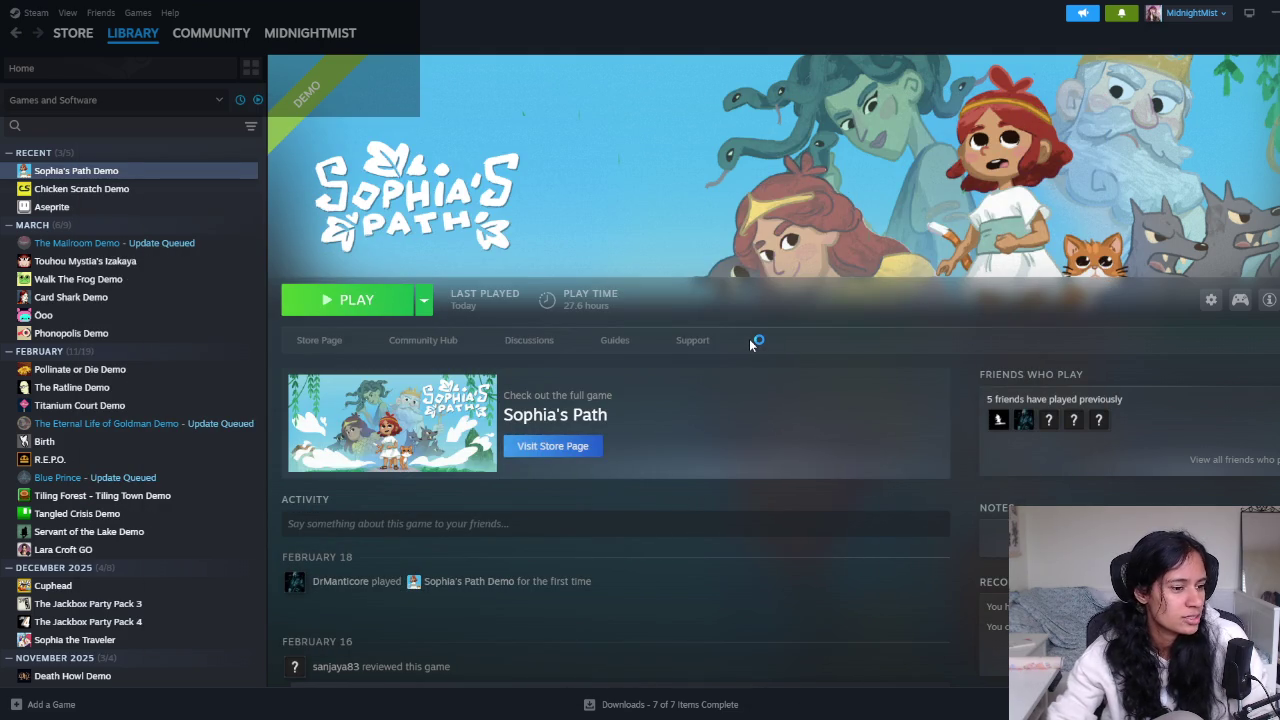
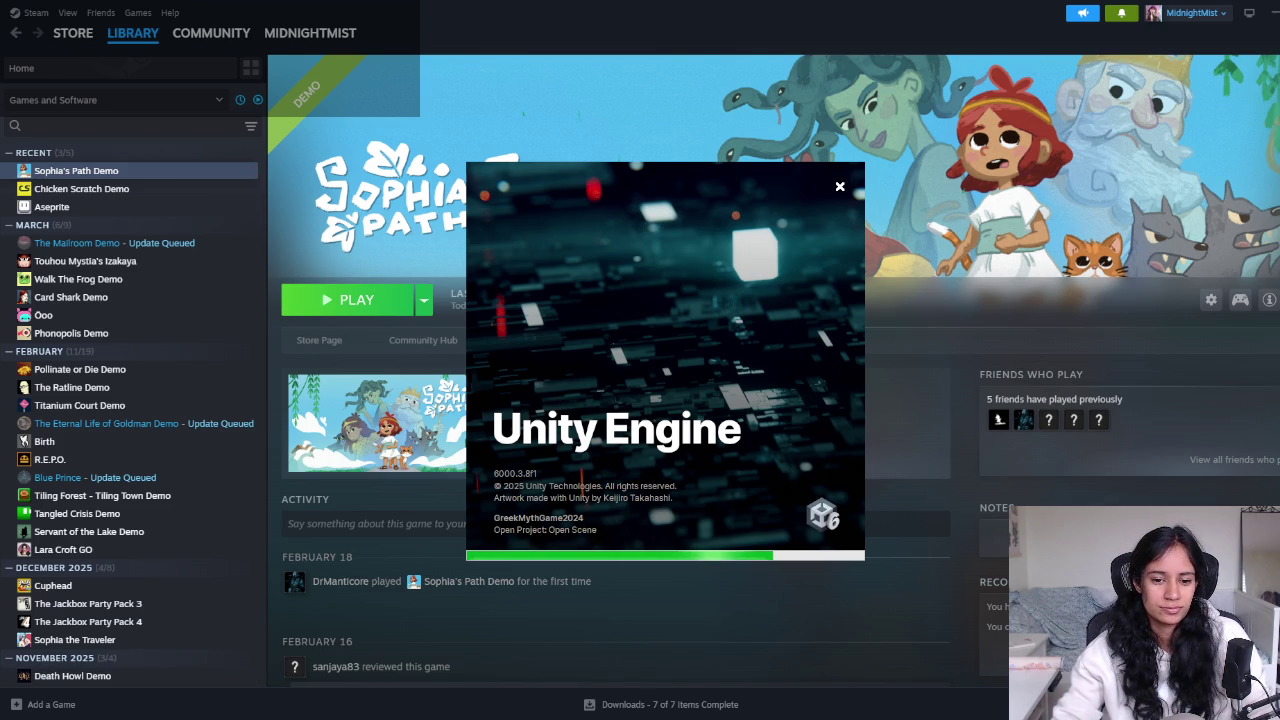
Once the Unity project loads, bring the QuillBot word counter browser window to the front
mouse_move(557, 719)
mouse_move(452, 716)
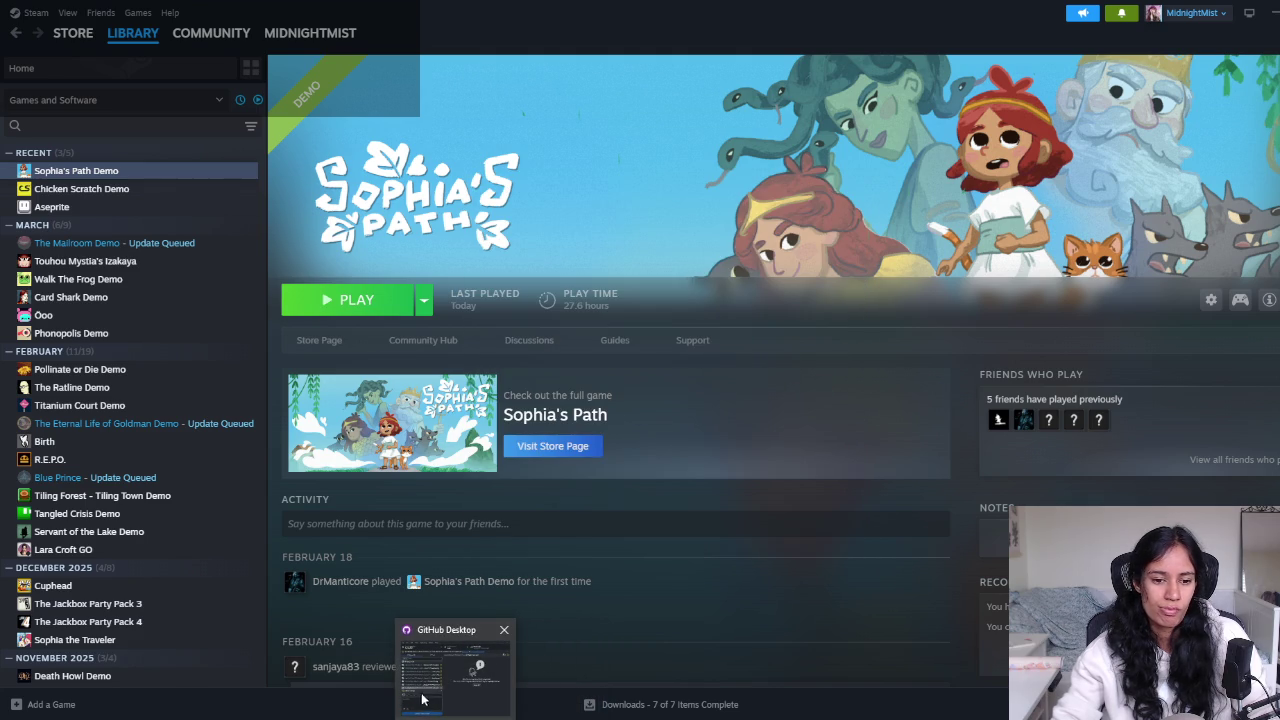
mouse_move(392, 716)
left_click(450, 692)
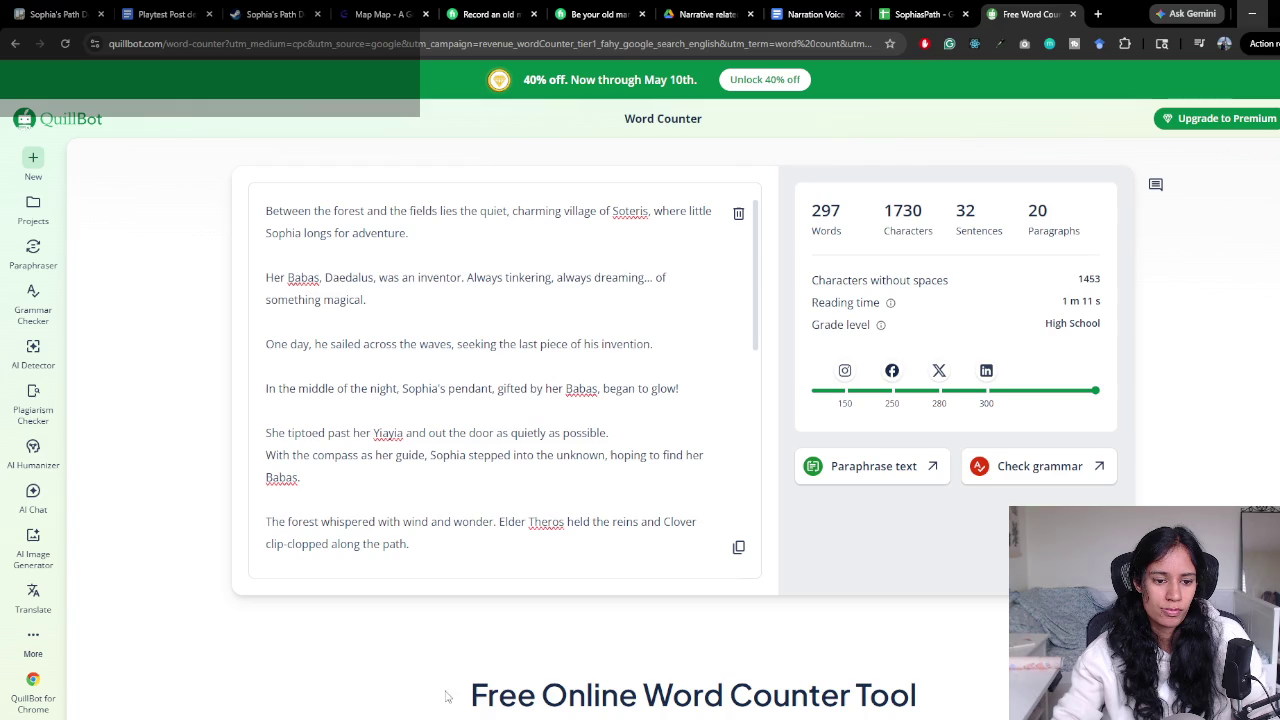
Close the word counter tab and authorise SophiasPath's Google Sheets access with the chosen account
key("ctrl+w")
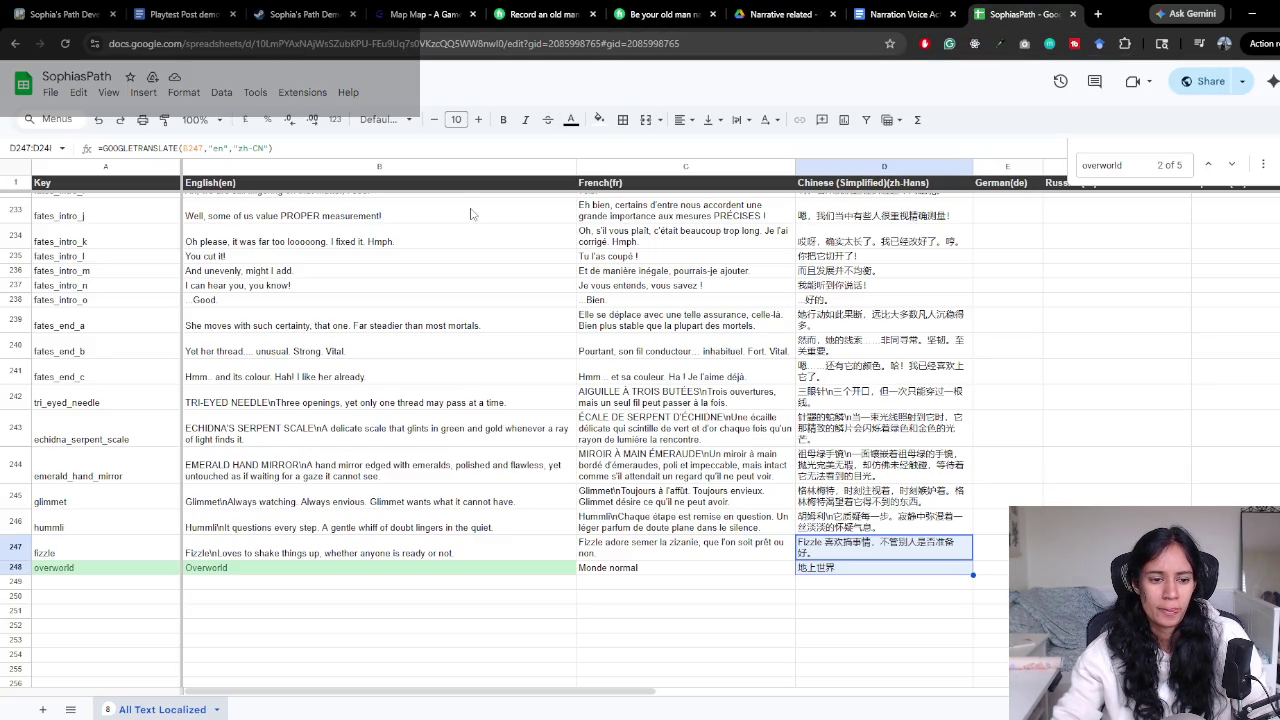
key("alt+Tab")
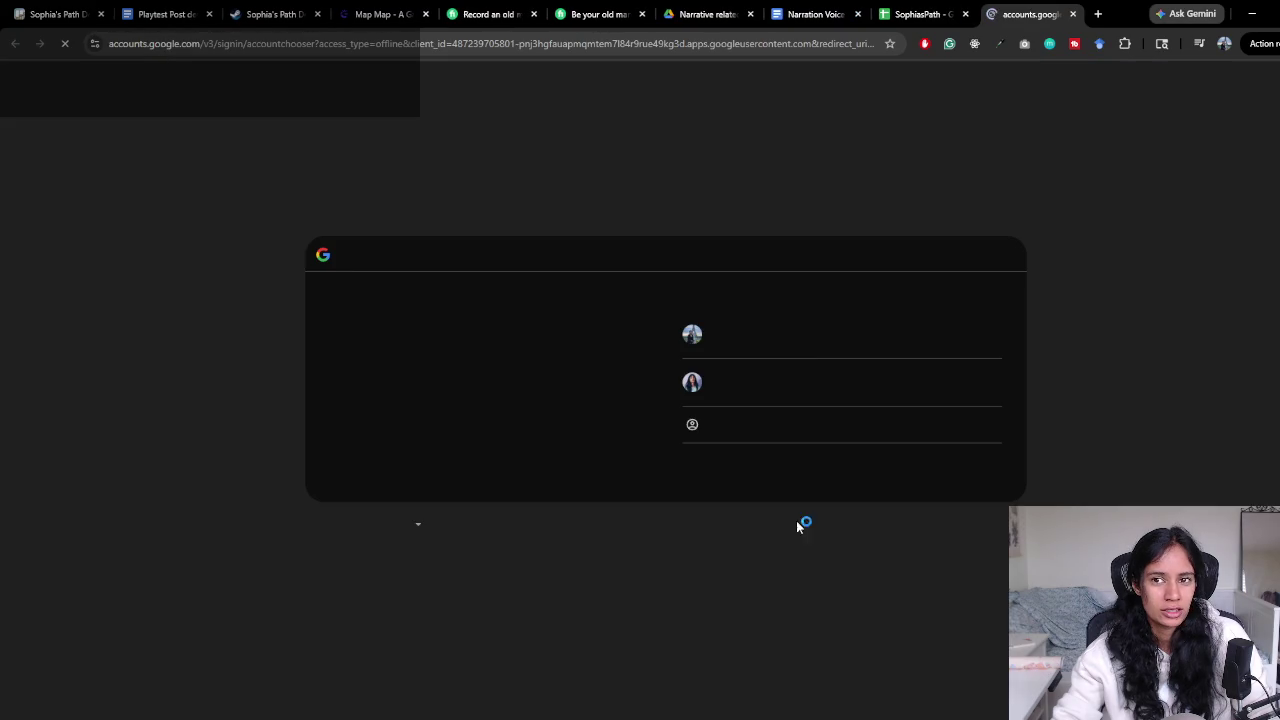
left_click(814, 370)
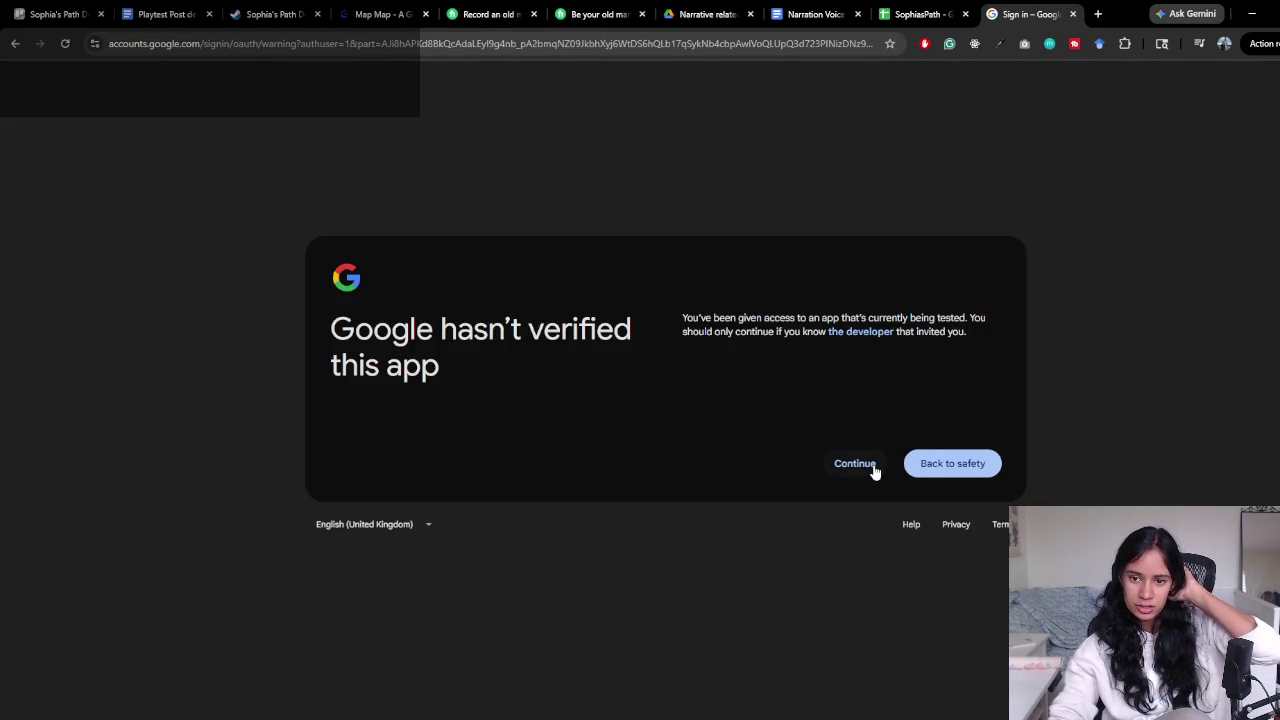
left_click(856, 463)
left_click(917, 546)
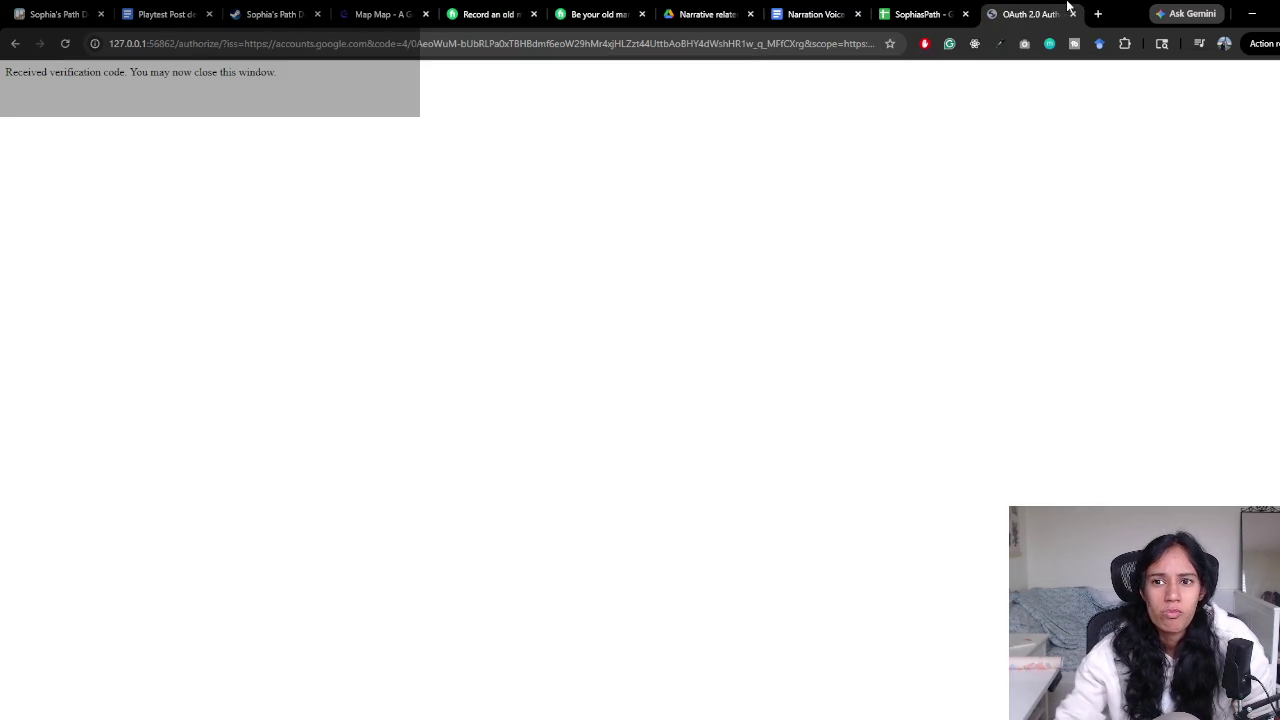
left_click(1073, 14)
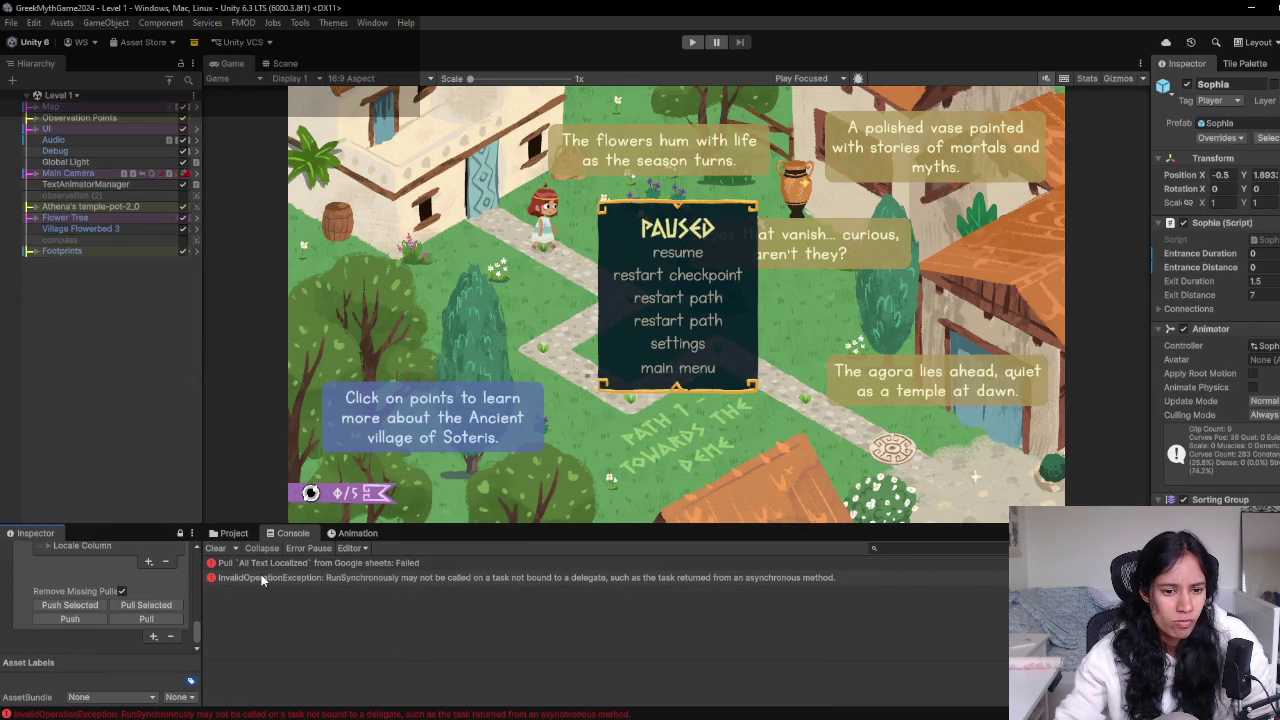
Clear the Console and pull the All Text Localized table from Google Sheets
left_click(215, 548)
left_click(134, 619)
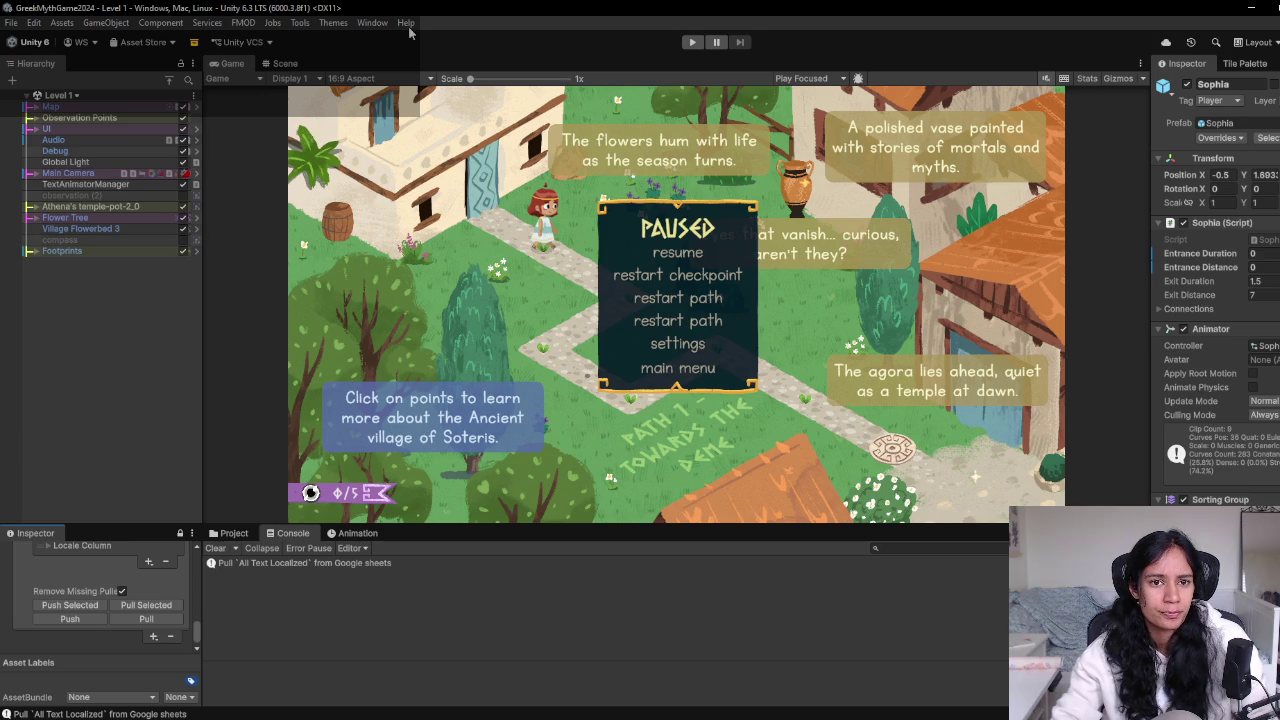
left_click(283, 64)
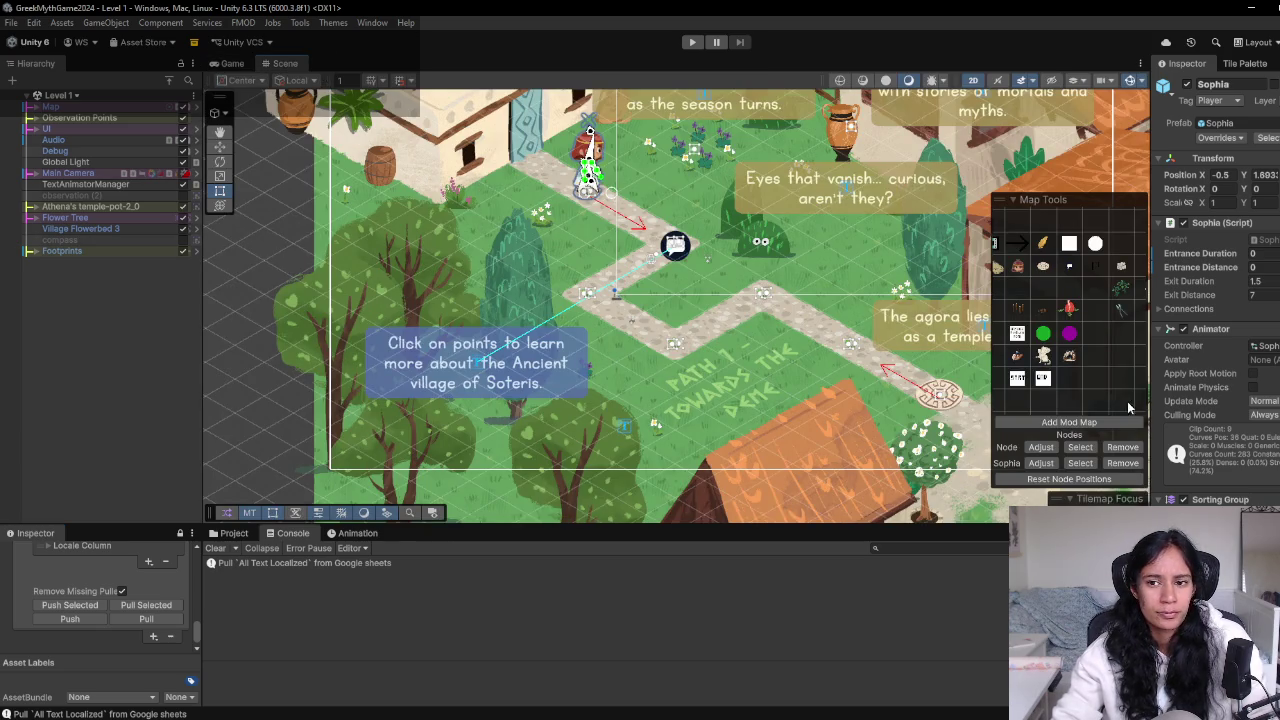
Select the pause menu's Restart Path (1) button and scroll to its Localize String Event
scroll(356, 342, "up", 2)
scroll(356, 342, "down", 10)
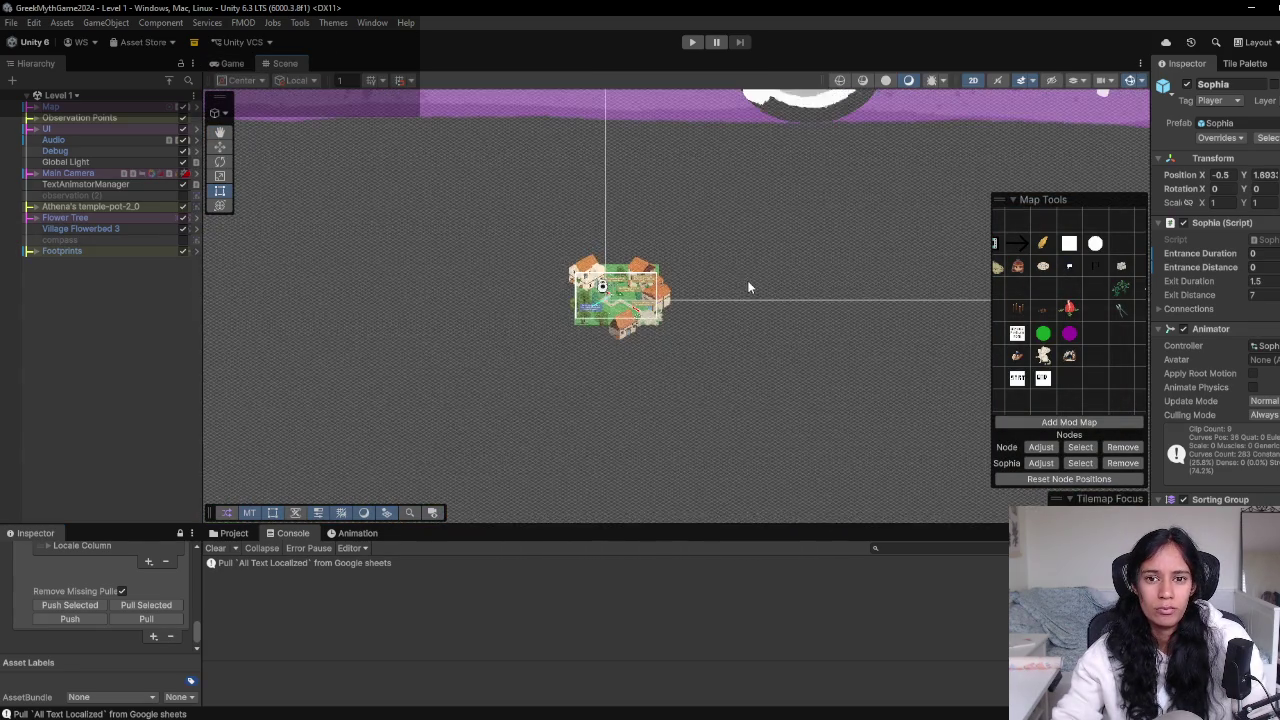
scroll(832, 196, "down", 10)
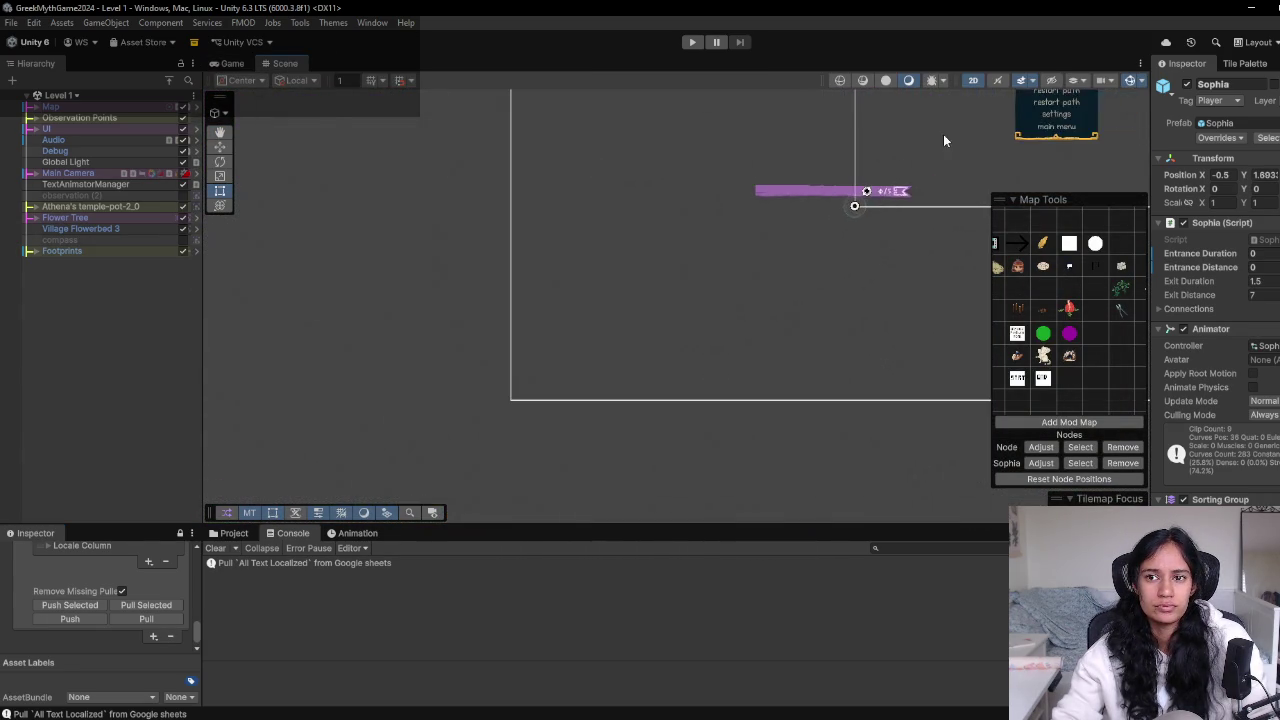
left_click_drag(914, 160, 589, 270)
scroll(700, 265, "up", 5)
left_click(662, 206)
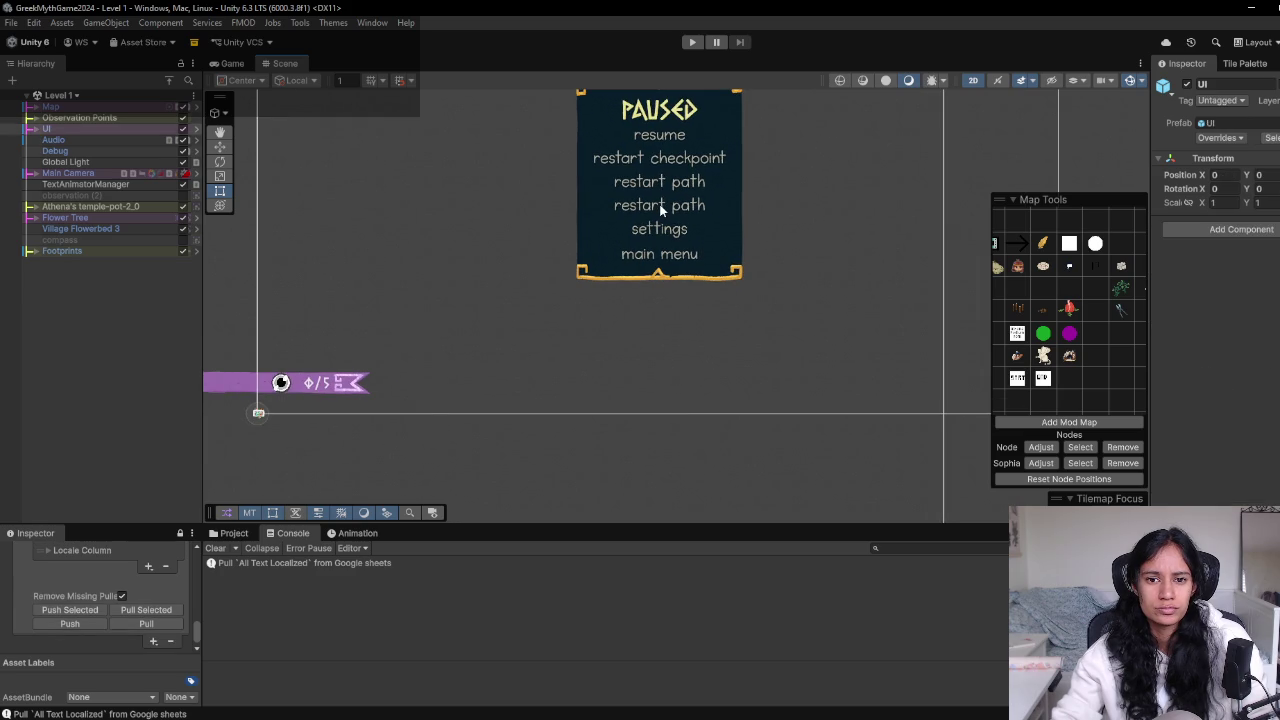
left_click(626, 205)
left_click(628, 210)
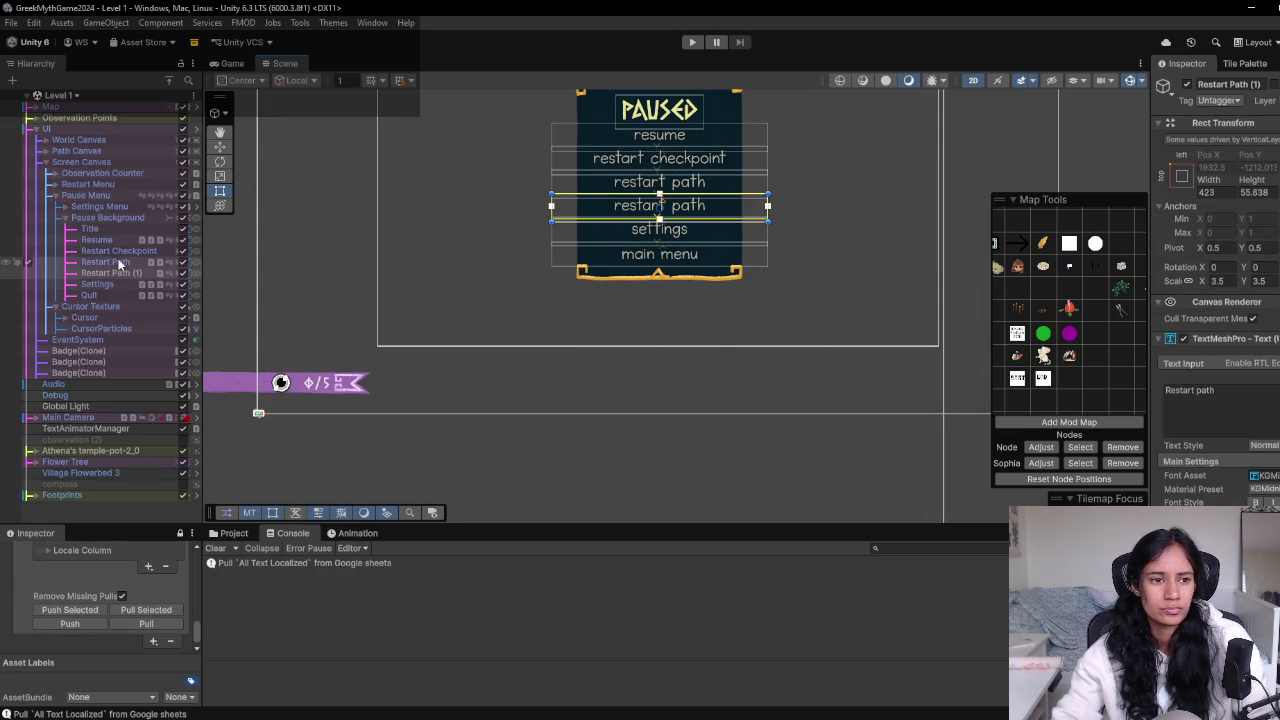
scroll(1230, 460, "down", 15)
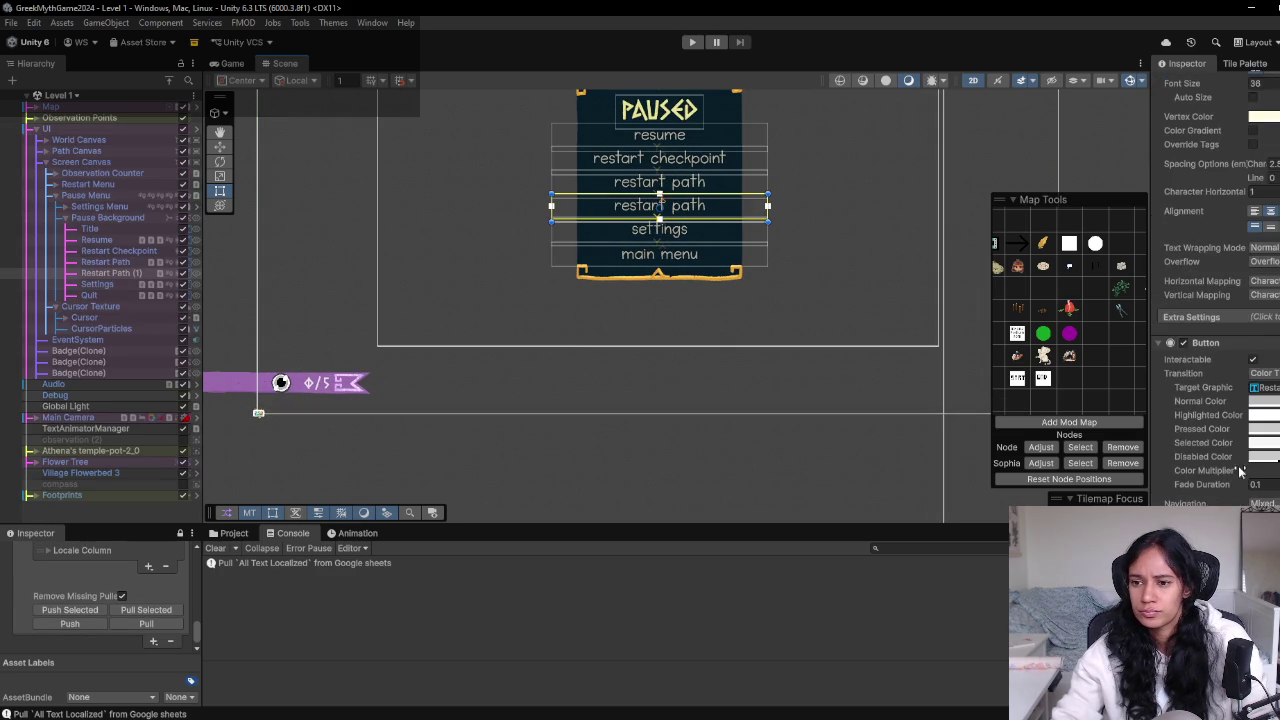
scroll(1240, 471, "down", 3)
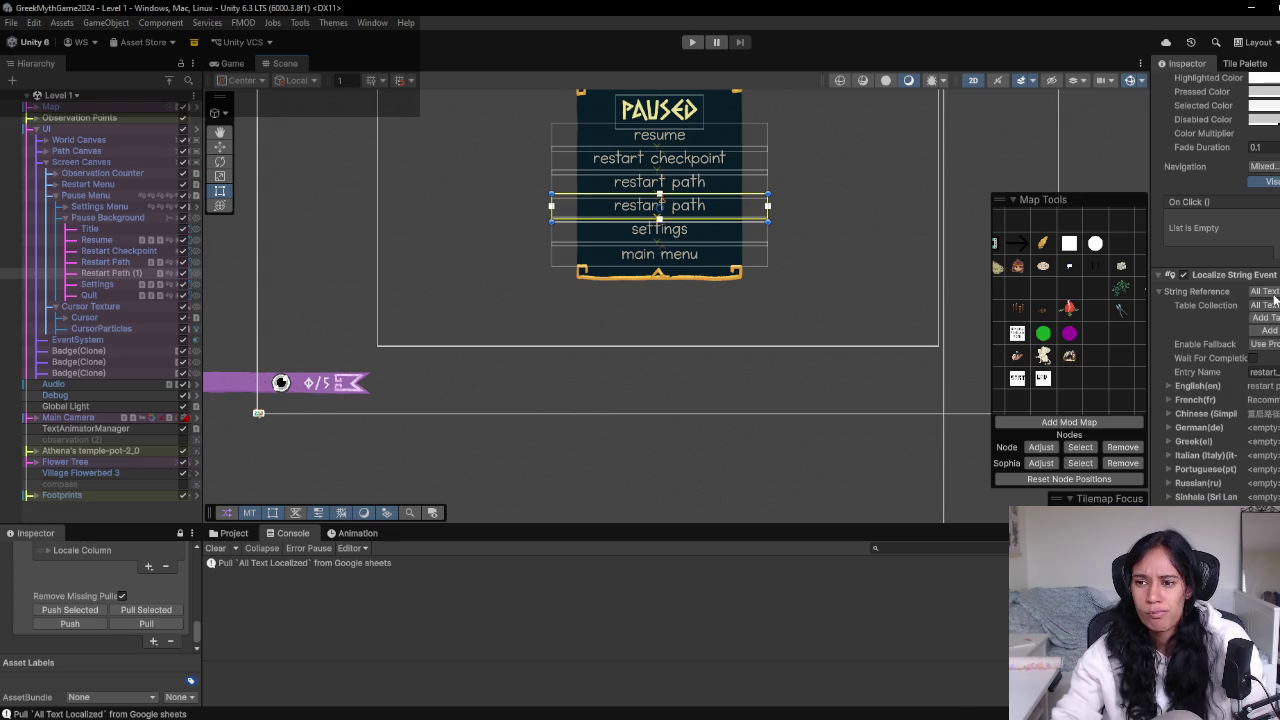
Assign the overworld string table entry to Restart Path (1)'s Localize String Event
left_click(1266, 291)
type("overw")
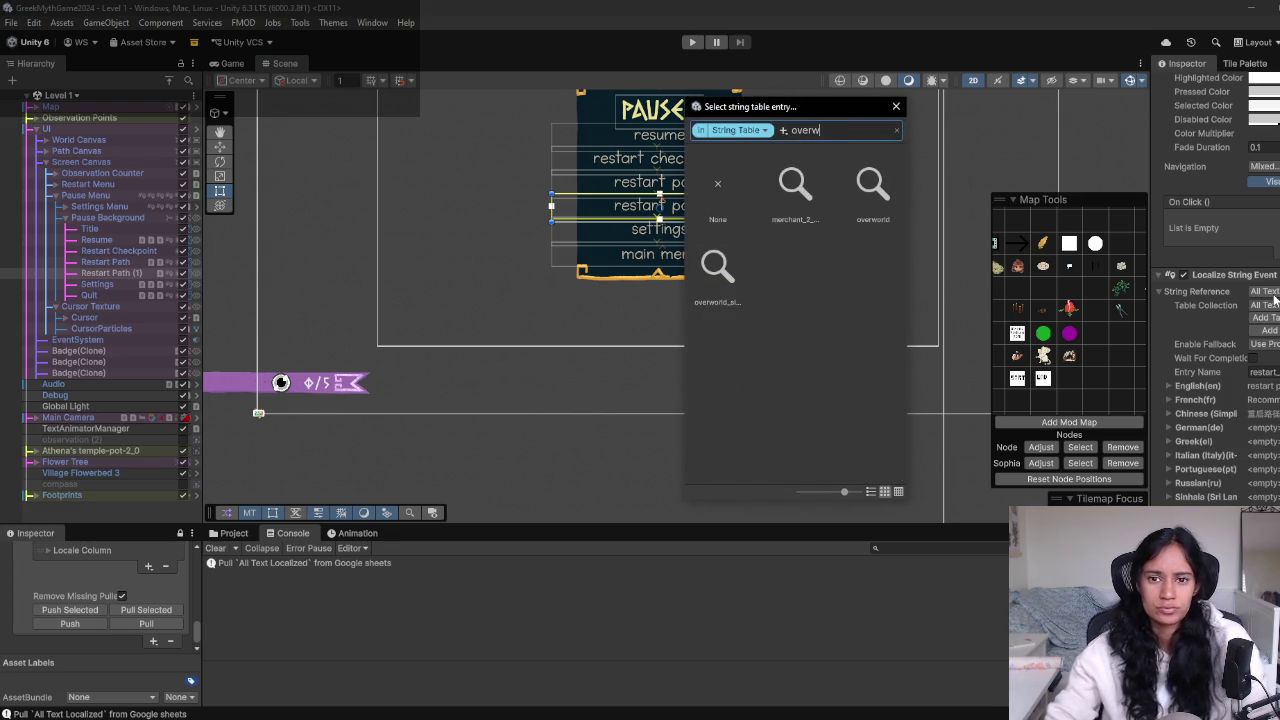
double_click(872, 190)
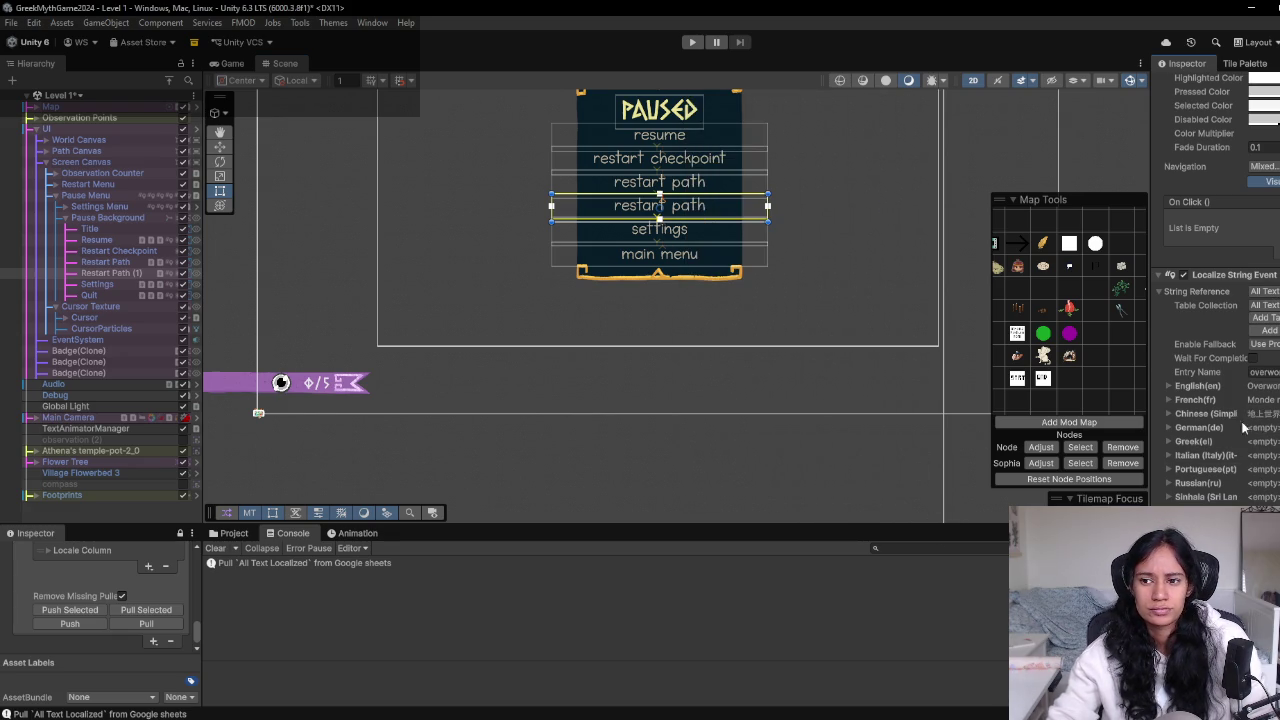
Set Update String to Editor And Runtime and disable the Pause Background object
scroll(1256, 438, "down", 4)
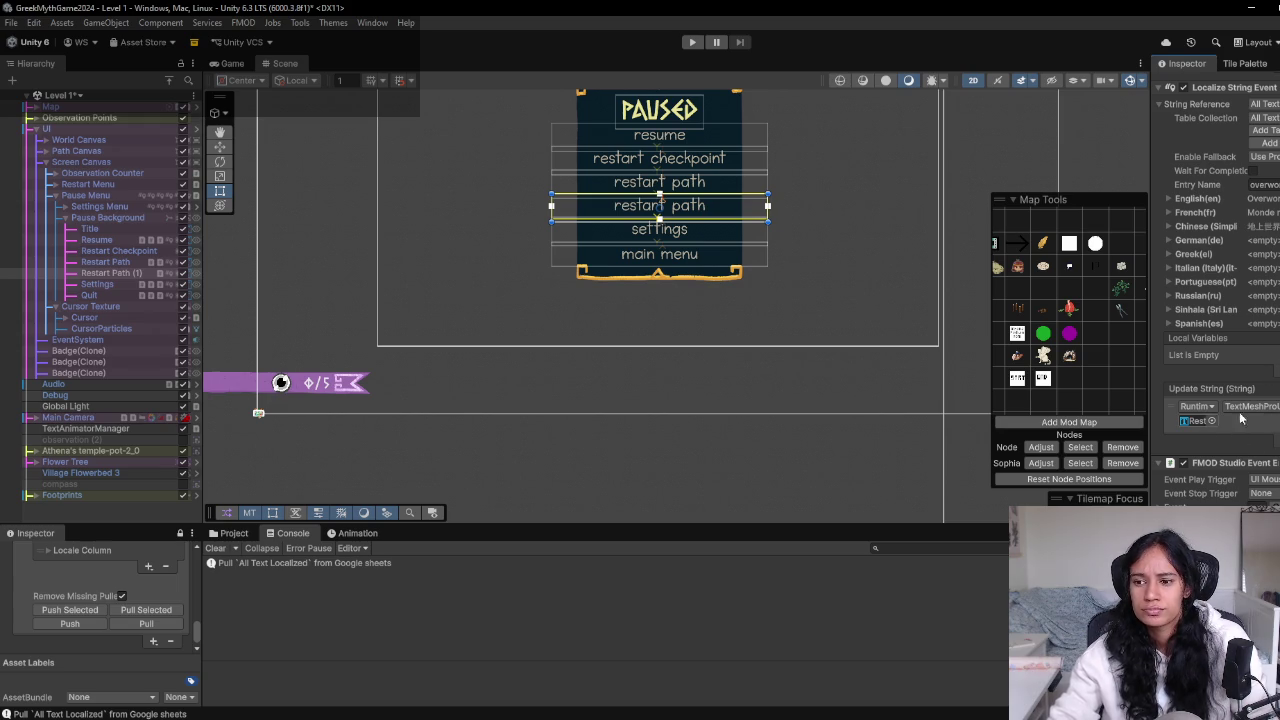
left_click_drag(1155, 410, 897, 409)
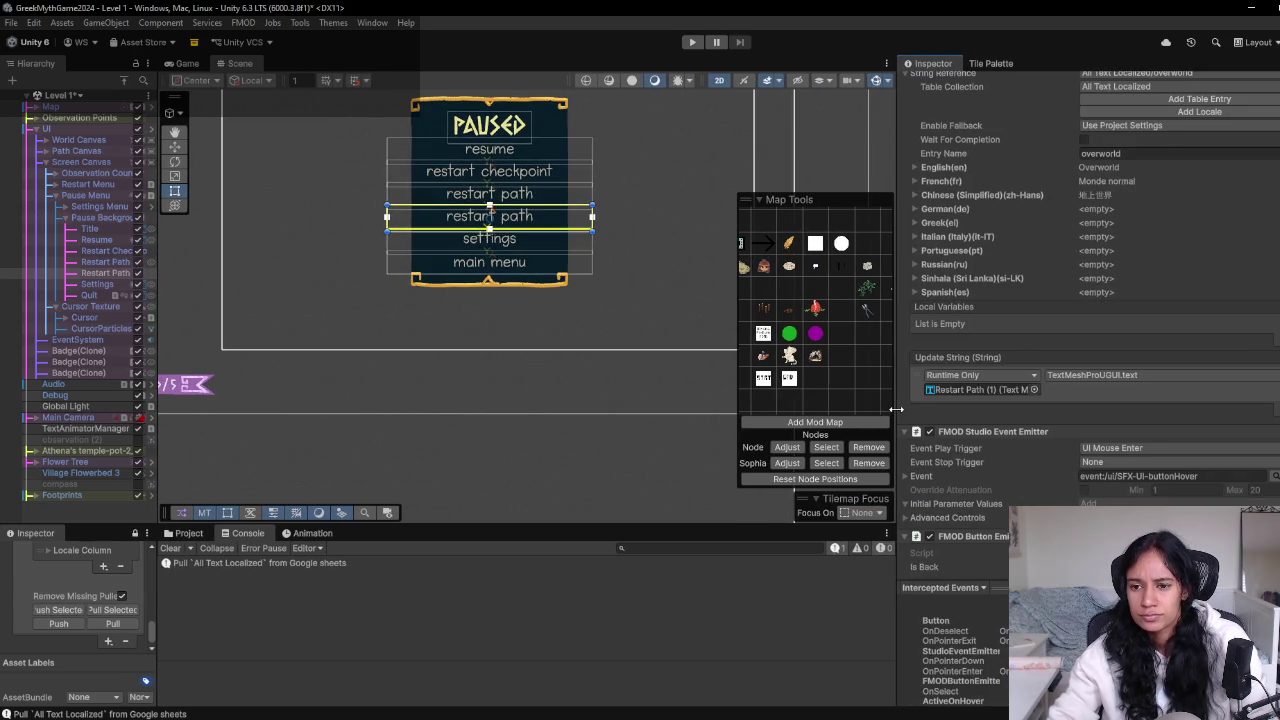
left_click(996, 378)
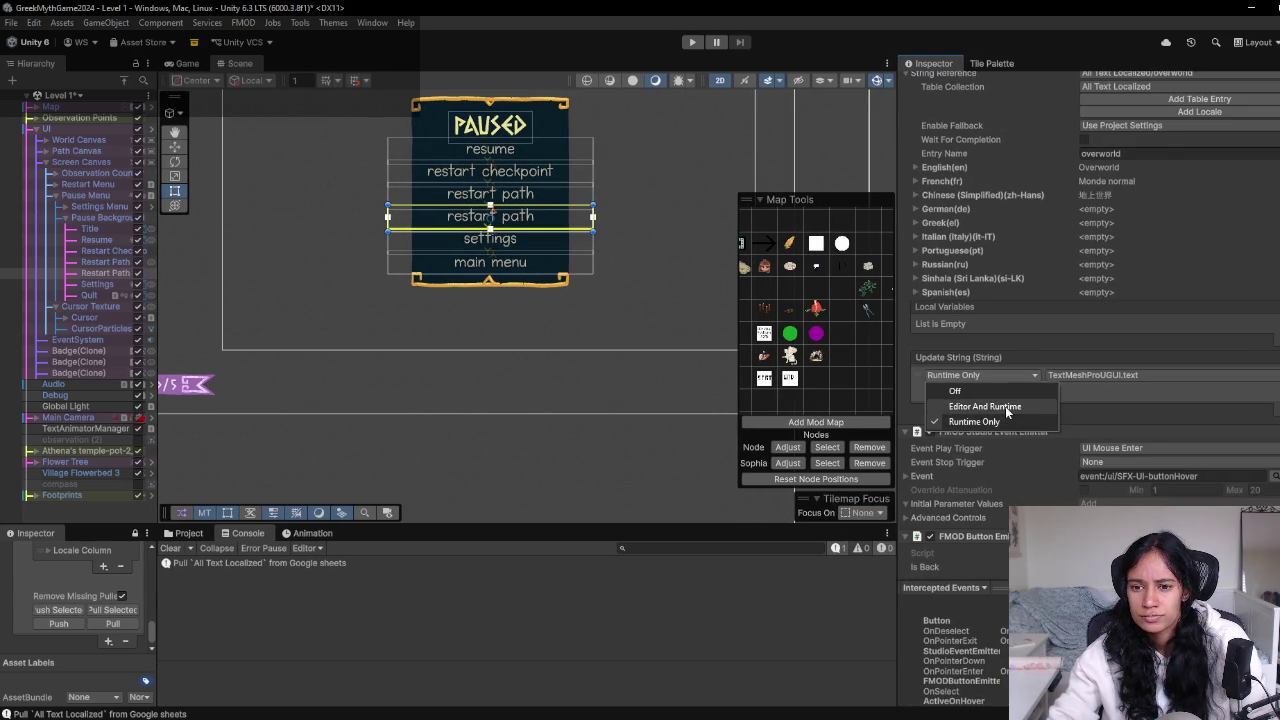
left_click(1005, 406)
mouse_move(897, 410)
left_mouse_down()
mouse_move(1201, 427)
mouse_move(1183, 427)
left_mouse_up()
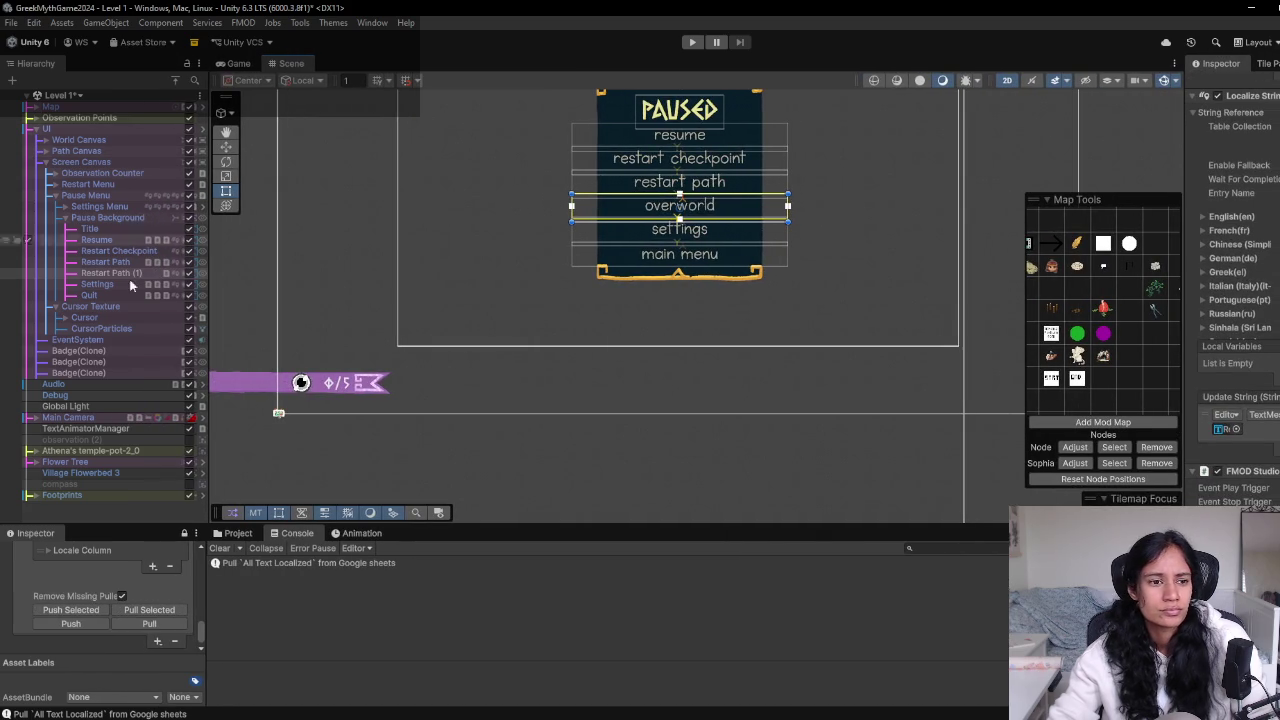
left_click(189, 217)
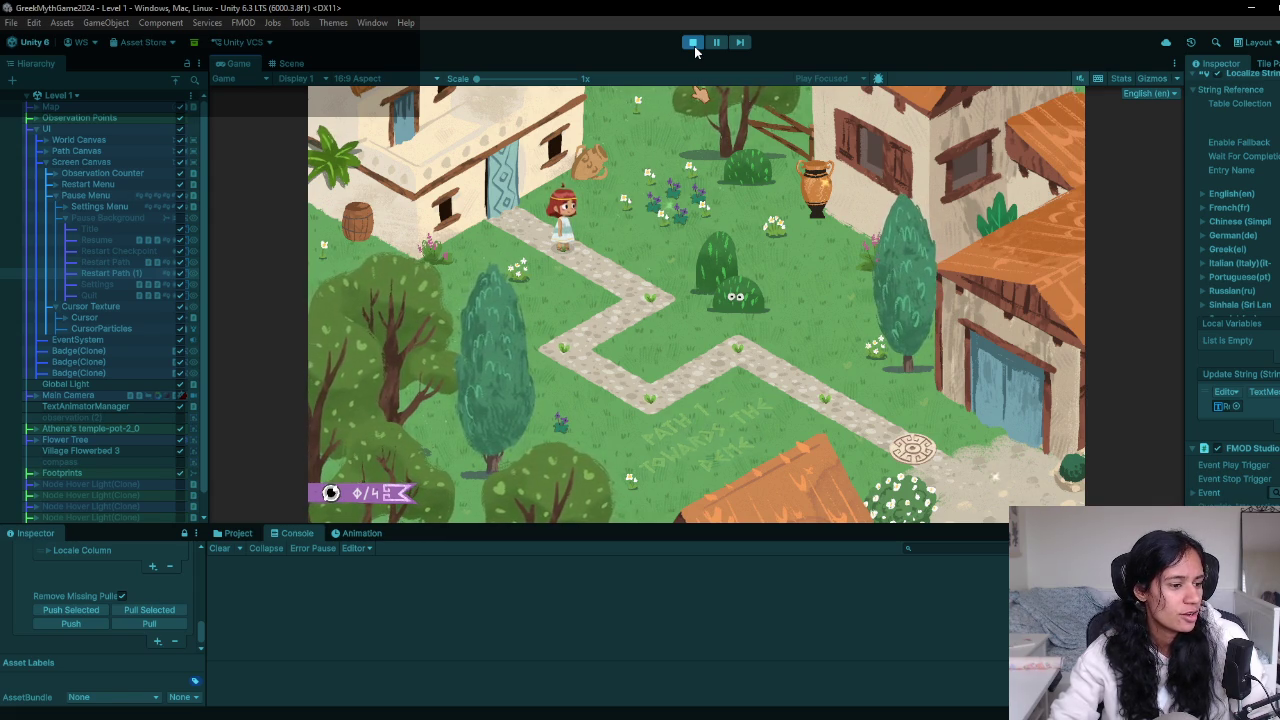
Stop play, open the Overworld scene after saving Level 1, and play it
left_click(693, 43)
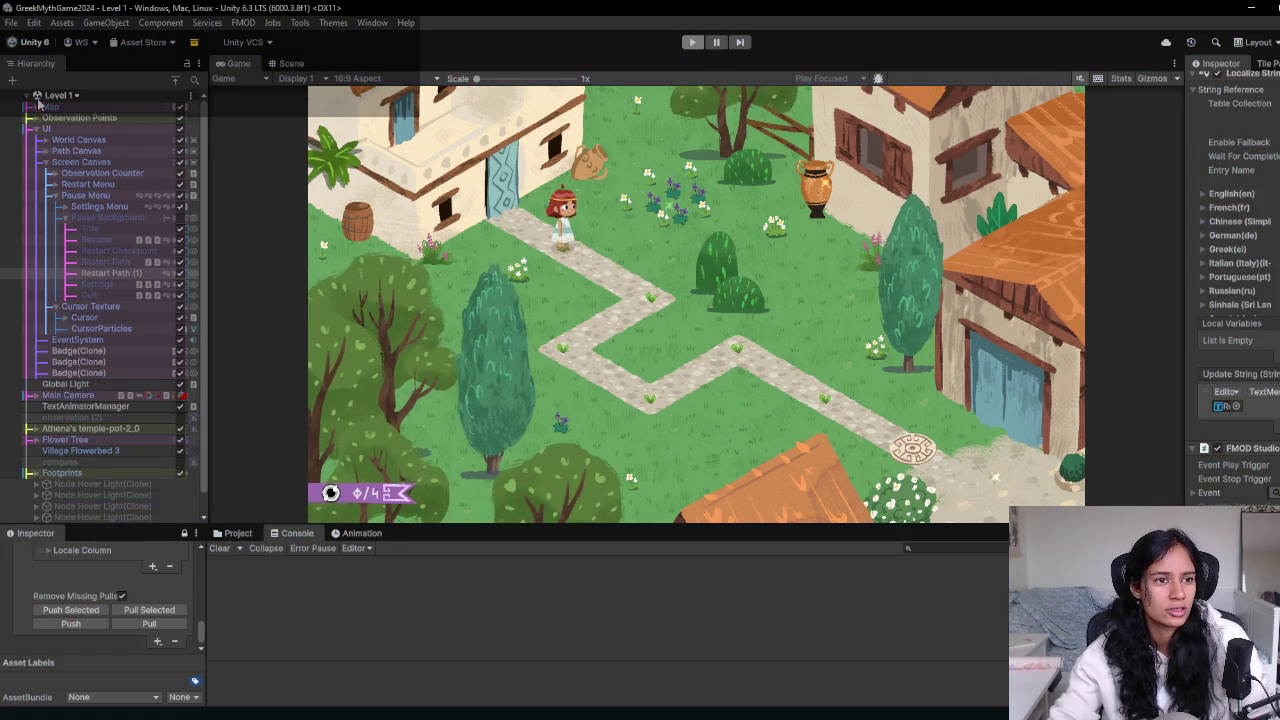
scroll(88, 228, "down", 8)
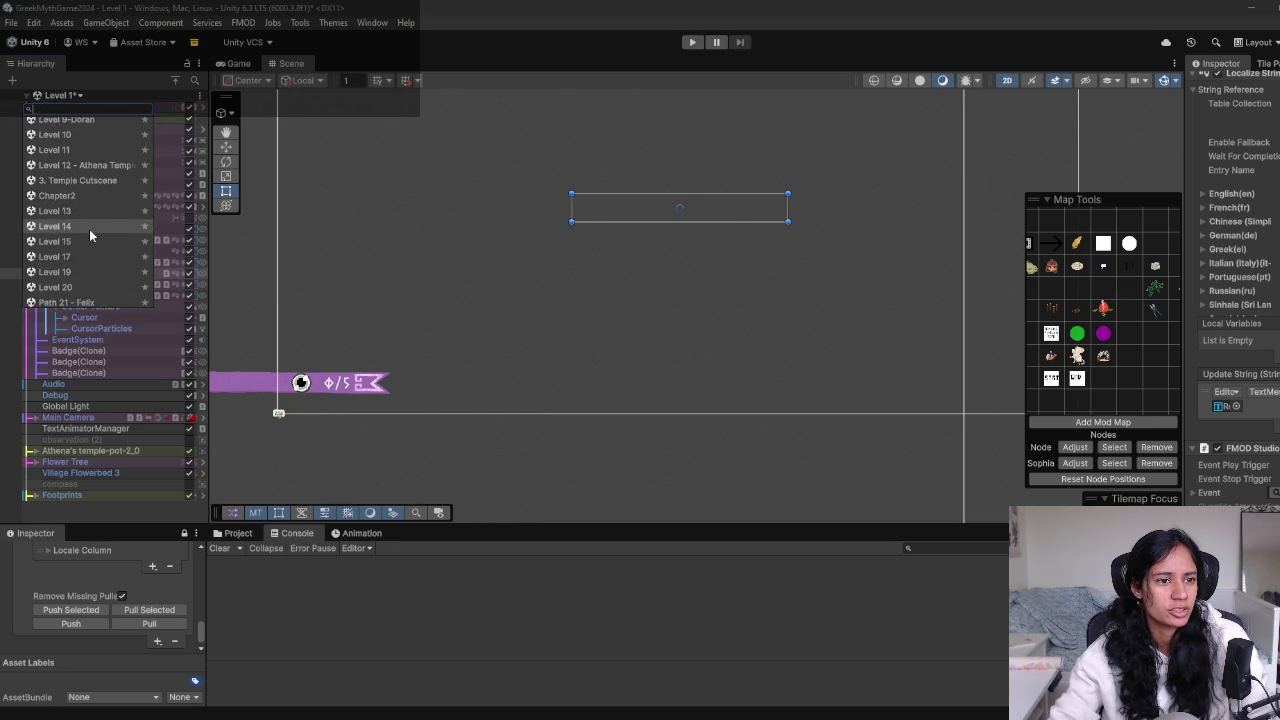
left_click(133, 255)
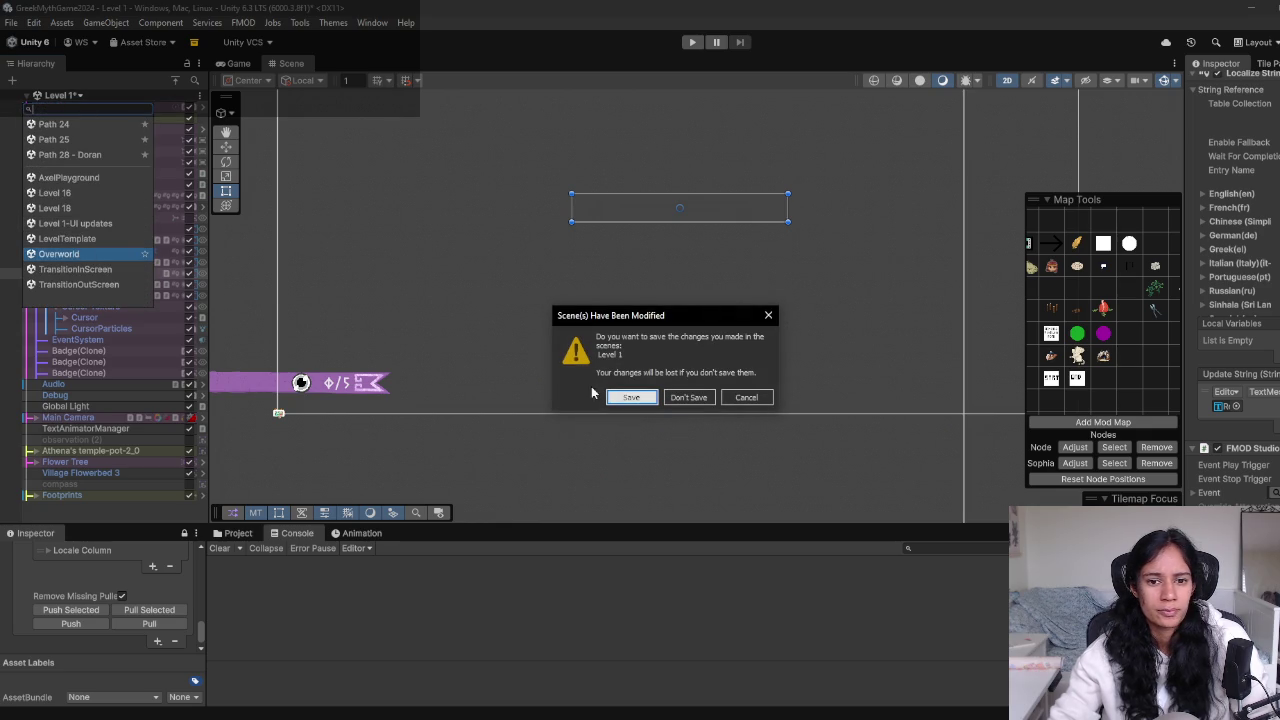
left_click(645, 404)
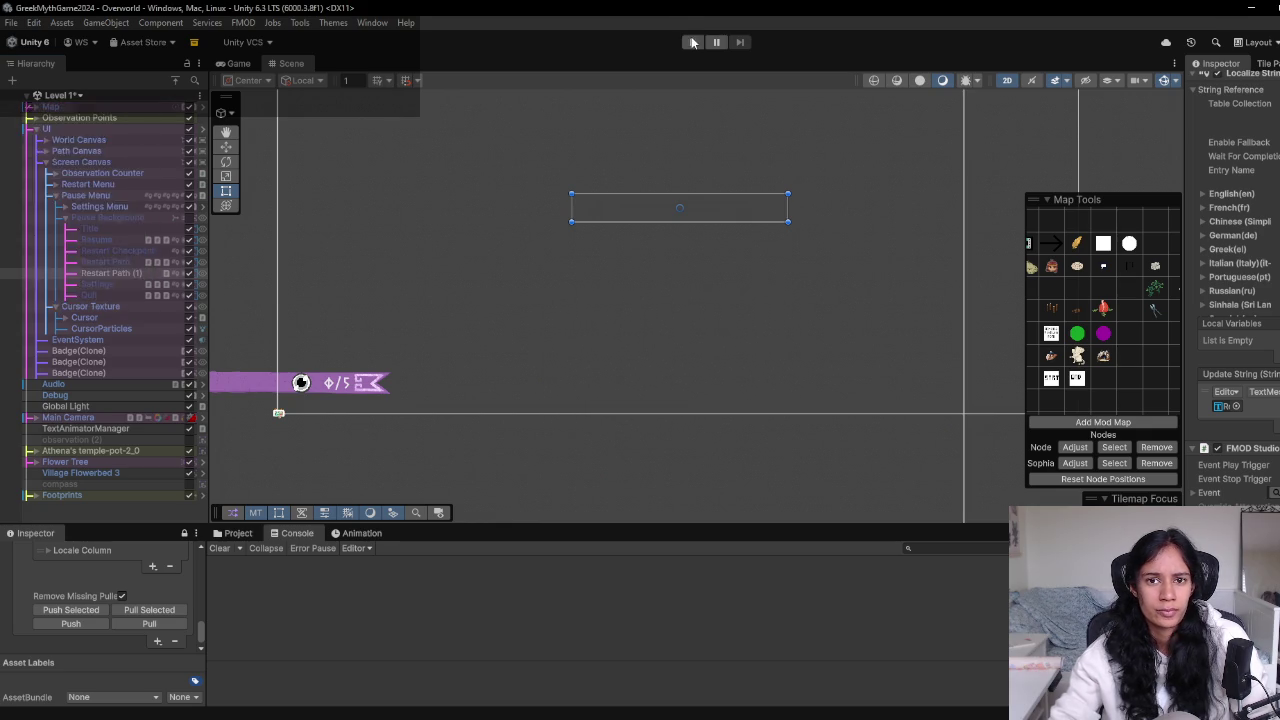
left_click(691, 44)
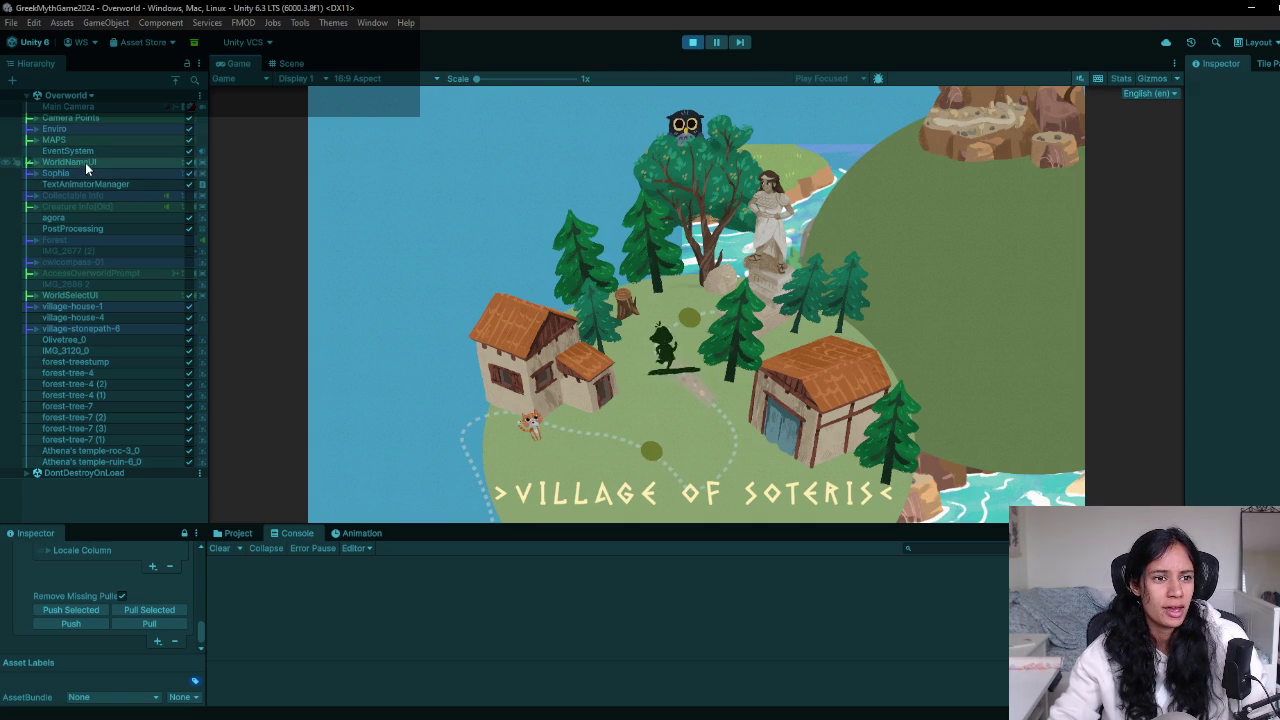
Toggle the village map and Collectable Info overlays on and off, ending with both hidden
left_click(33, 140)
left_click(189, 151)
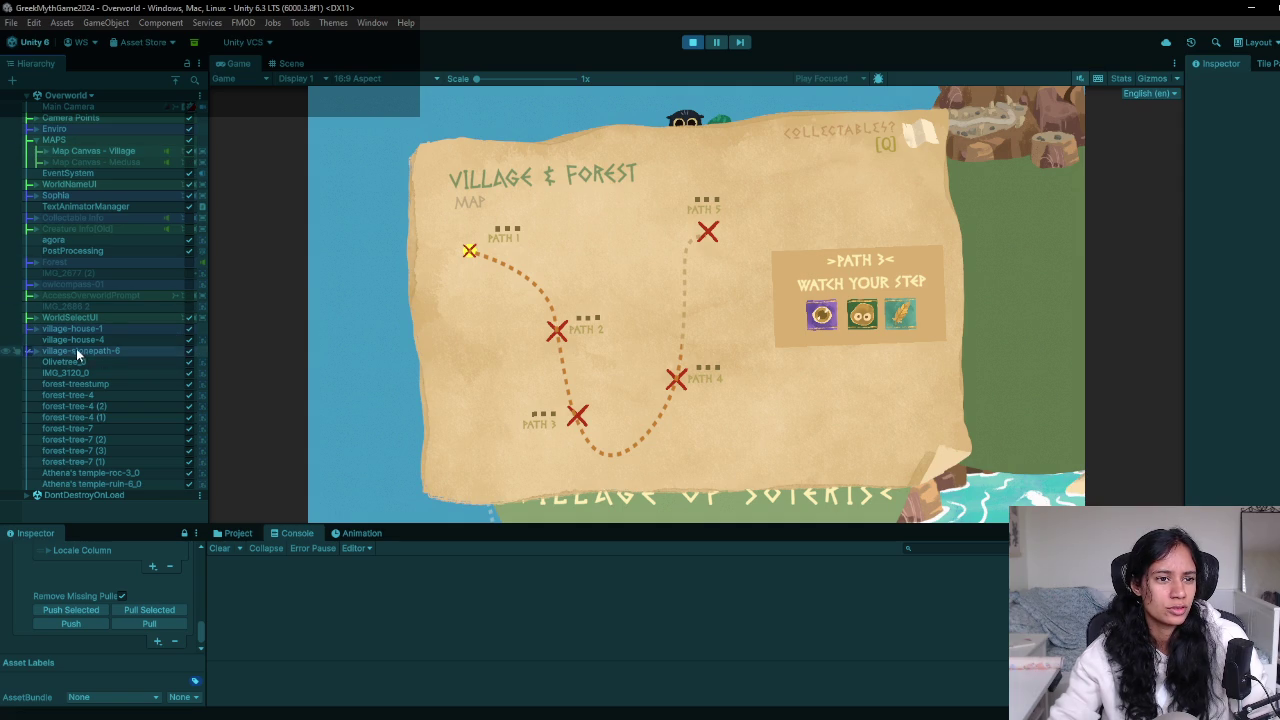
left_click(35, 217)
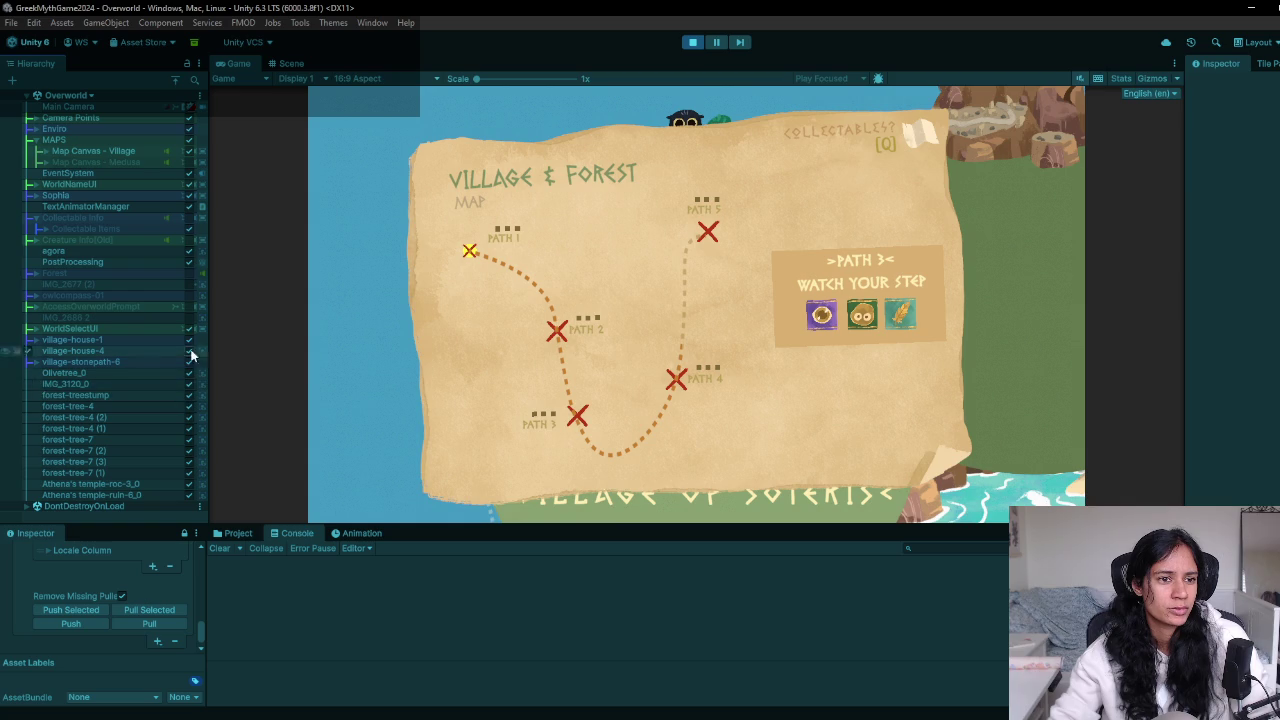
left_click(189, 217)
left_click(190, 151)
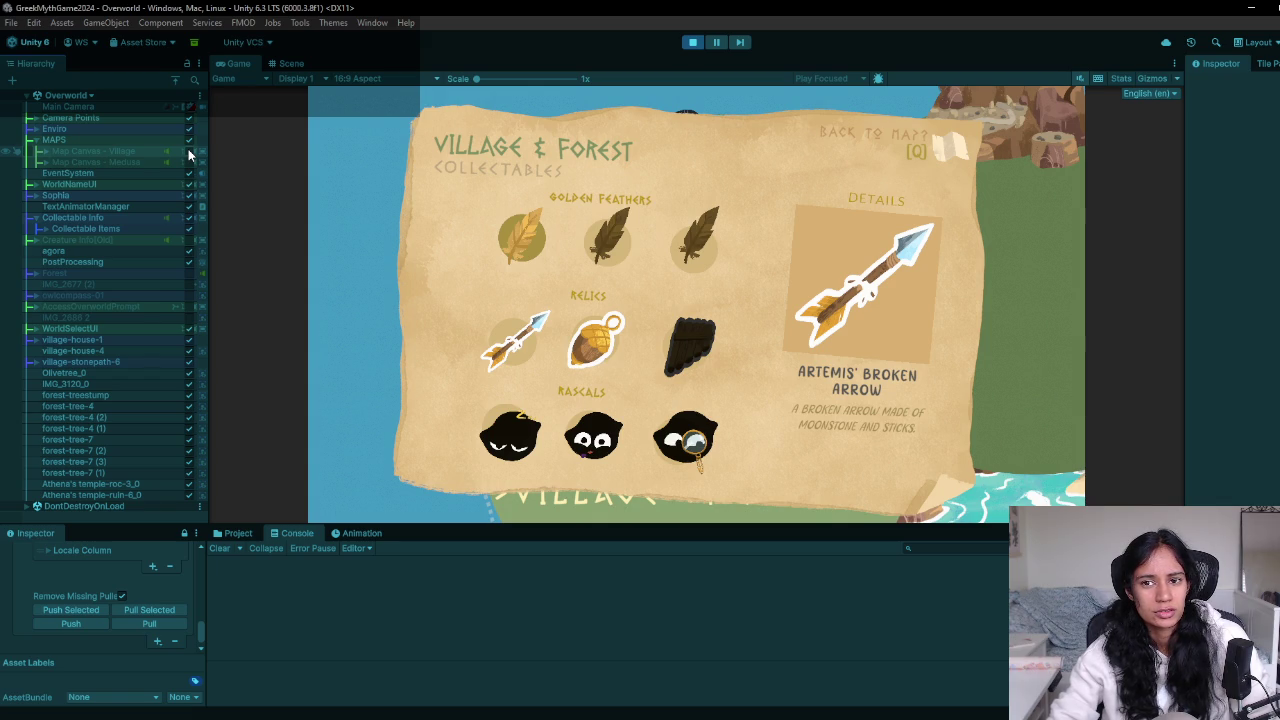
left_click(189, 151)
left_click(189, 151)
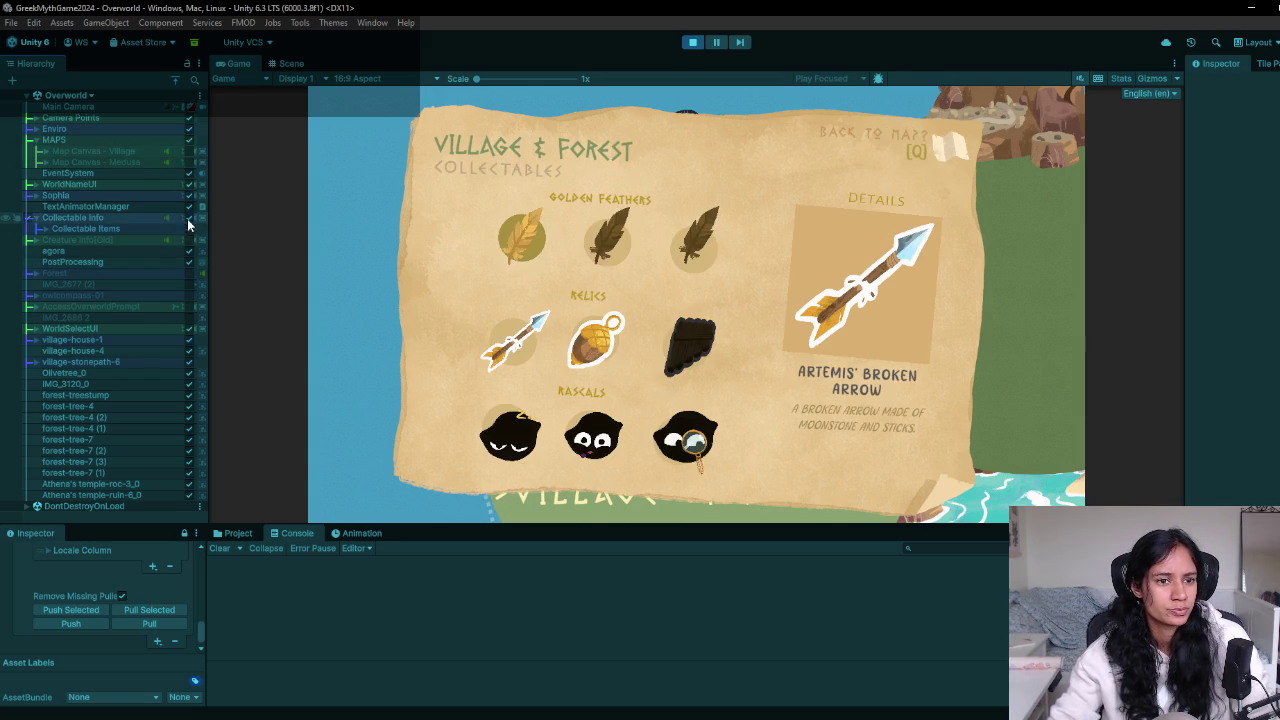
left_click(189, 217)
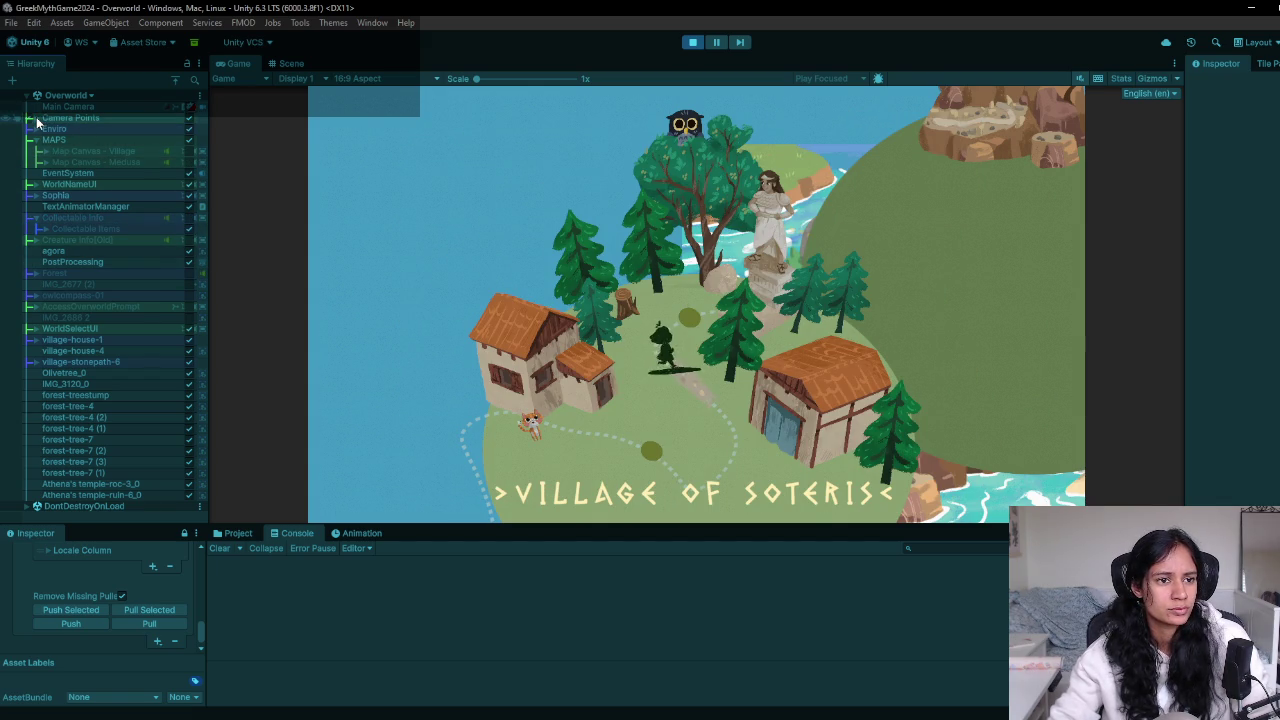
Drag the Medusa camera point's priority until it goes Live, then open Sophia's Path Demo's Steam store page
left_click(36, 119)
left_click(129, 139)
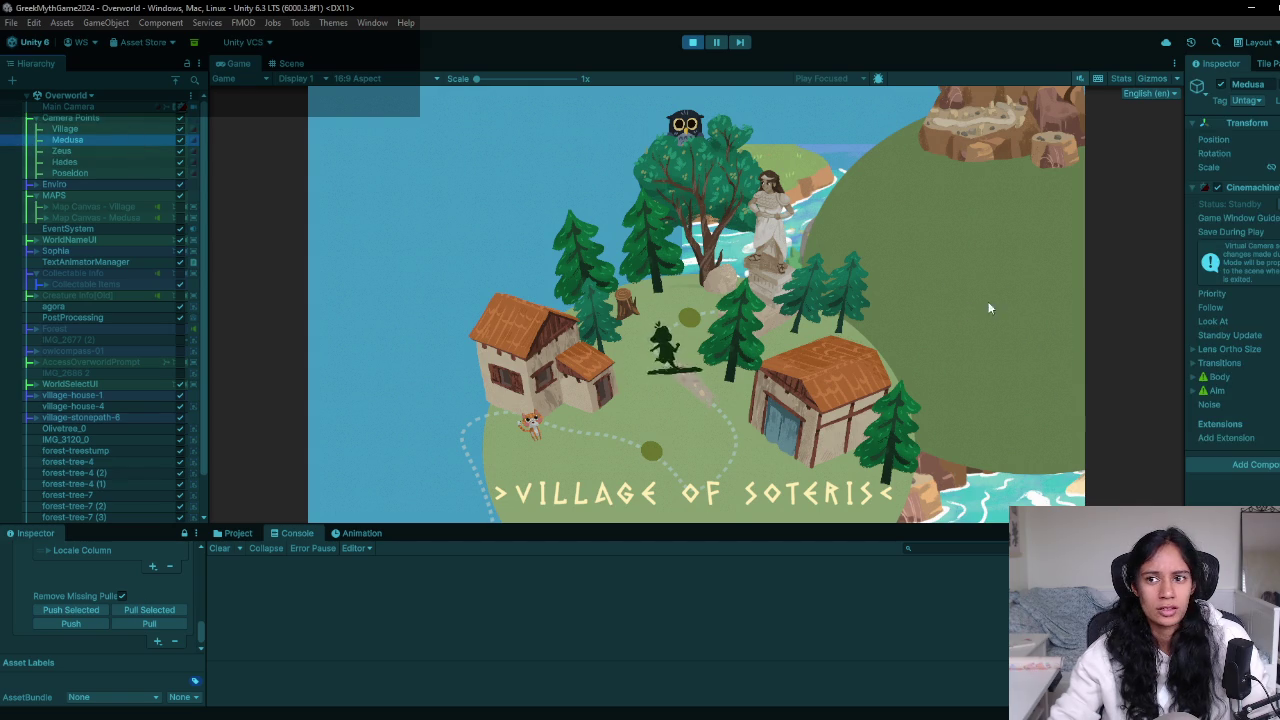
left_click_drag(1265, 292, 1054, 295)
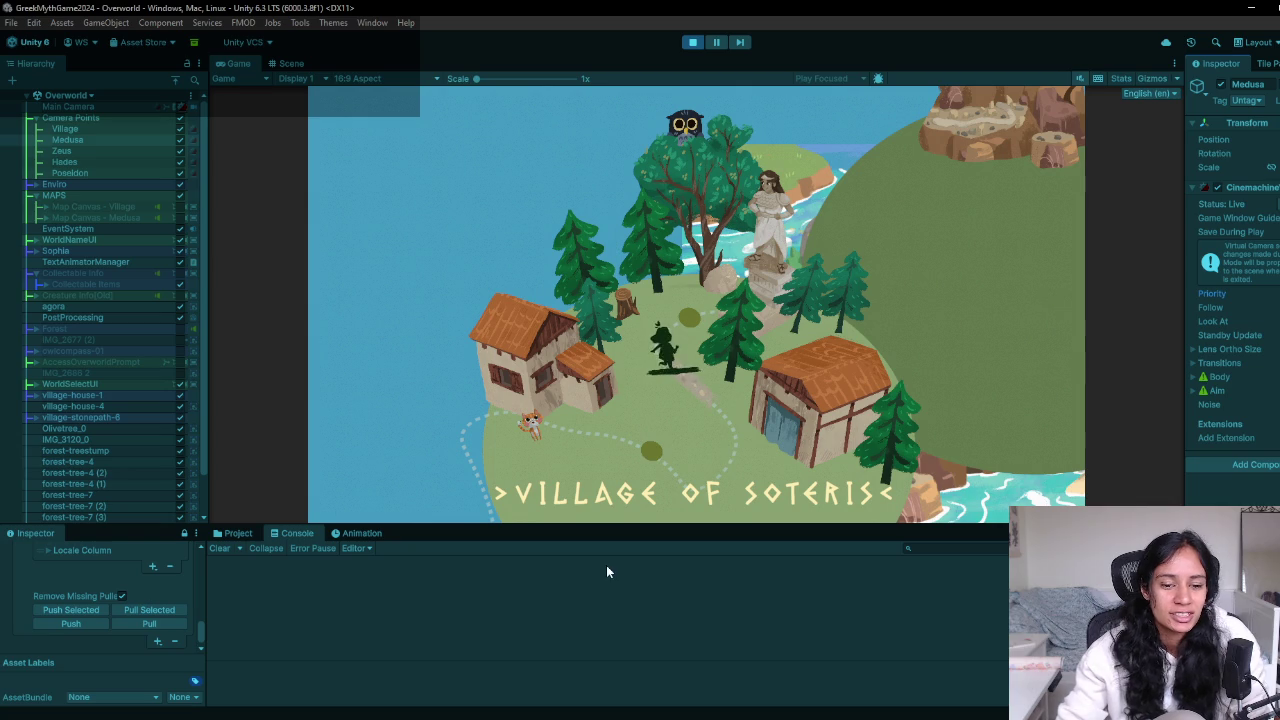
left_click(438, 711)
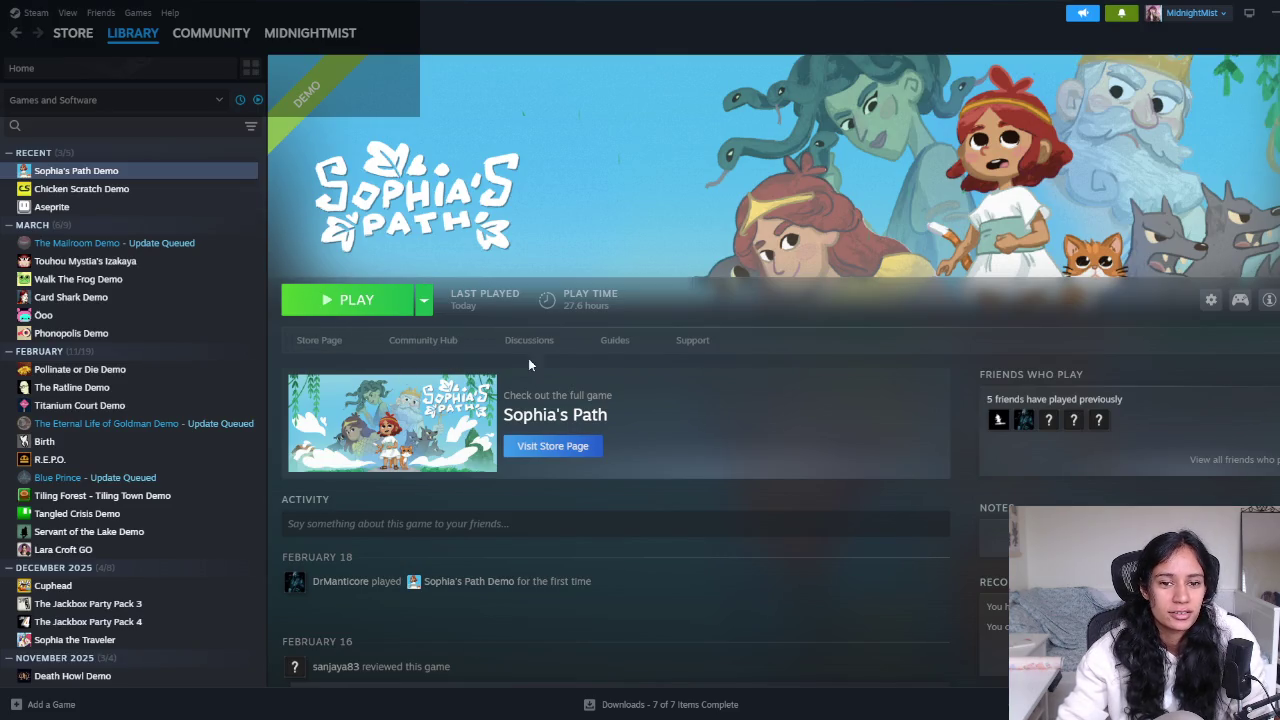
left_click(319, 342)
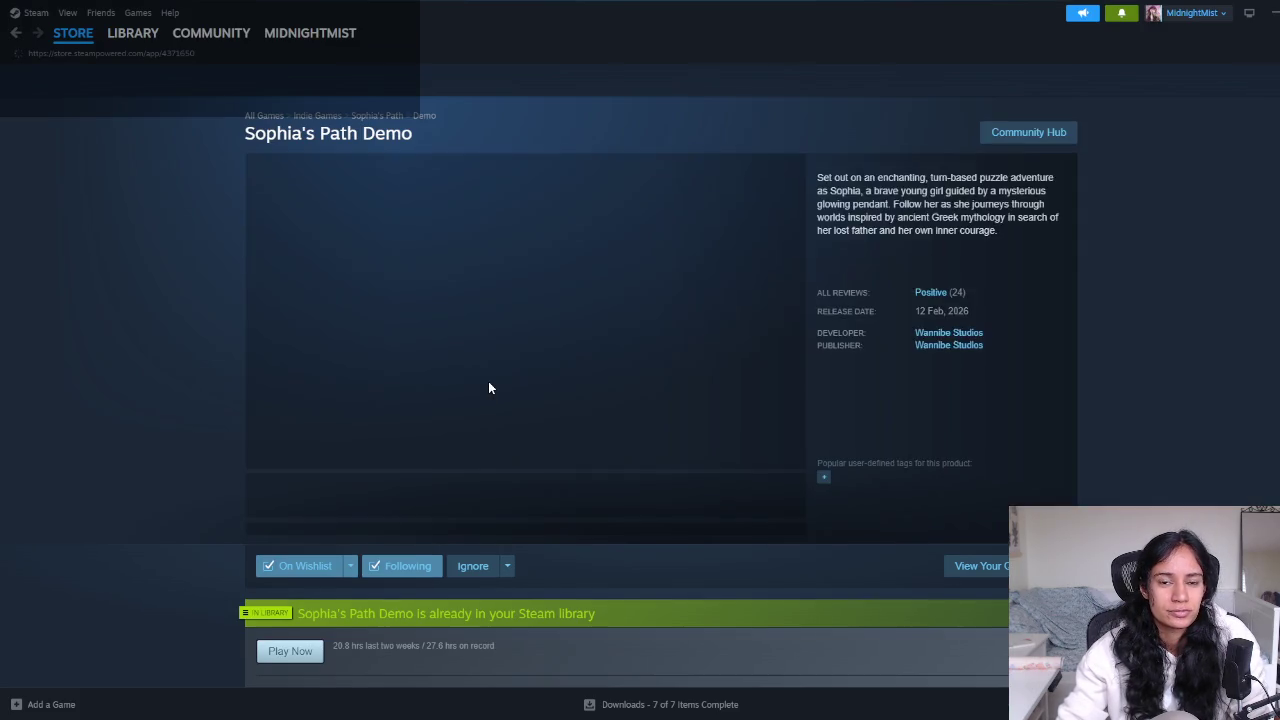
View the third, fifth and forest-map screenshots on the Sophia's Path Demo store page
left_click(464, 508)
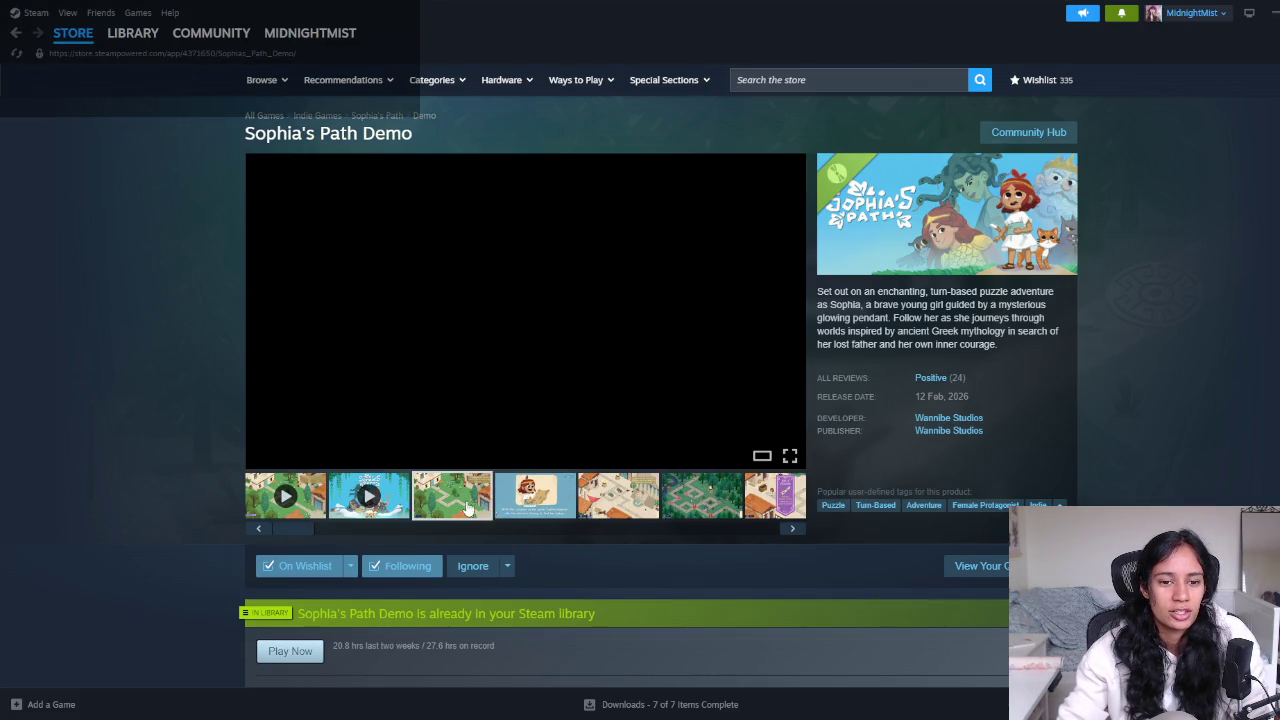
left_click(624, 510)
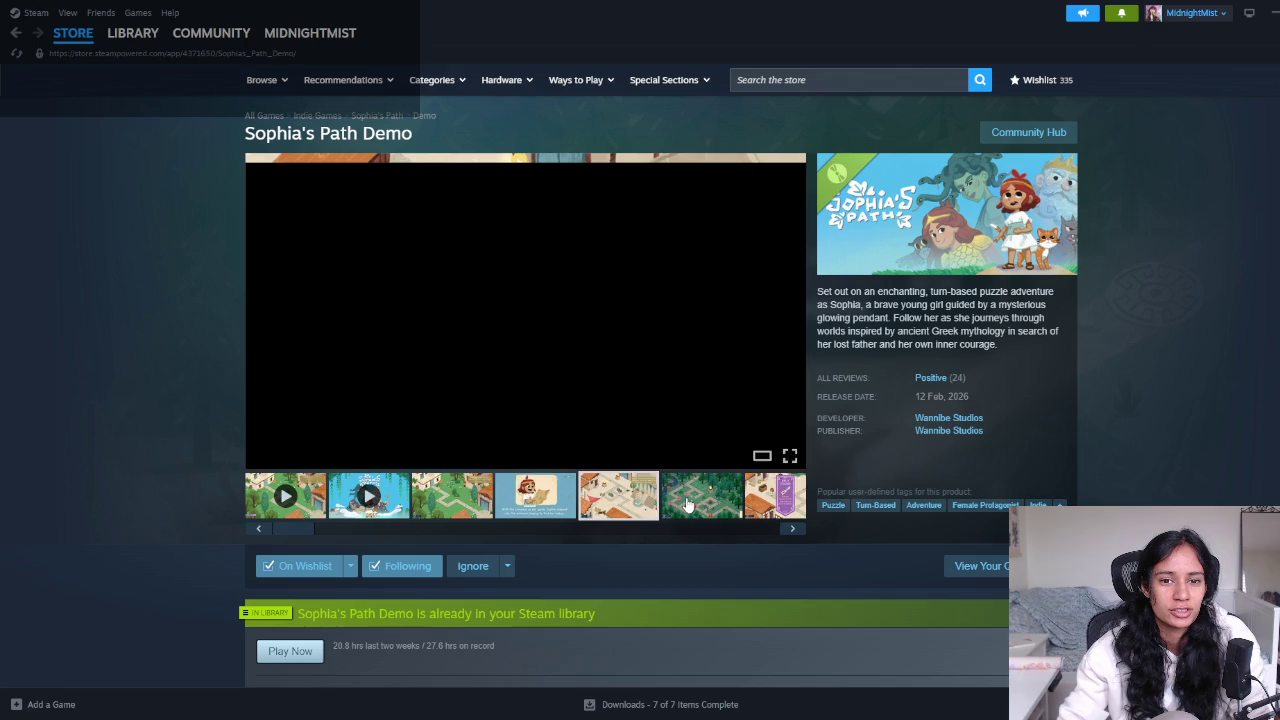
left_click(687, 505)
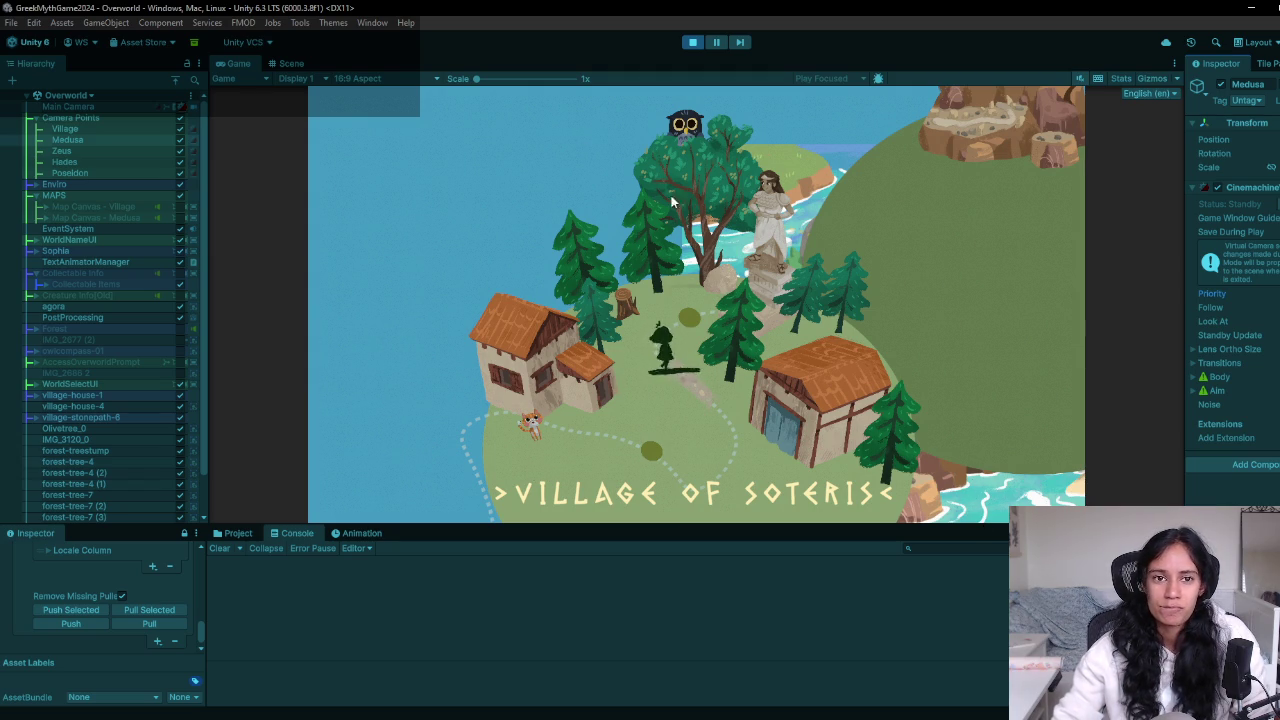
Stop play mode, frame the Camera Points group and move the IMG_2684 map sprite
left_click(692, 42)
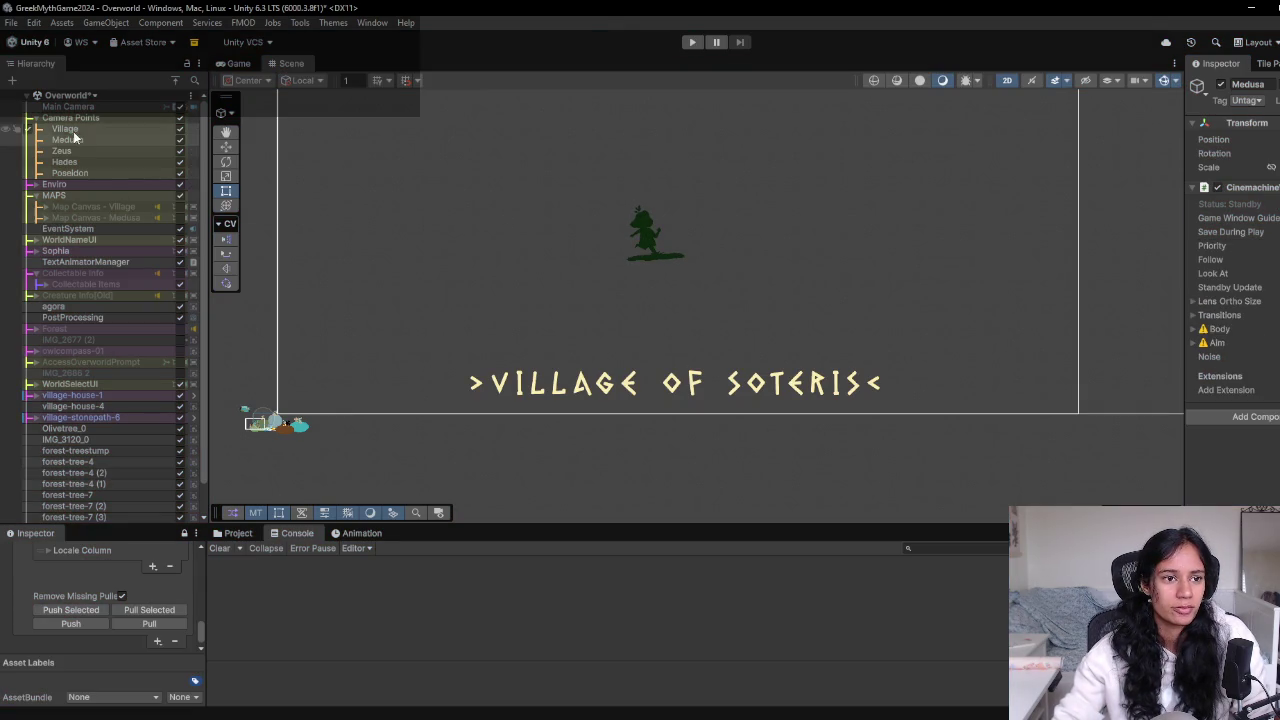
double_click(104, 117)
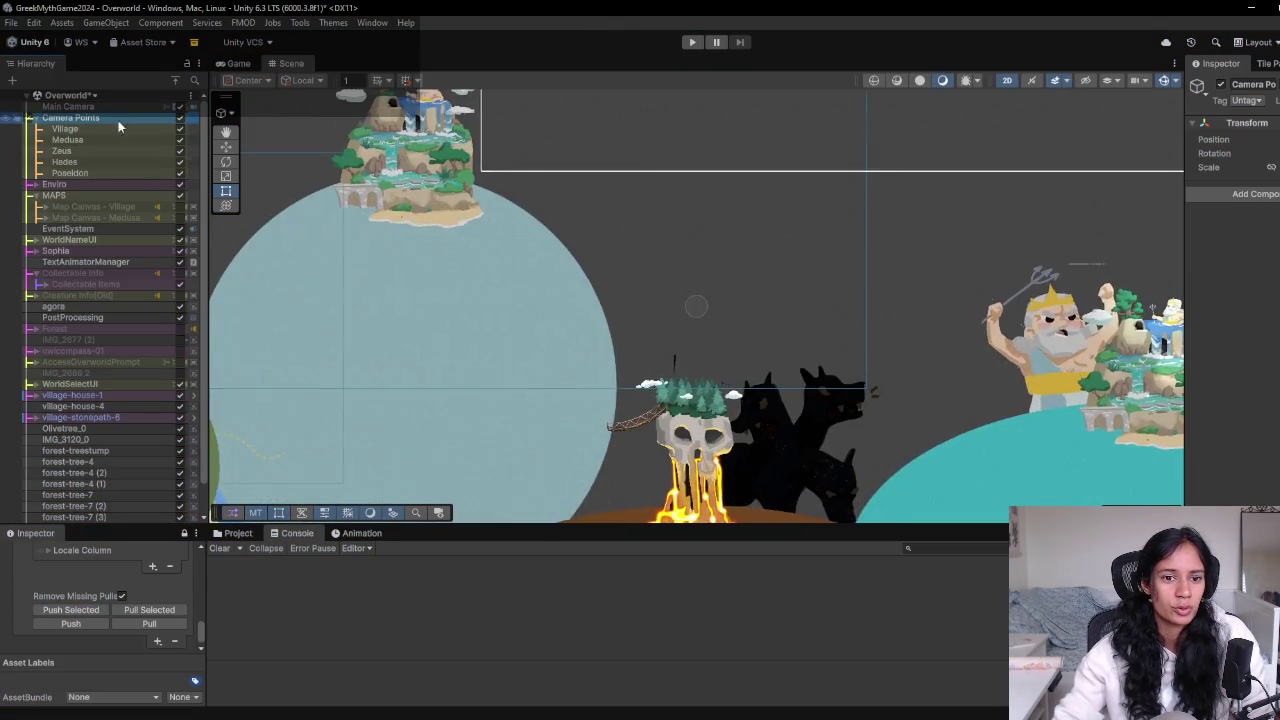
left_click(556, 464)
mouse_move(556, 464)
left_mouse_down()
mouse_move(570, 510)
mouse_move(630, 240)
mouse_move(641, 371)
left_mouse_up()
Pan the Scene view across the village, mountain, skull waterfall and Poseidon islands
scroll(610, 350, "up", 4)
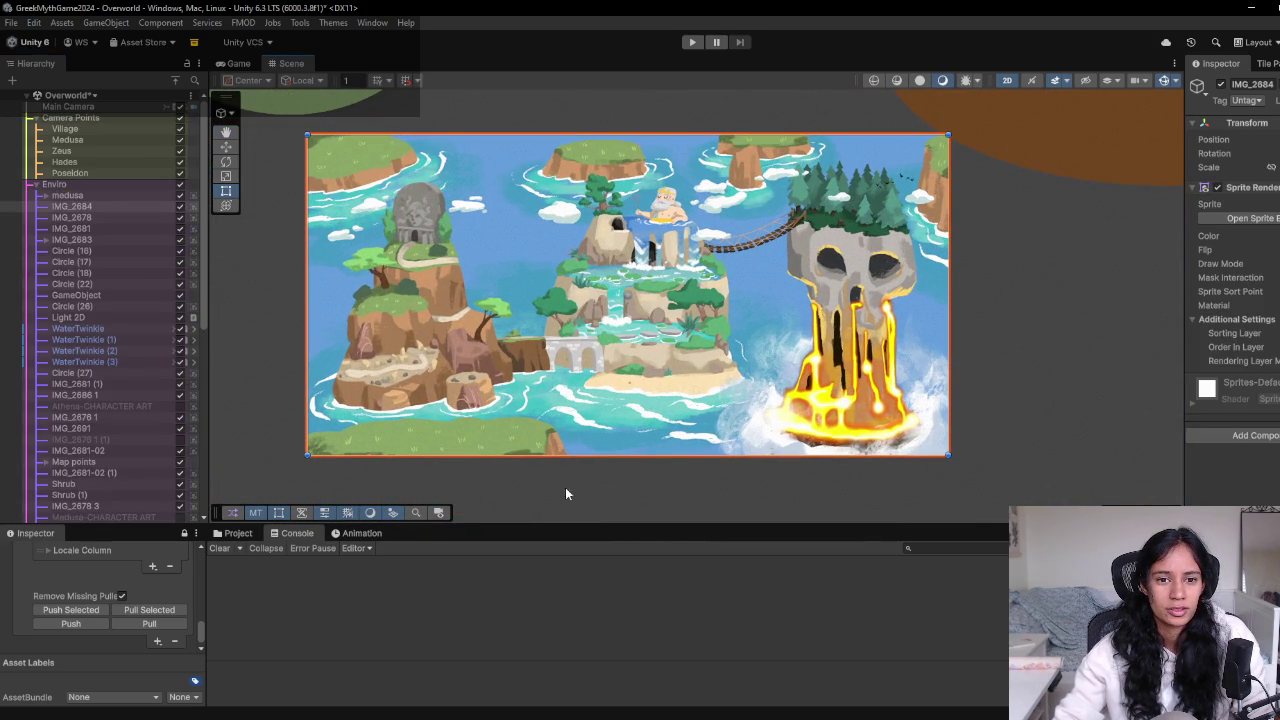
mouse_move(422, 325)
left_mouse_down()
mouse_move(651, 243)
mouse_move(640, 415)
mouse_move(563, 394)
mouse_move(506, 279)
left_mouse_up()
mouse_move(470, 357)
left_mouse_down()
mouse_move(517, 200)
mouse_move(388, 315)
left_mouse_up()
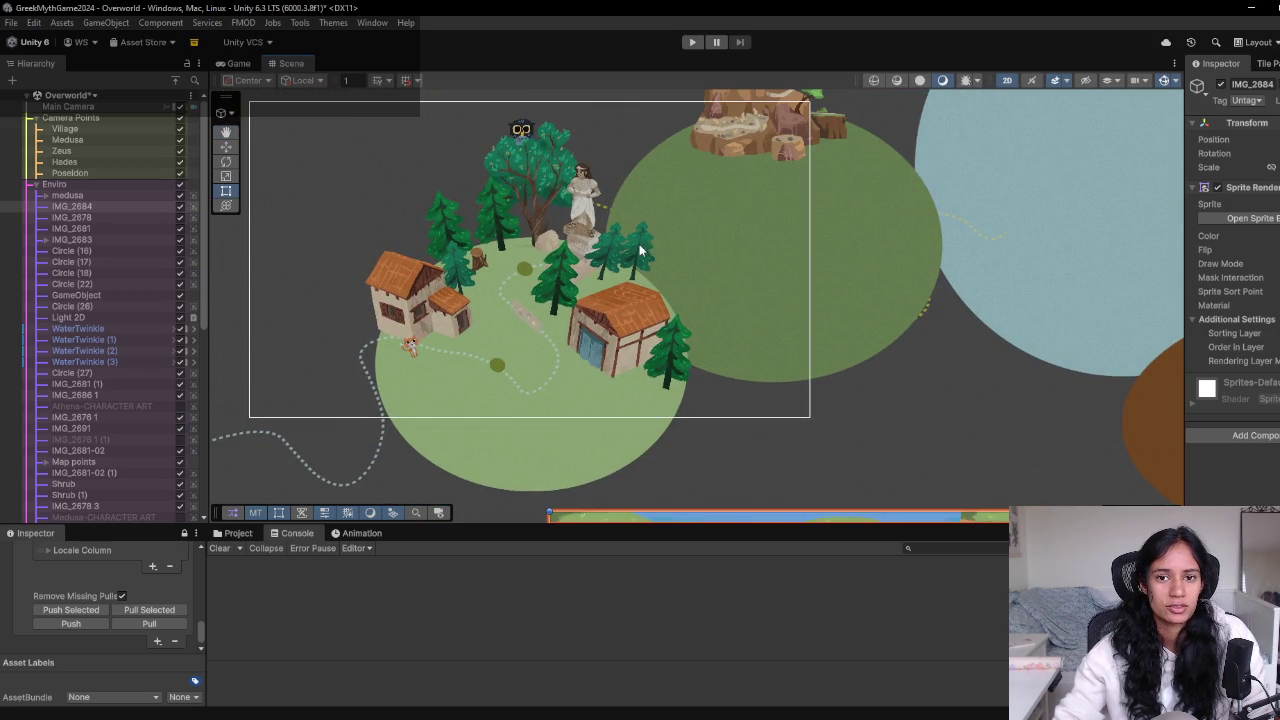
left_click_drag(552, 235, 388, 334)
left_click_drag(554, 198, 520, 226)
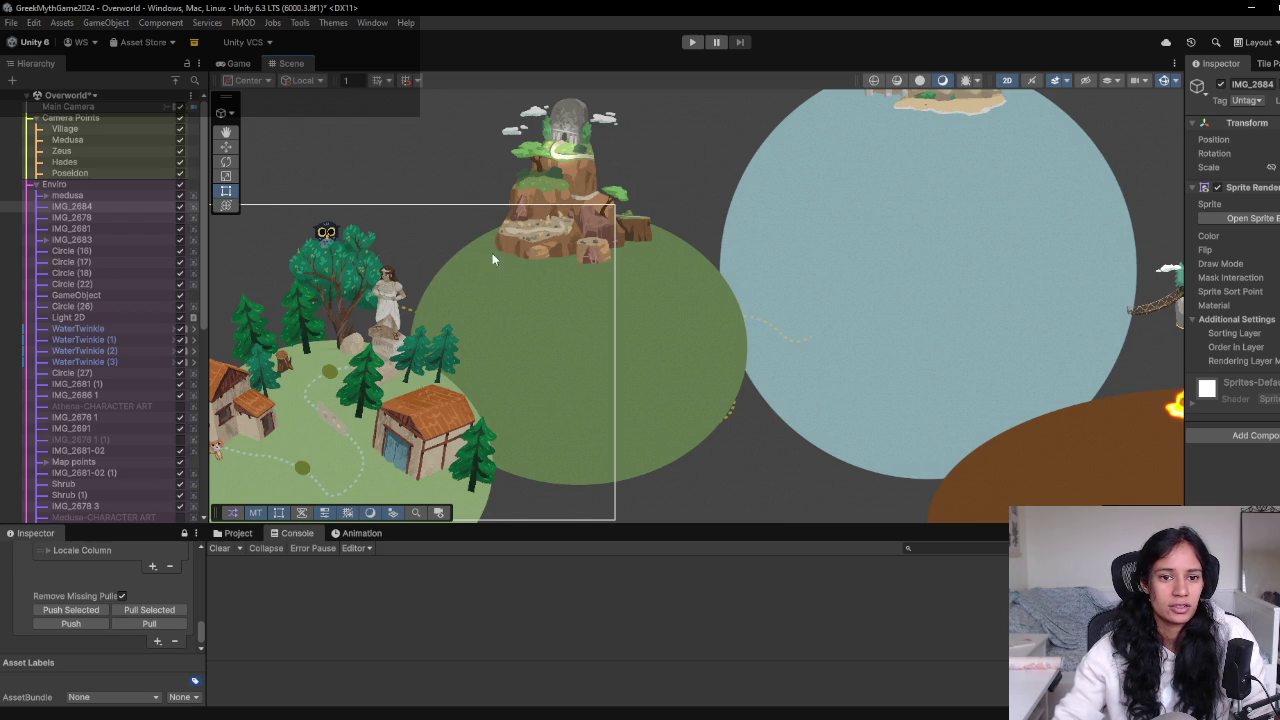
scroll(503, 418, "up", 2)
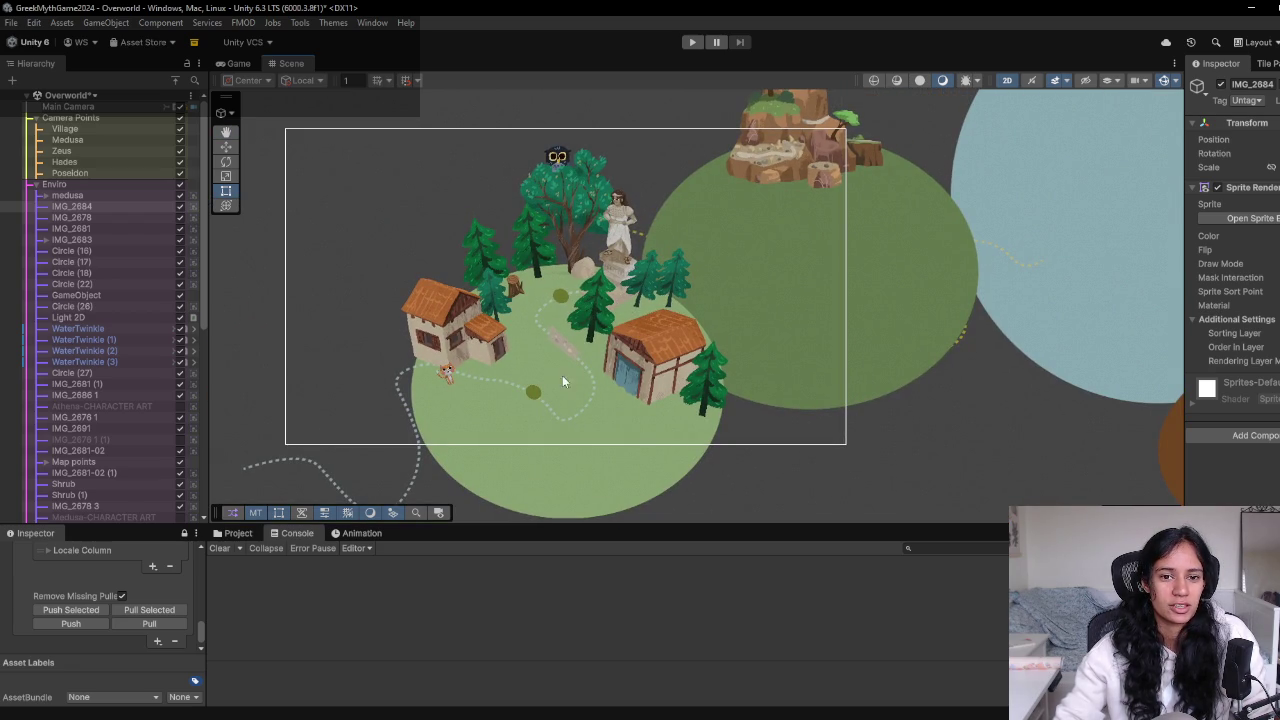
left_click_drag(717, 296, 372, 383)
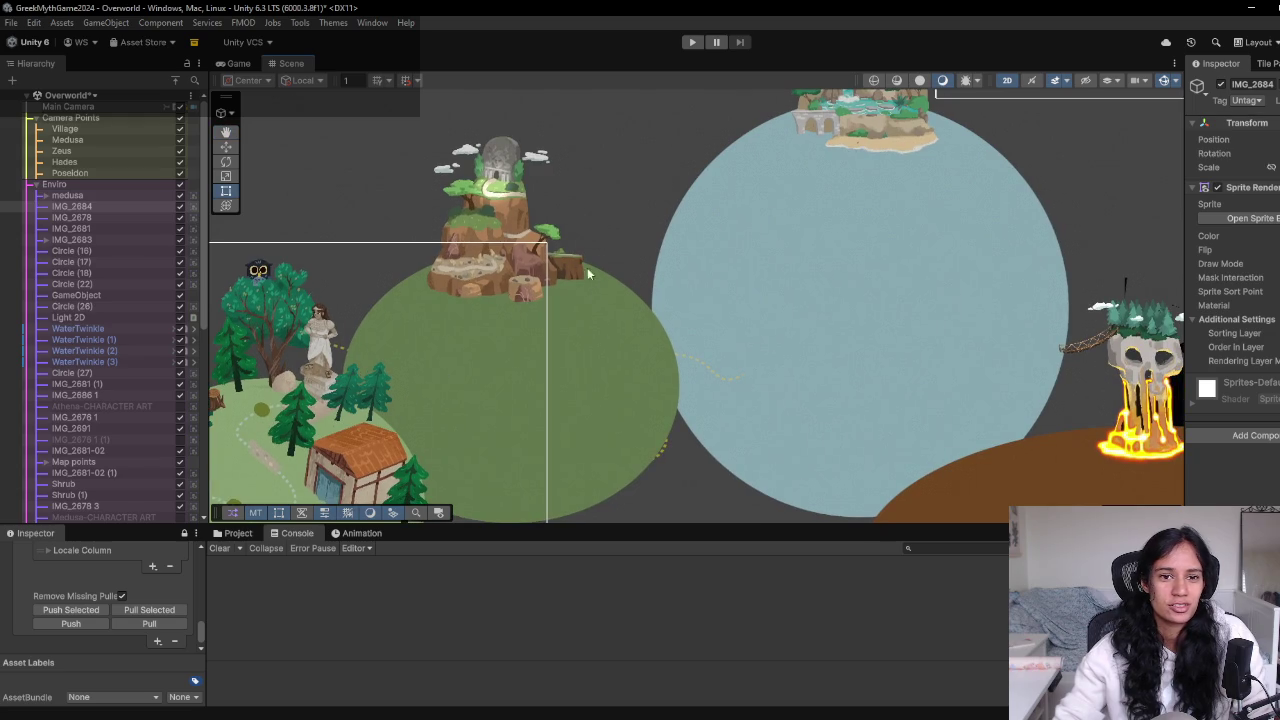
left_click_drag(674, 274, 475, 339)
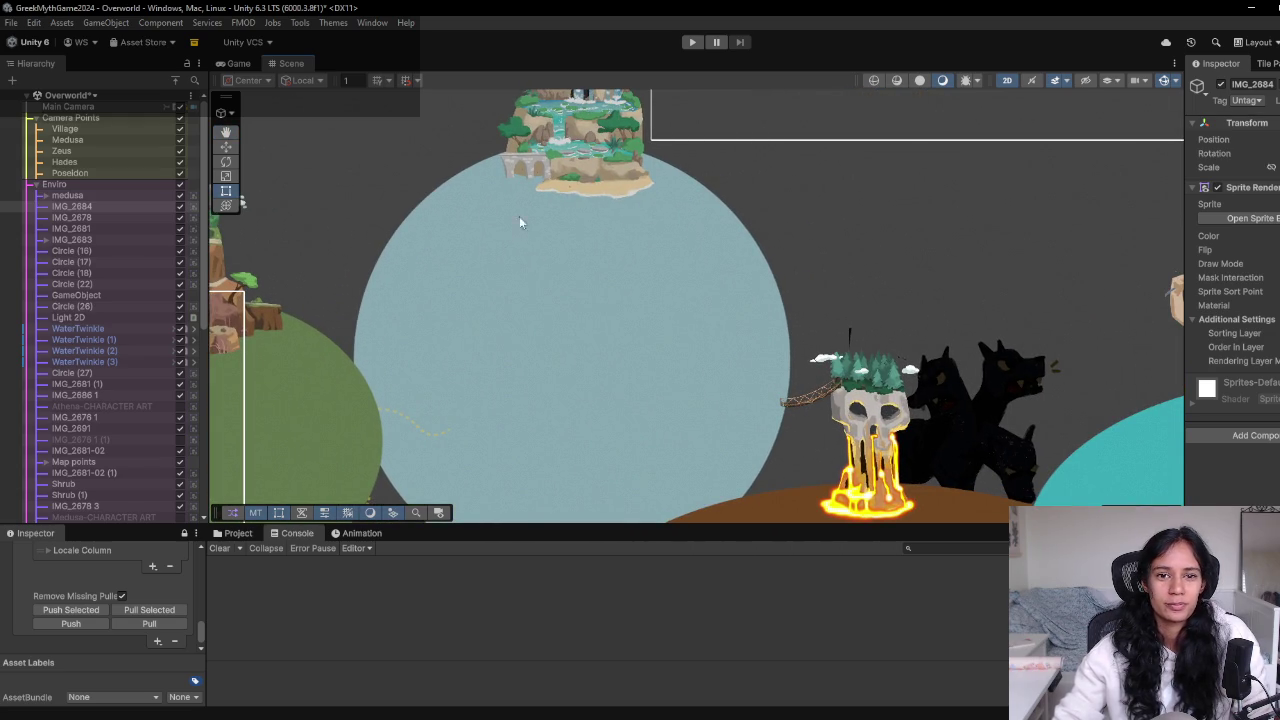
left_click_drag(739, 441, 614, 256)
left_click_drag(1051, 330, 679, 336)
left_click_drag(344, 352, 727, 247)
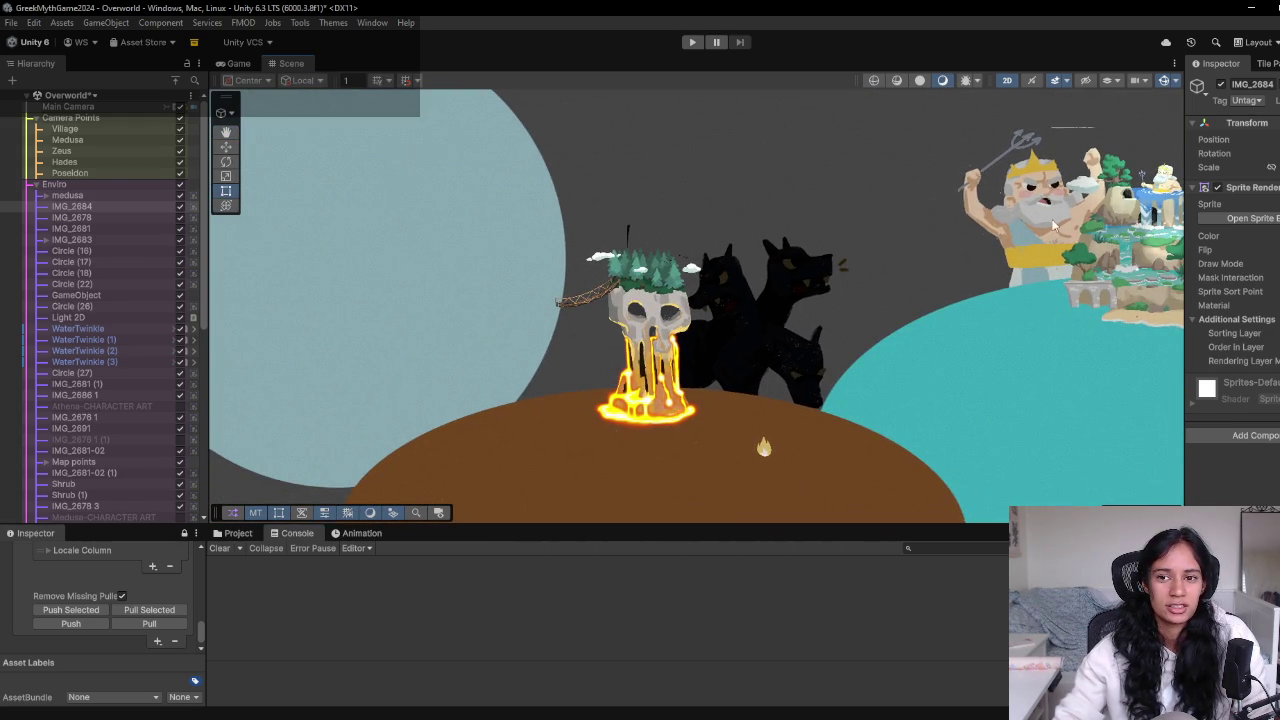
Frame the IMG_2678 1 village island sprite and collapse Camera Points
double_click(72, 417)
scroll(777, 344, "up", 3)
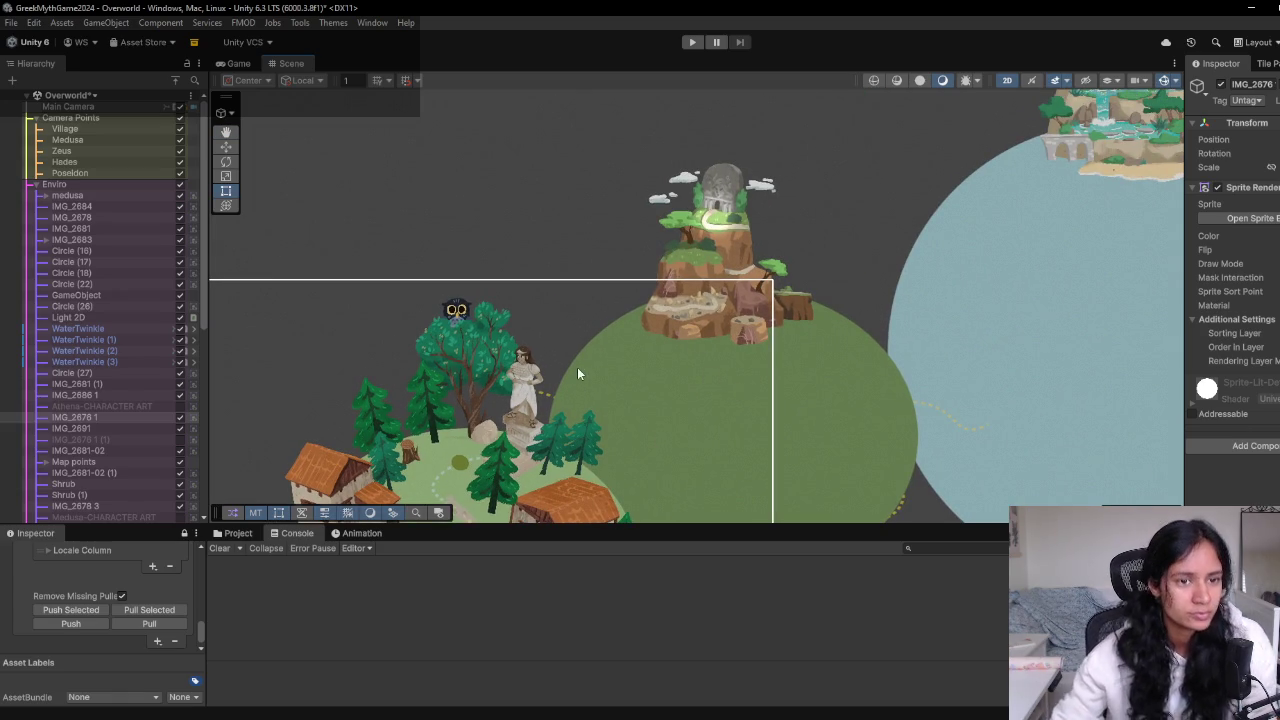
left_click(33, 119)
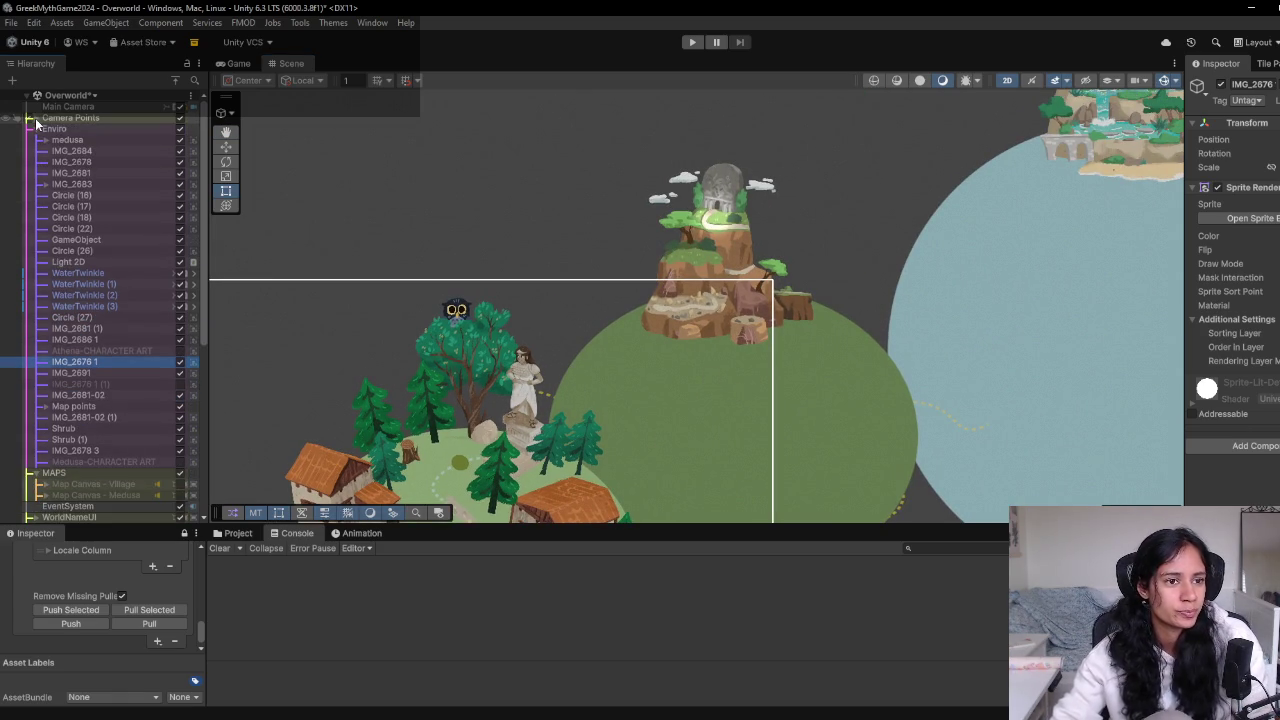
Switch to the MainMenu scene, saving Overworld changes, and frame the Logo object
left_click(86, 96)
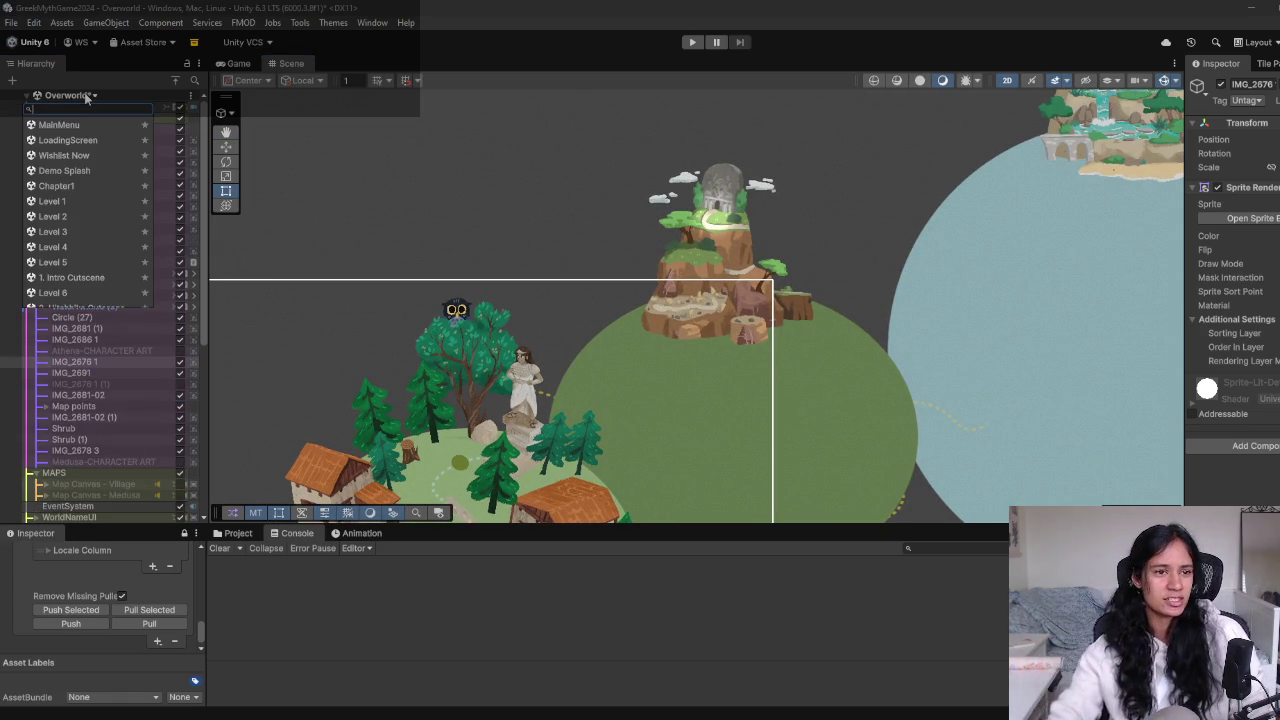
left_click(88, 96)
left_click(88, 96)
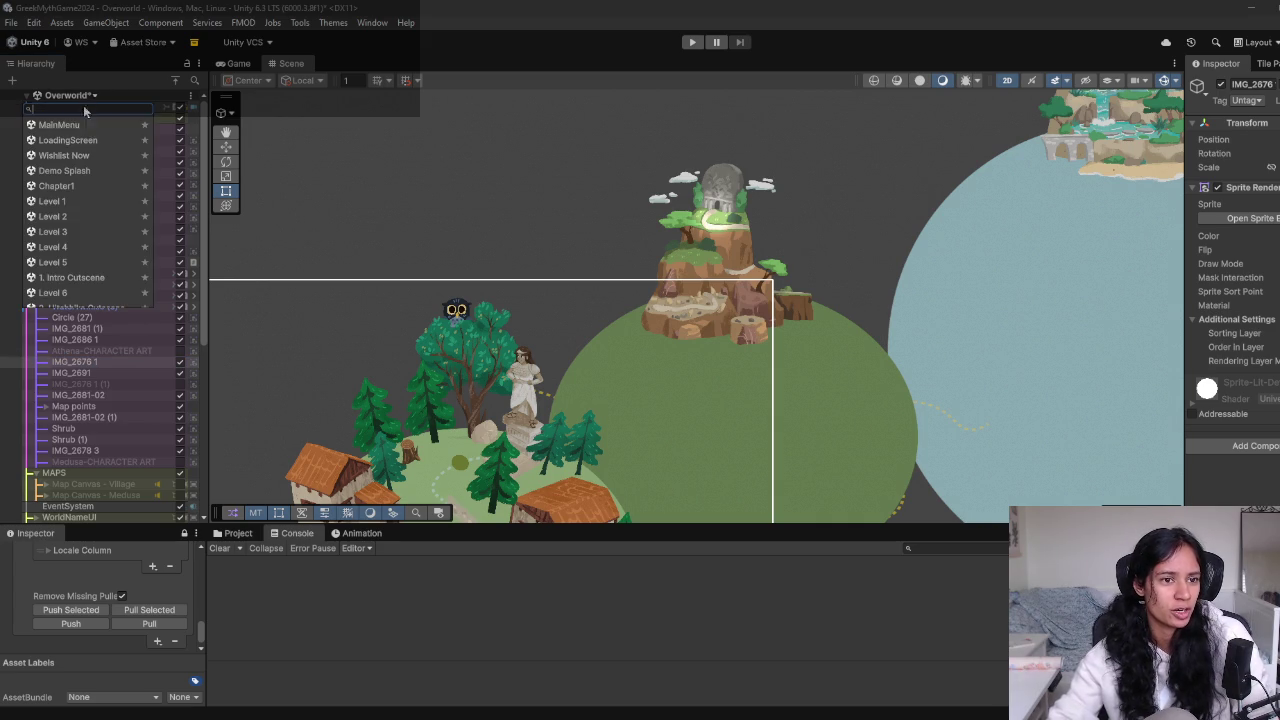
left_click(84, 128)
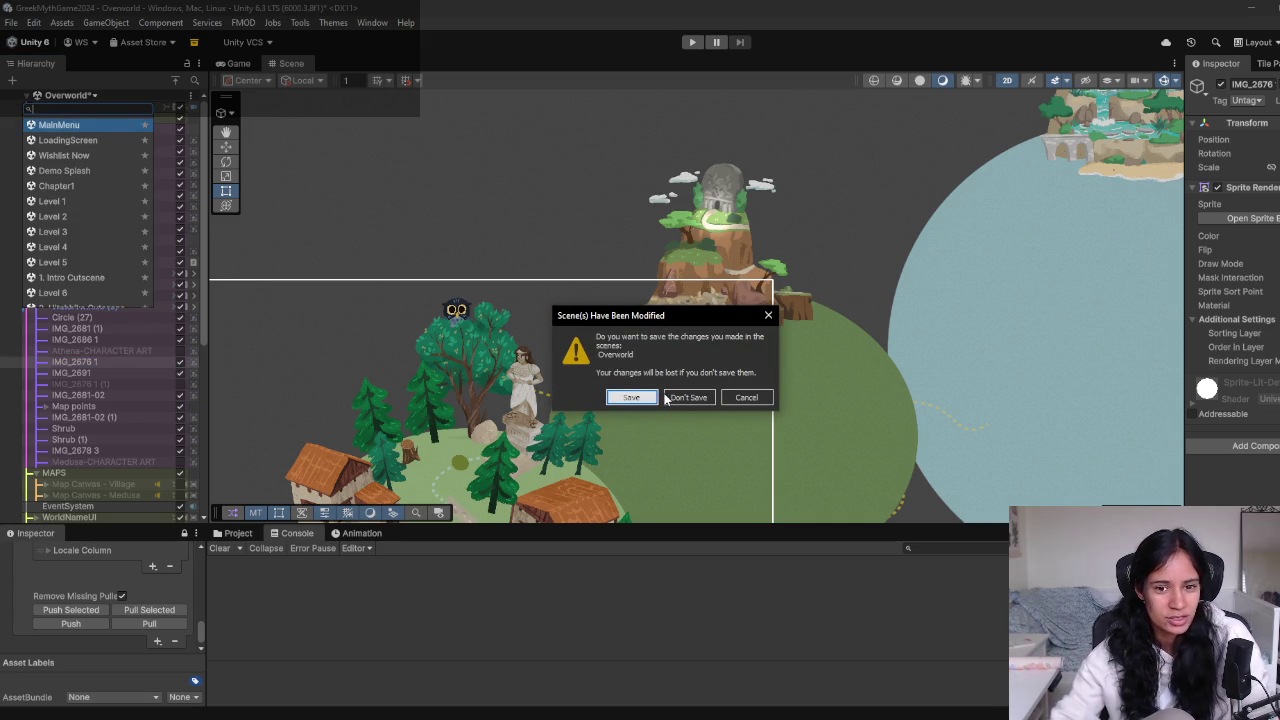
left_click(621, 398)
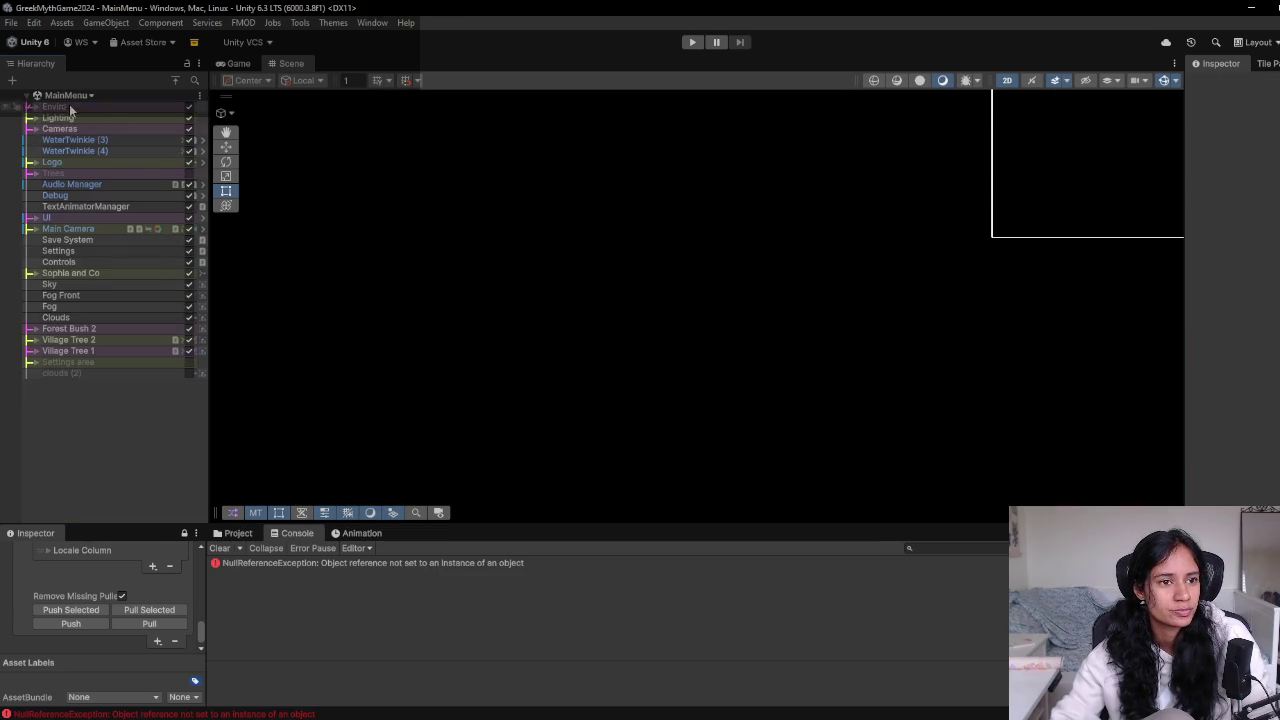
double_click(55, 162)
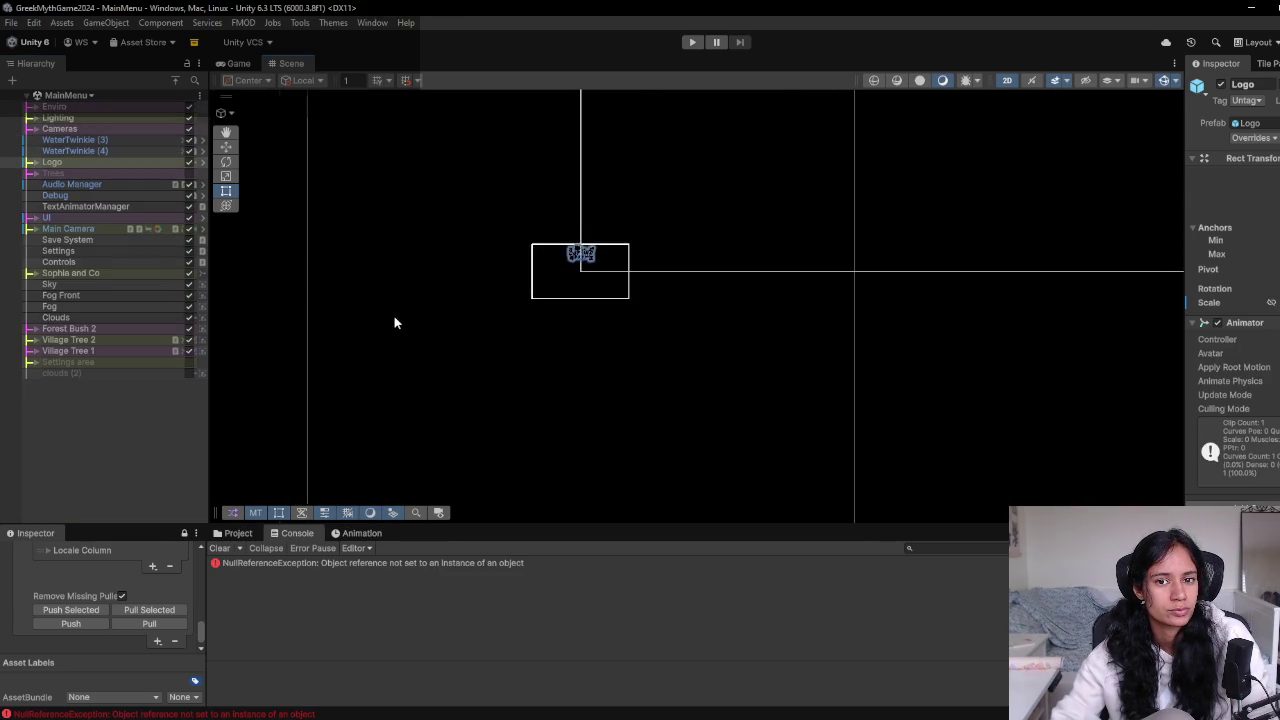
Hide the TransitionMask overlay and centre the Path Select panel in view
scroll(395, 316, "down", 5)
left_click(289, 394)
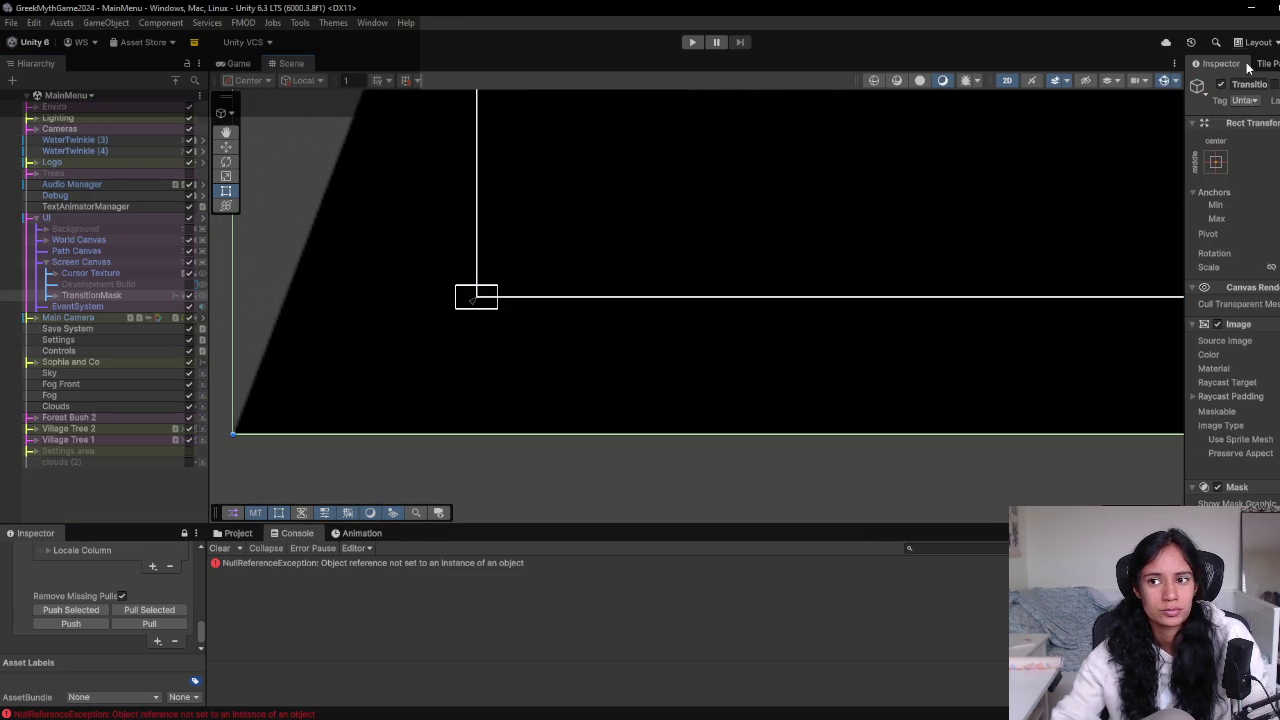
left_click(189, 295)
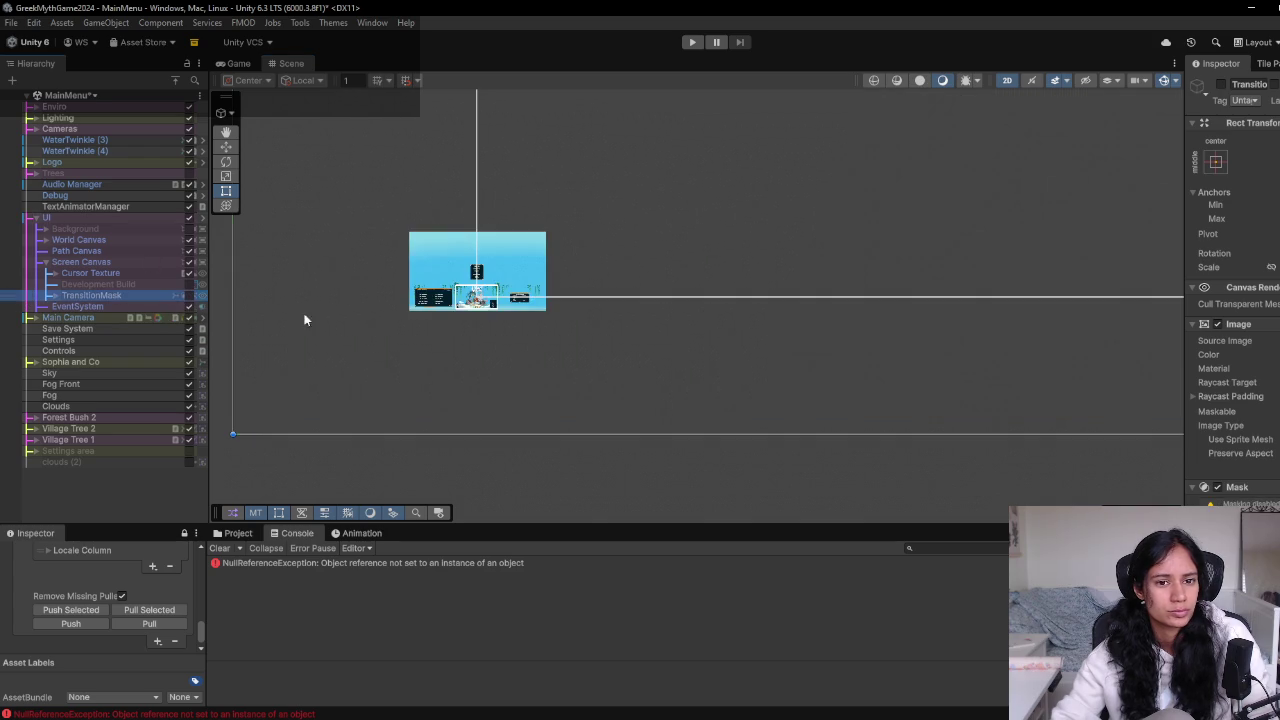
scroll(385, 311, "up", 5)
scroll(378, 310, "up", 5)
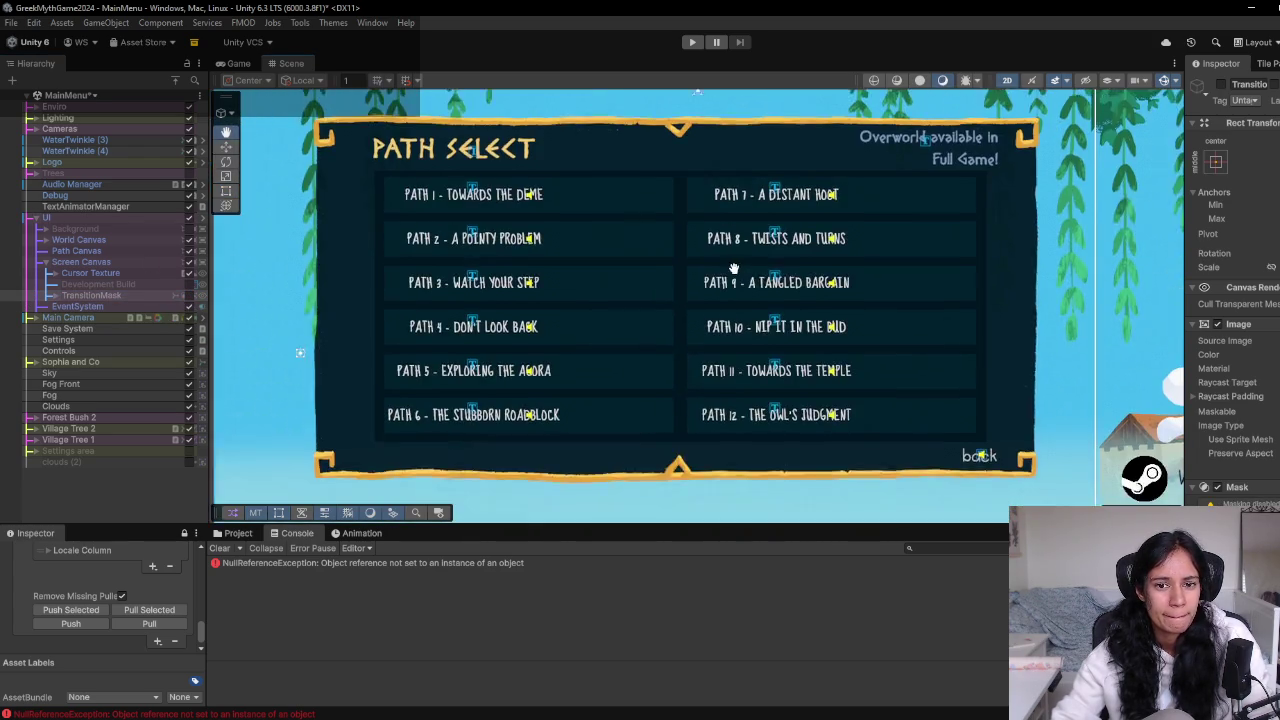
left_click_drag(737, 268, 683, 258)
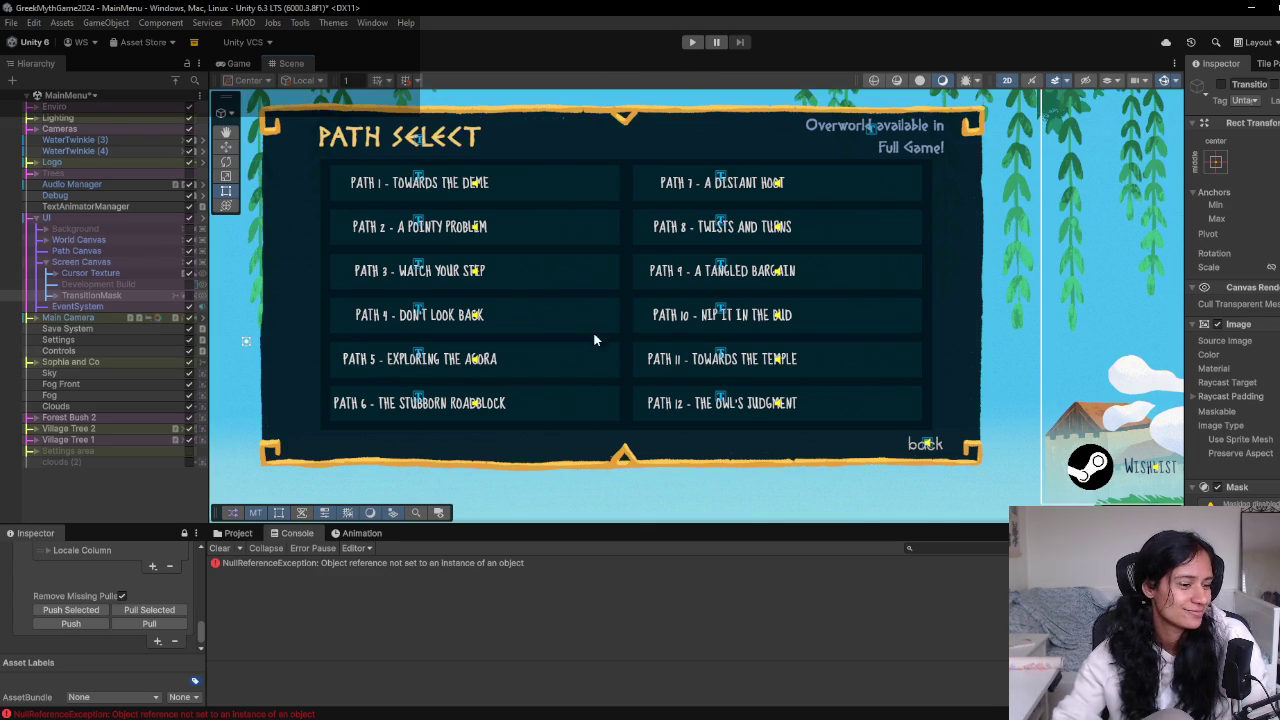
Turn the TransitionMask overlay back on
left_click(81, 100)
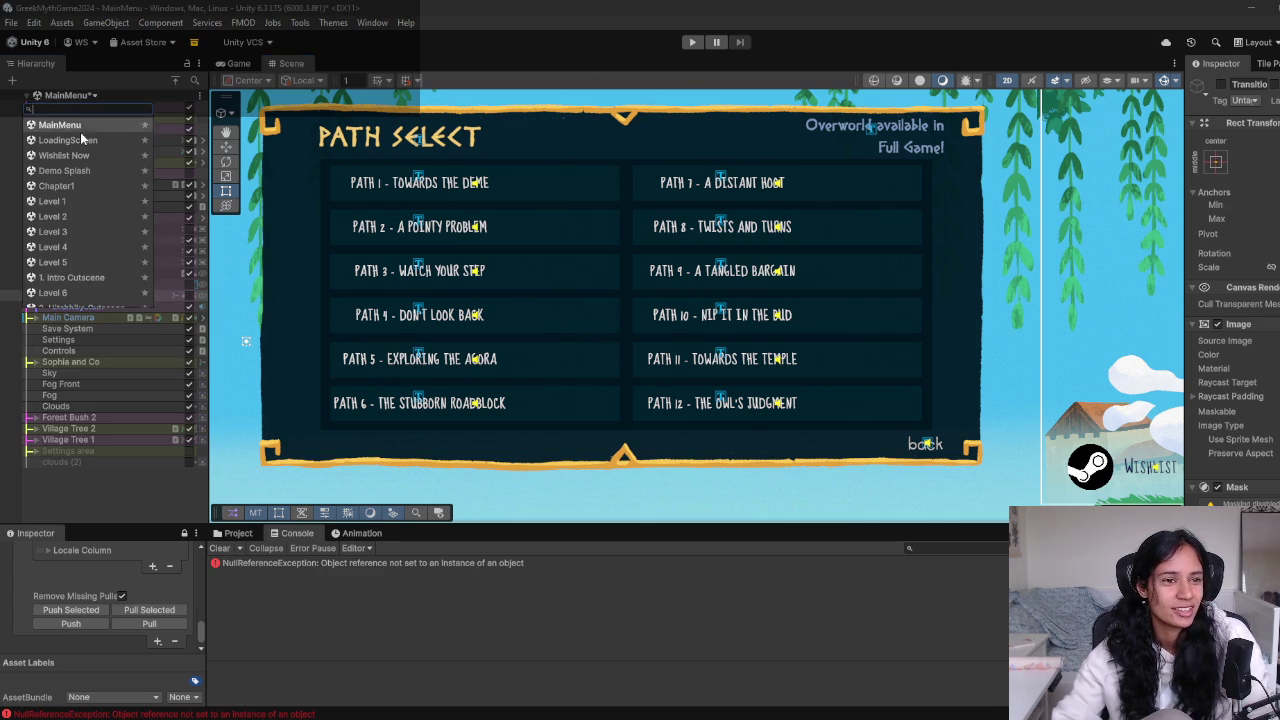
left_click(100, 482)
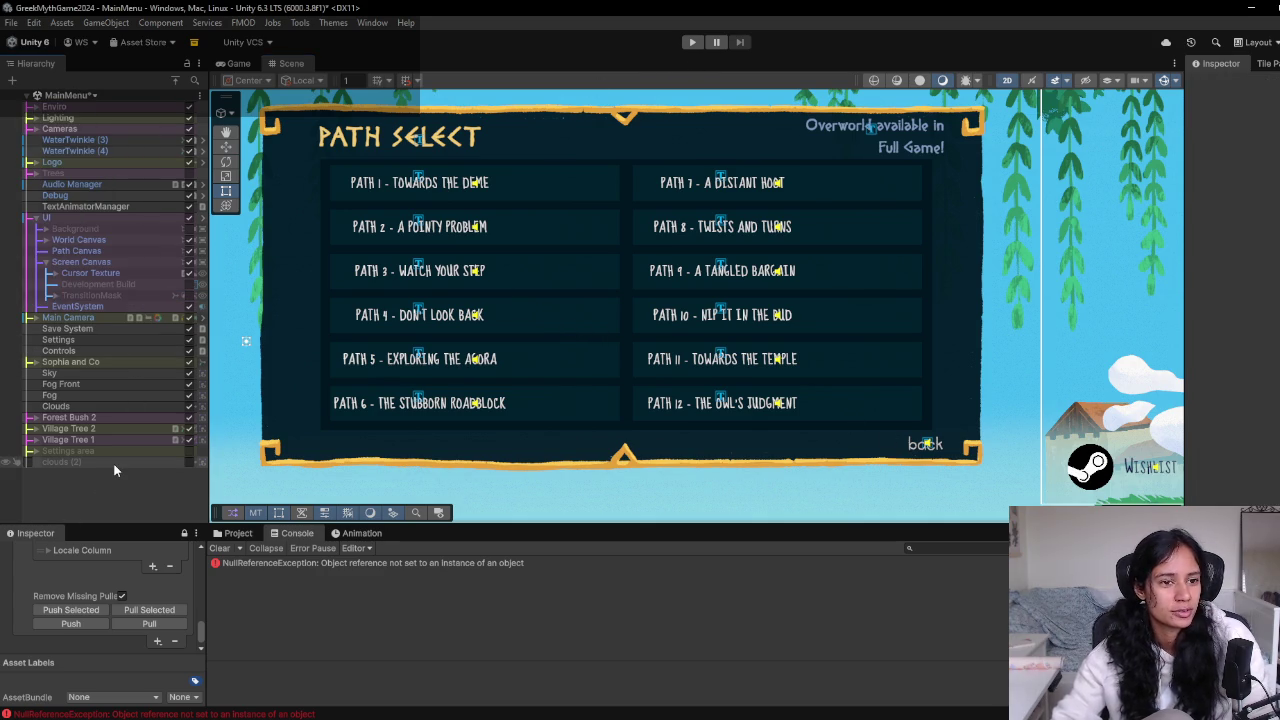
left_click(55, 162)
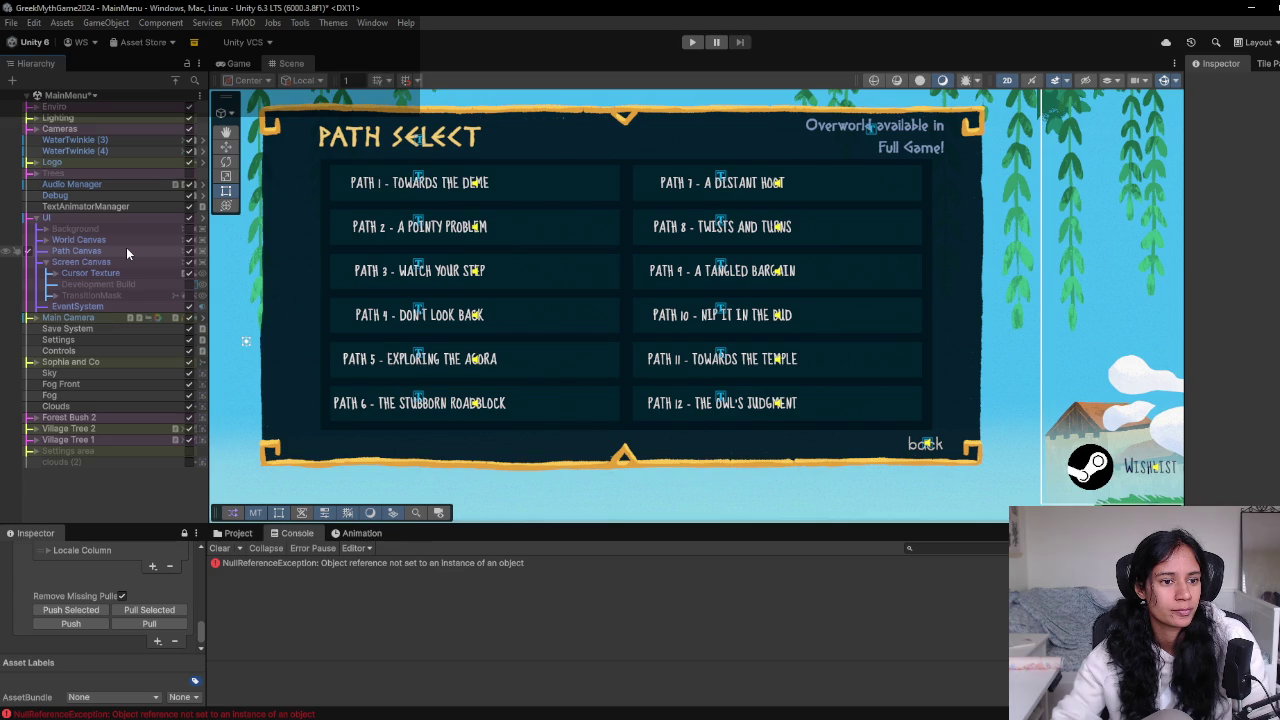
left_click(112, 295)
left_click(189, 295)
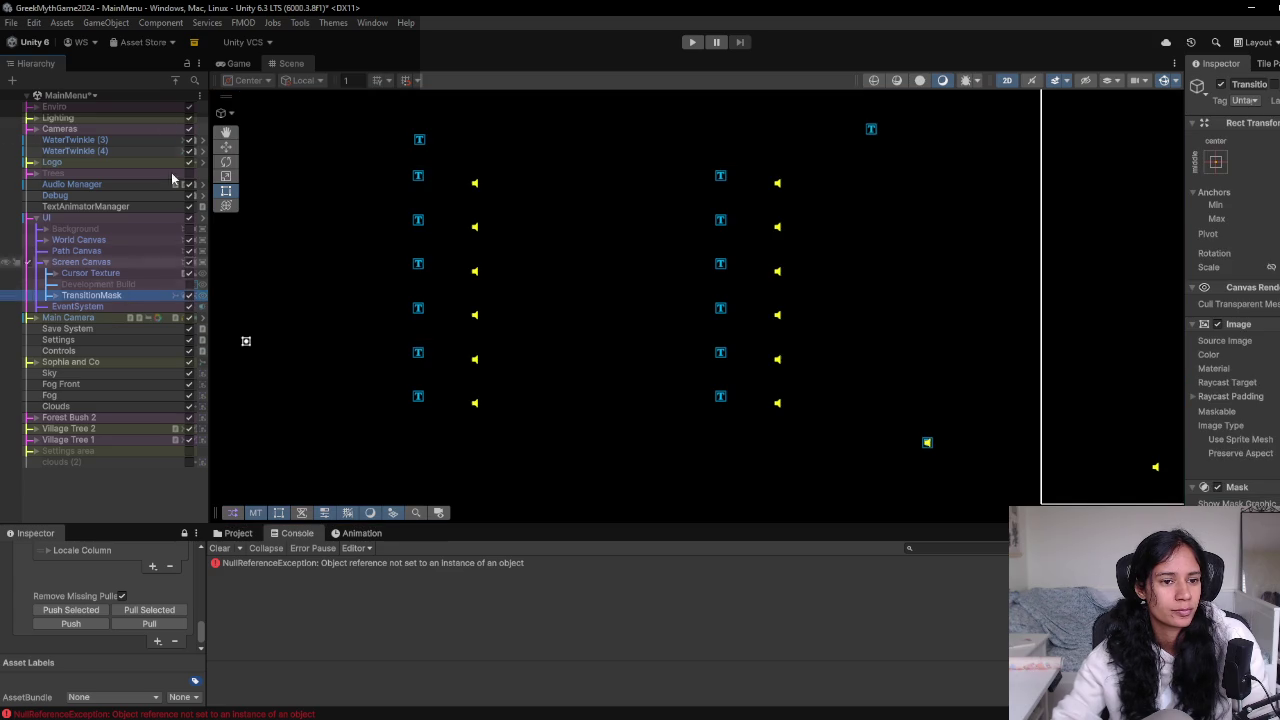
Choose Level 1 from the Hierarchy scene list
left_click(75, 95)
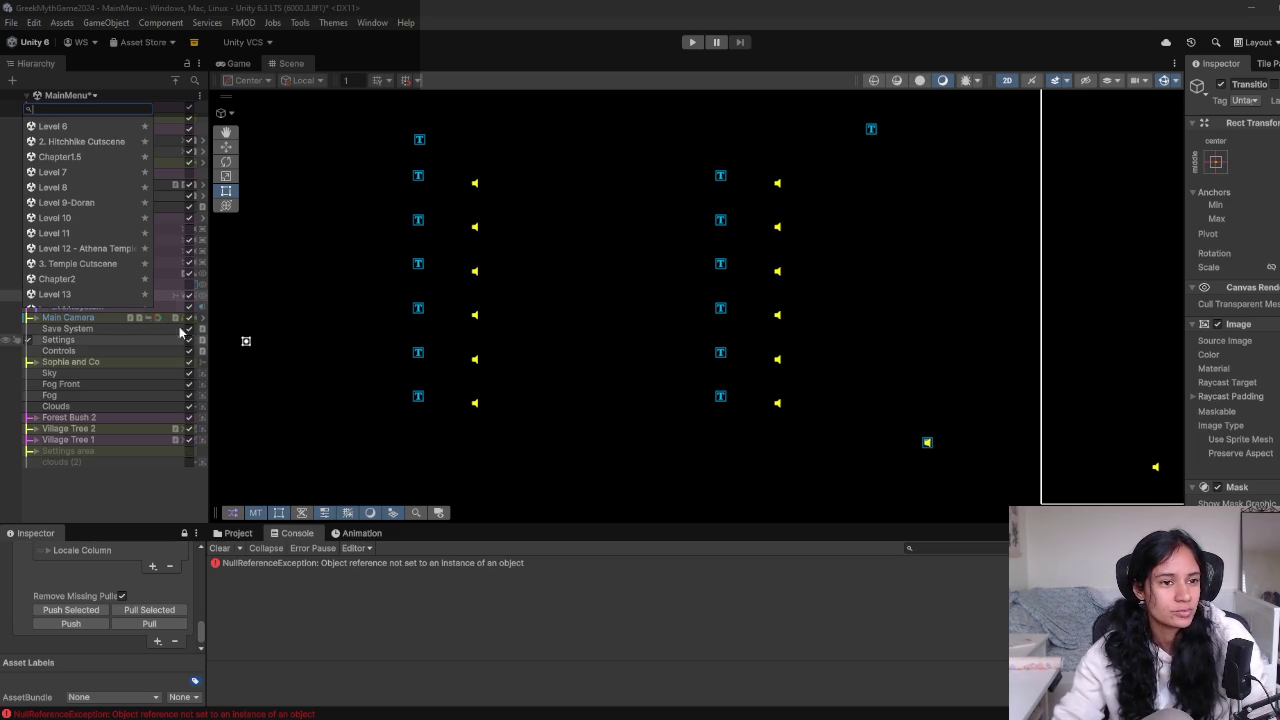
scroll(85, 177, "up", 4)
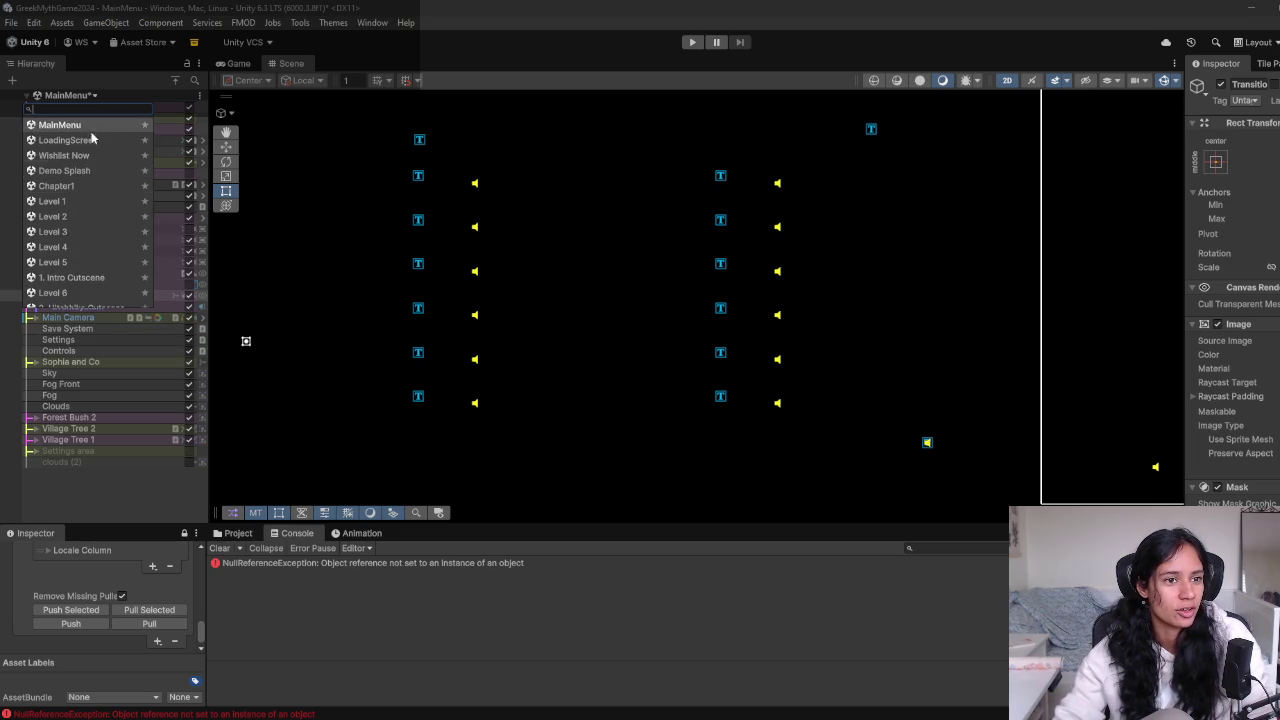
left_click(88, 201)
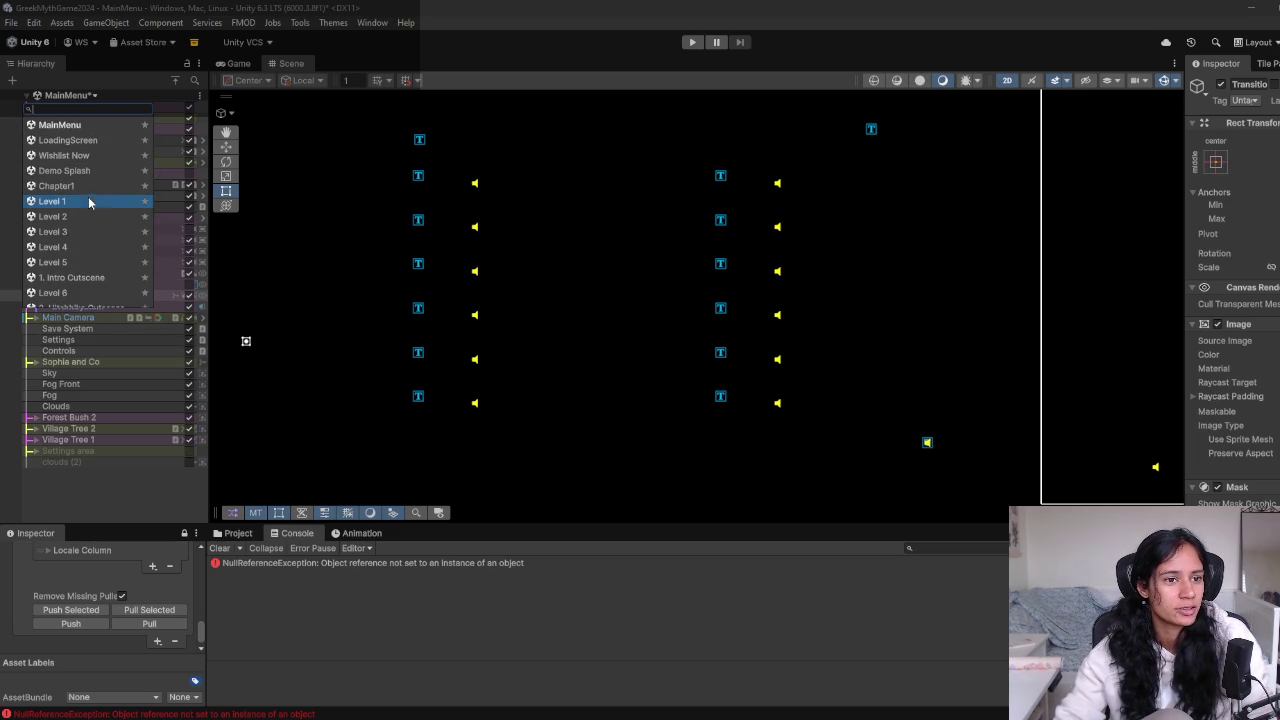
Load Level 1 without saving the main menu scene, and zoom onto the village
left_click(686, 399)
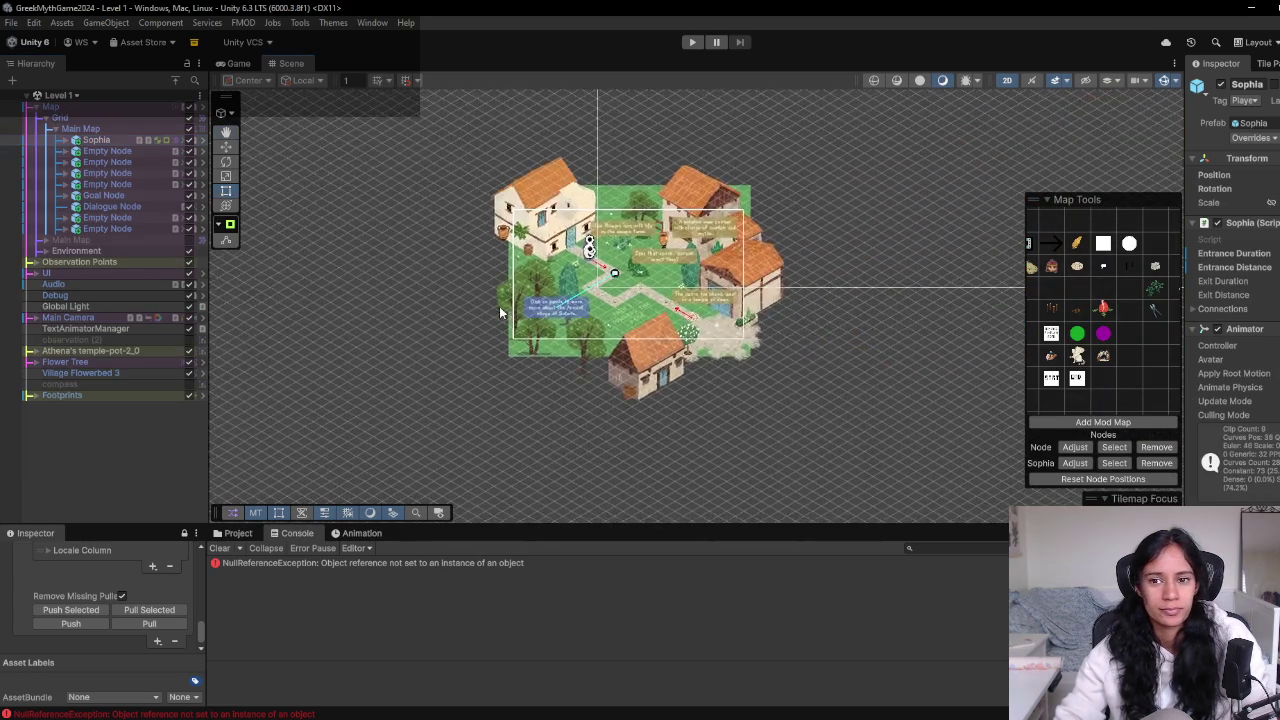
scroll(560, 330, "up", 5)
scroll(622, 375, "up", 3)
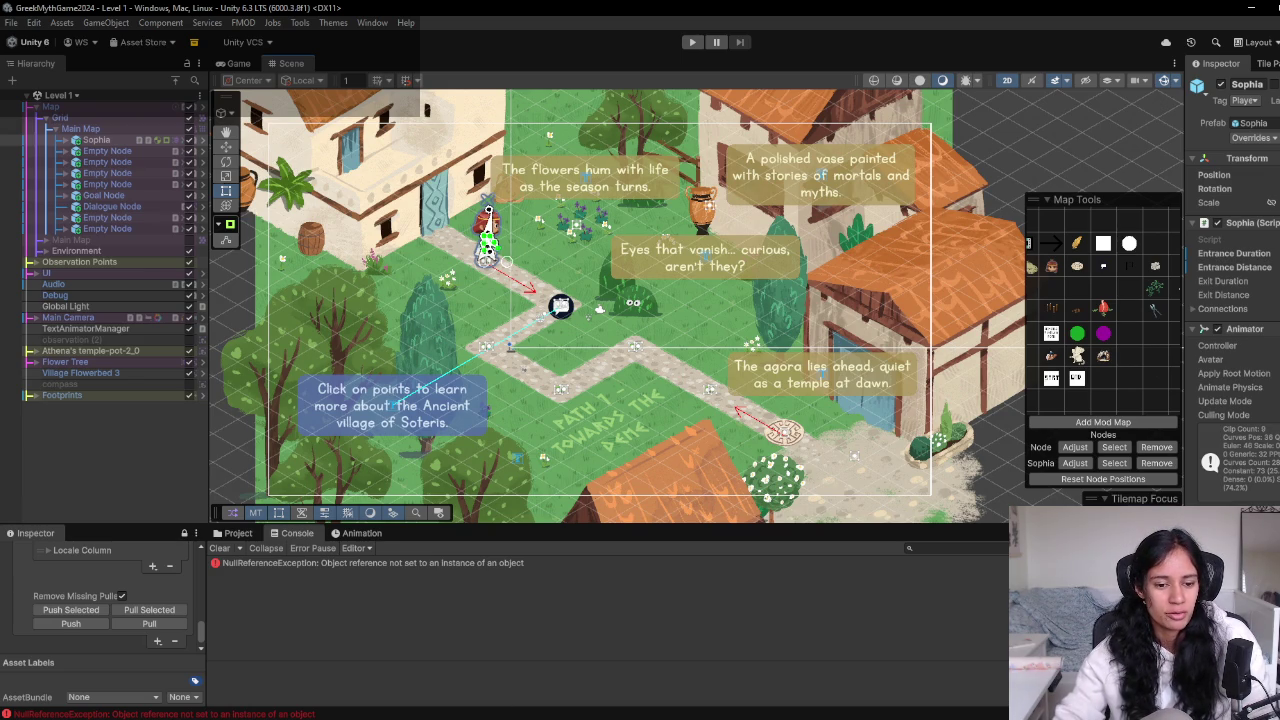
In Chrome, go through the SophiasPath sheet and Narration Voice Acting doc to the Playtest Post demo notes
mouse_move(397, 708)
left_click(447, 674)
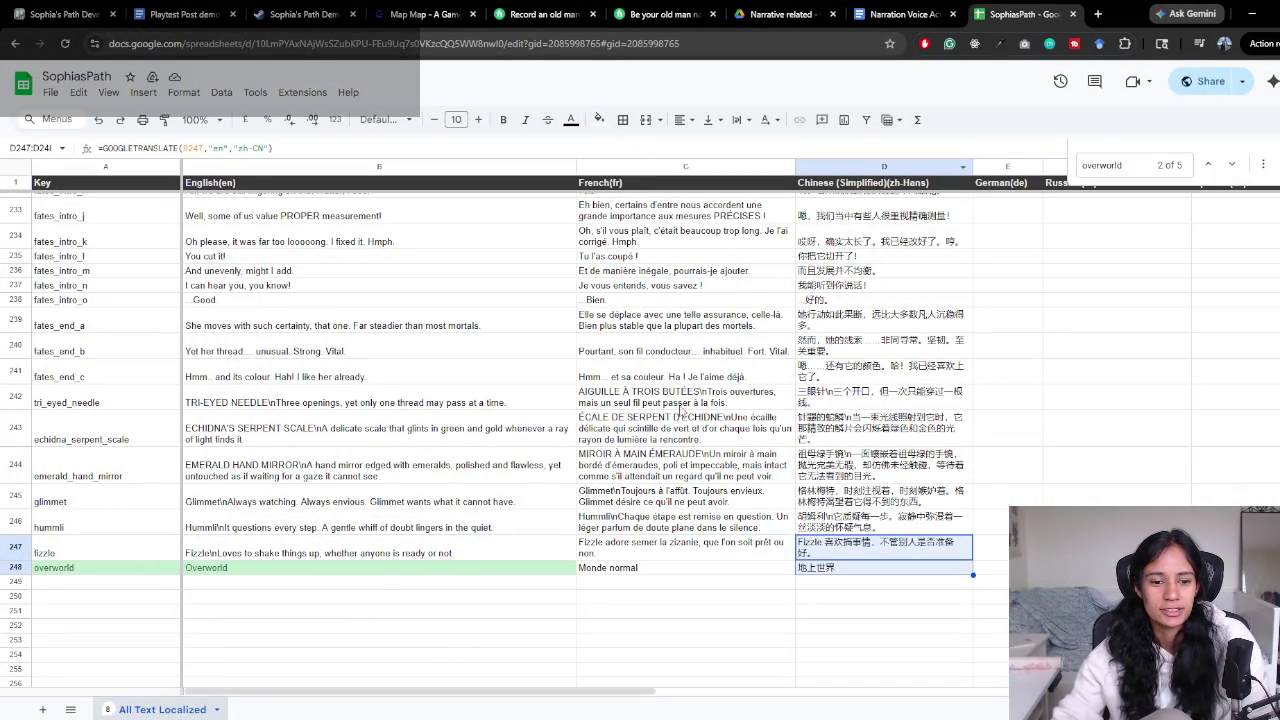
mouse_move(388, 712)
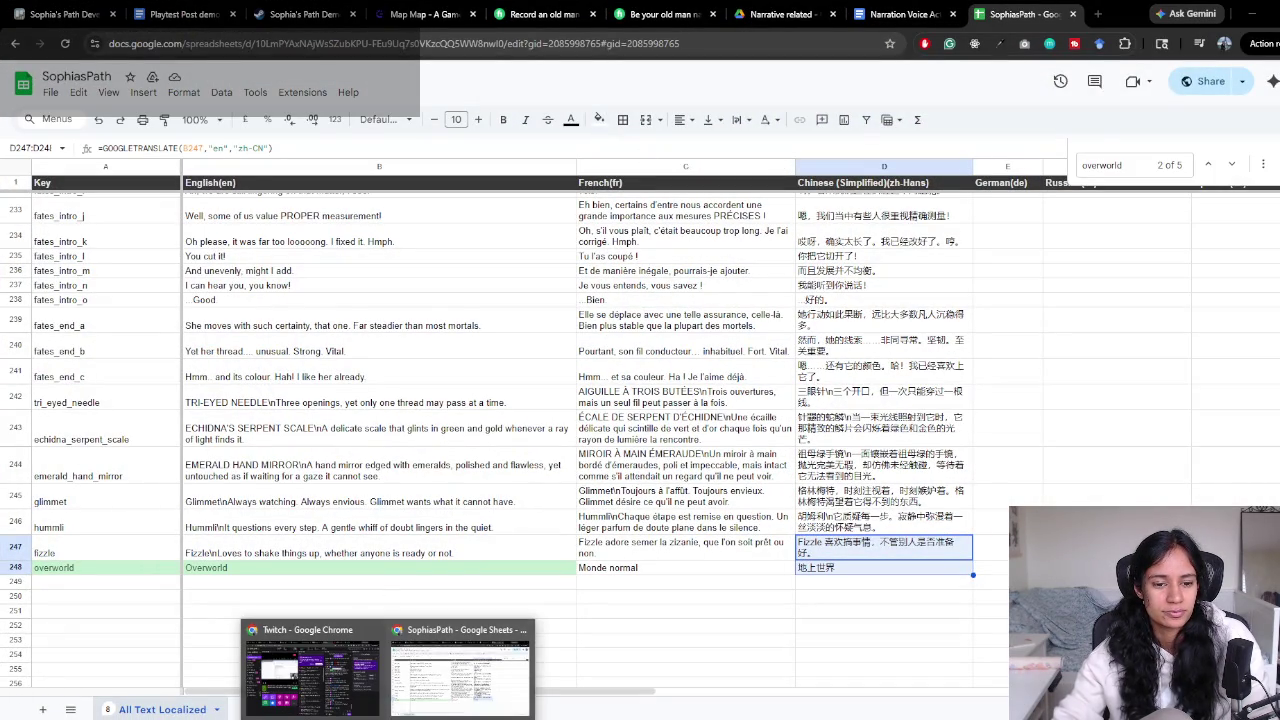
left_click(900, 12)
scroll(468, 640, "down", 3)
key("ctrl+2")
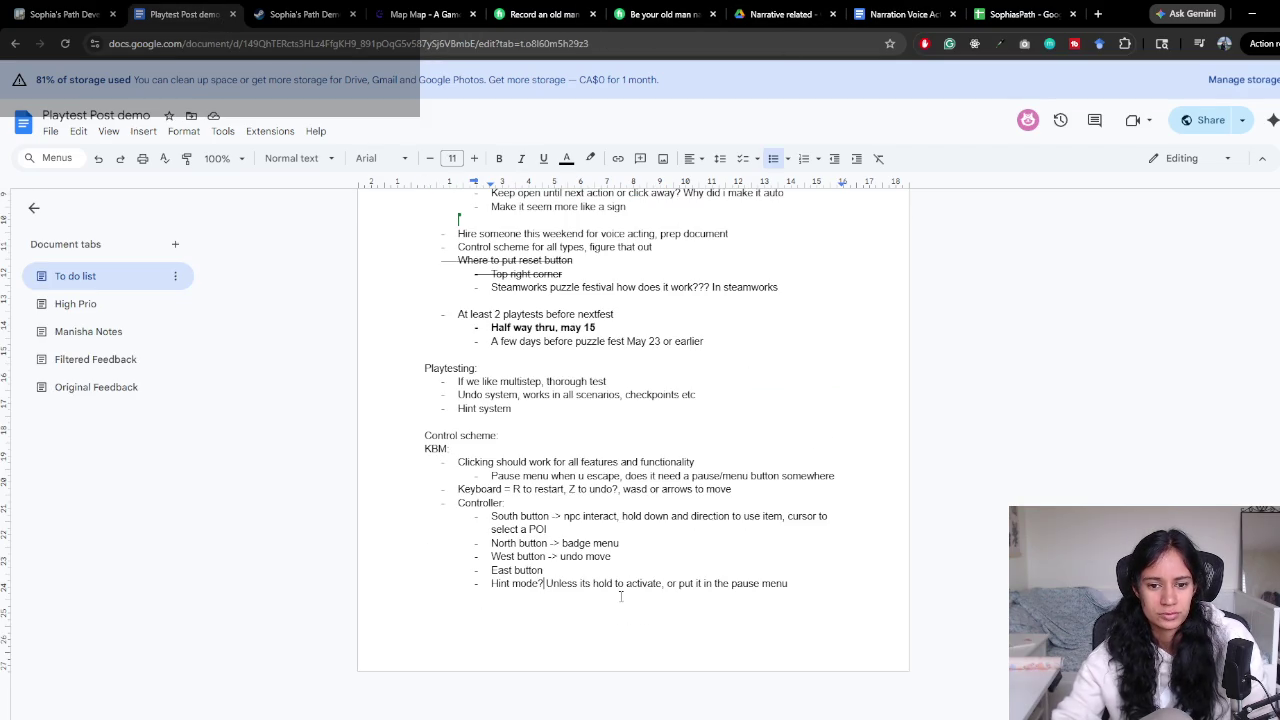
Read the Hint mode note in the Playtest Post demo doc, then start Level 1 in Play mode
left_click_drag(520, 585, 668, 585)
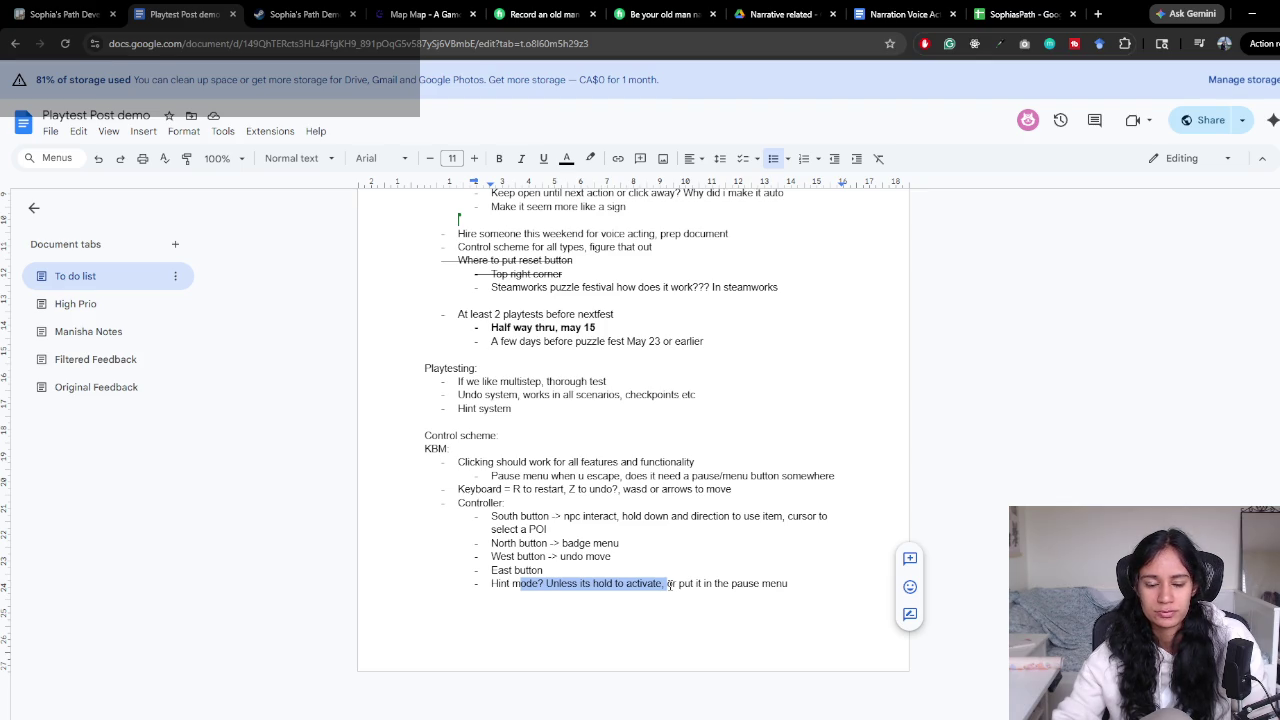
left_click(668, 585)
key("Up")
left_click_drag(788, 584, 616, 584)
left_click(669, 584)
key("alt+Tab")
left_click(691, 45)
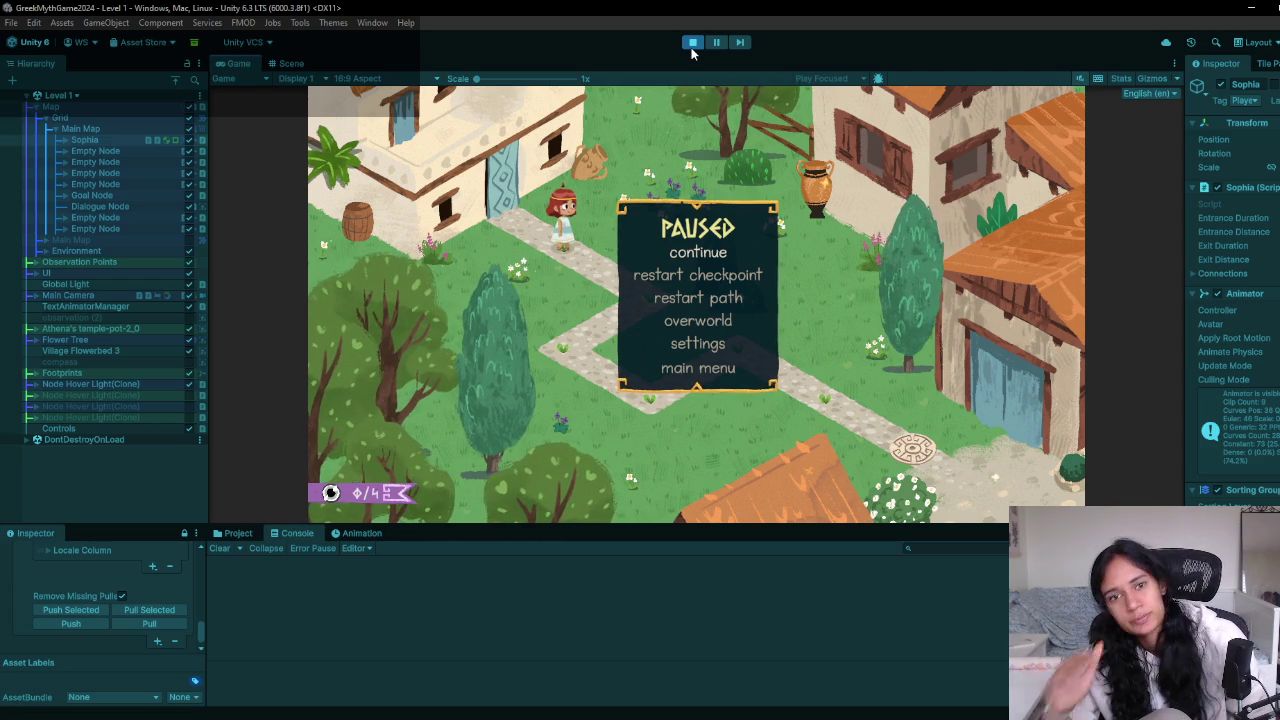
Restart the Level 1 playtest, check the pause menu buttons with Escape, then exit Play mode
left_click(692, 45)
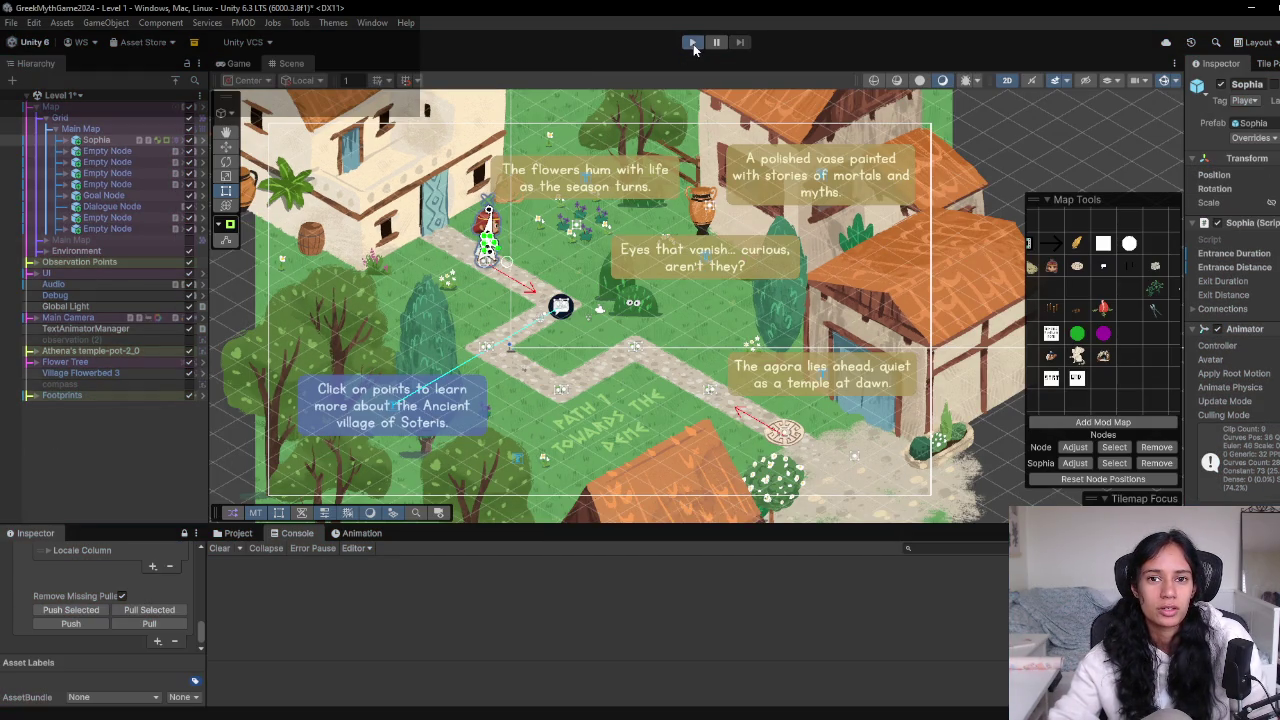
left_click(693, 45)
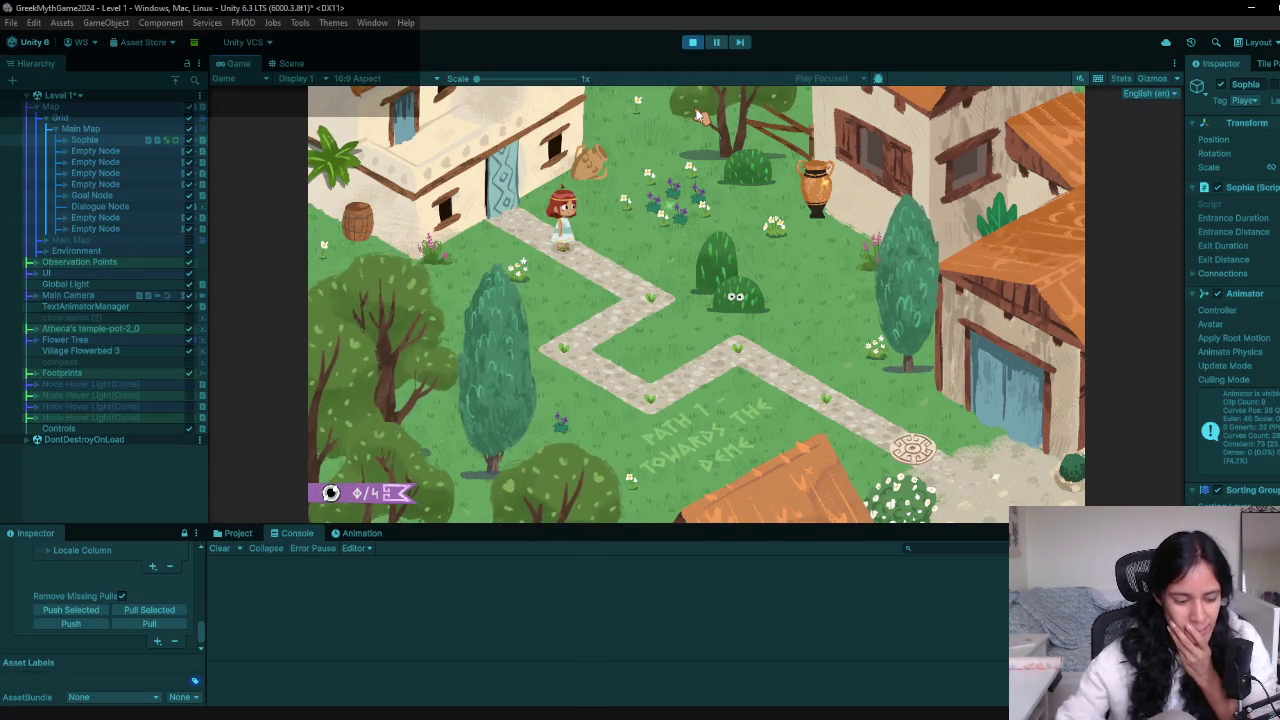
key("Escape")
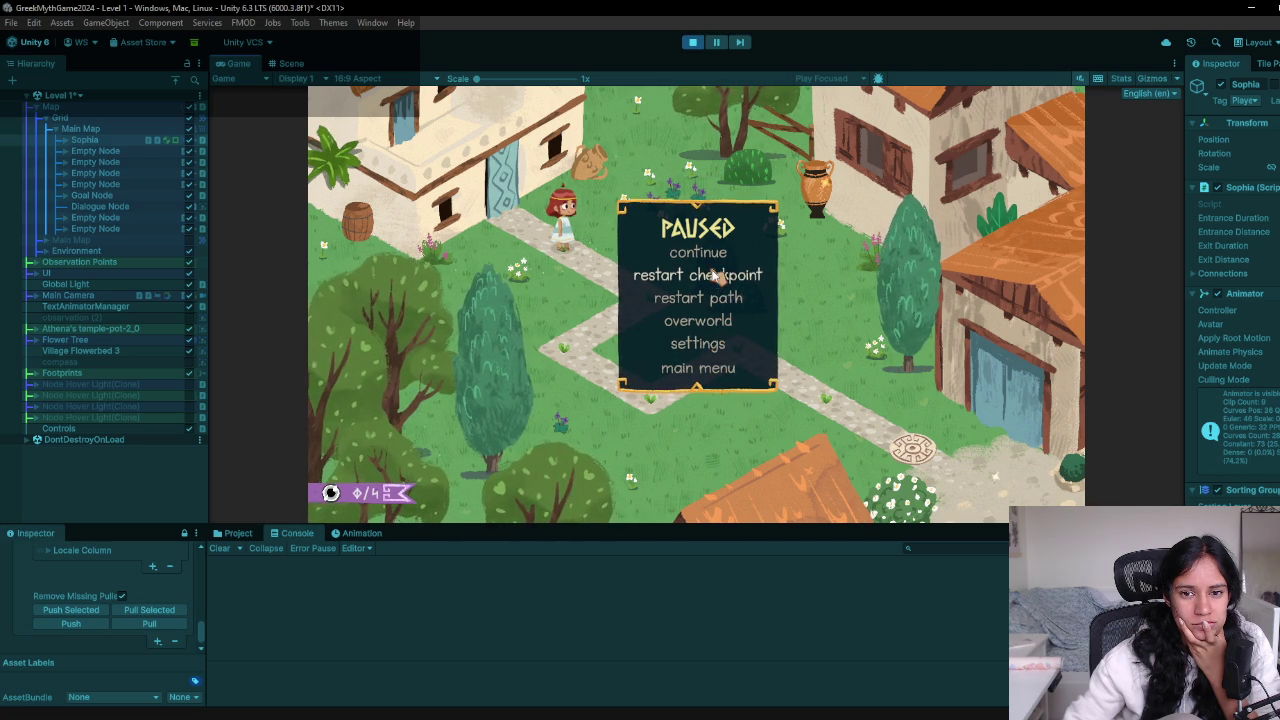
left_click(692, 42)
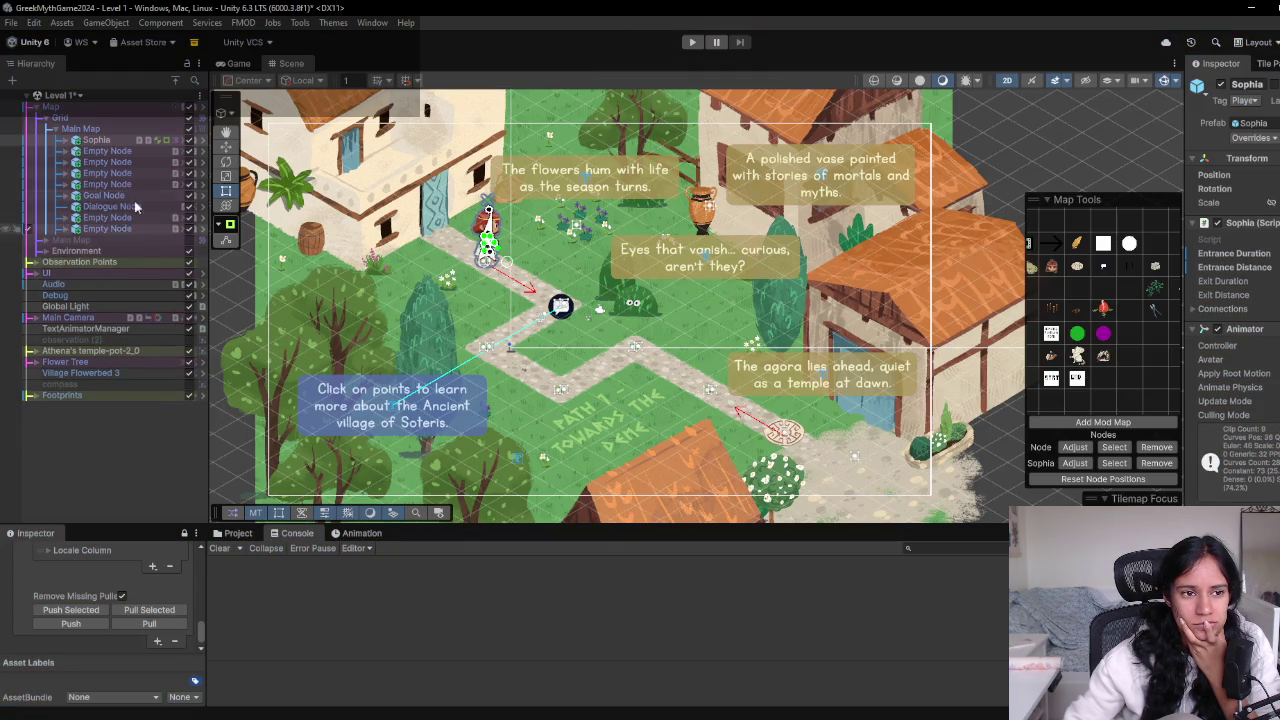
Enable Pause Background under UI > Screen Canvas > Pause Menu and frame it in the Scene view
left_click(33, 273)
left_click(44, 306)
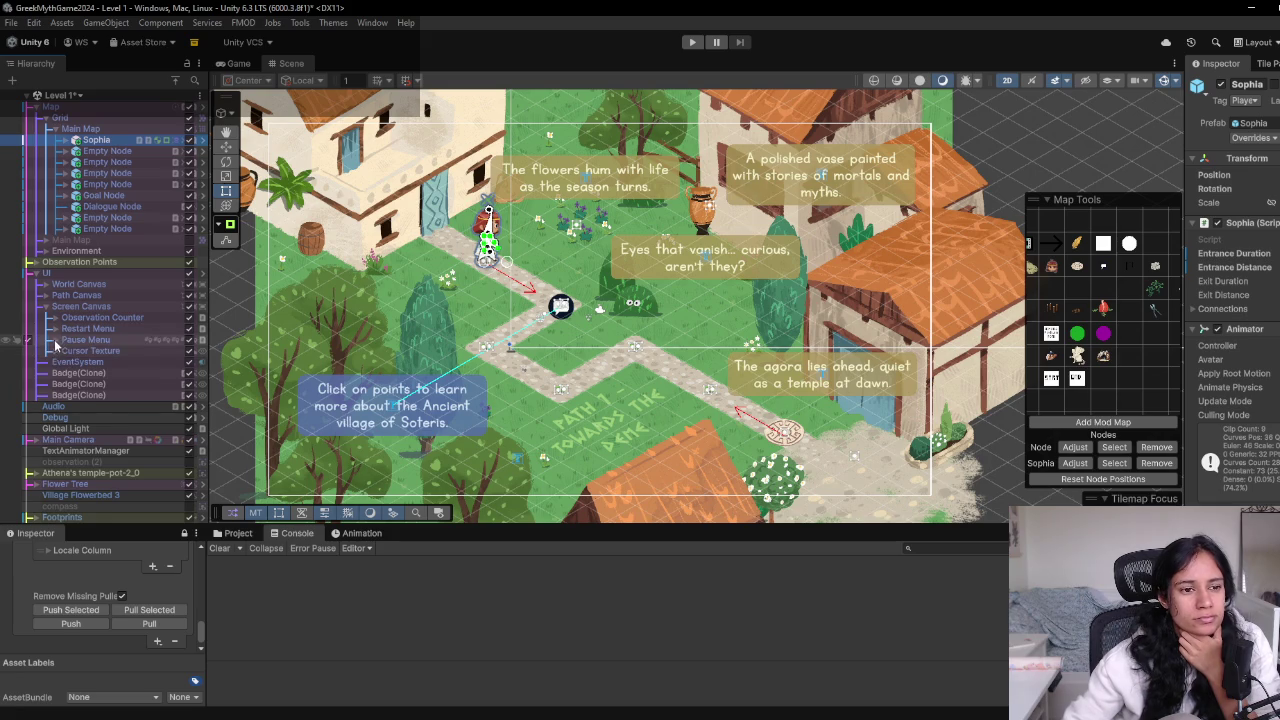
left_click(53, 340)
left_click(100, 362)
left_click(64, 362)
left_click(182, 363)
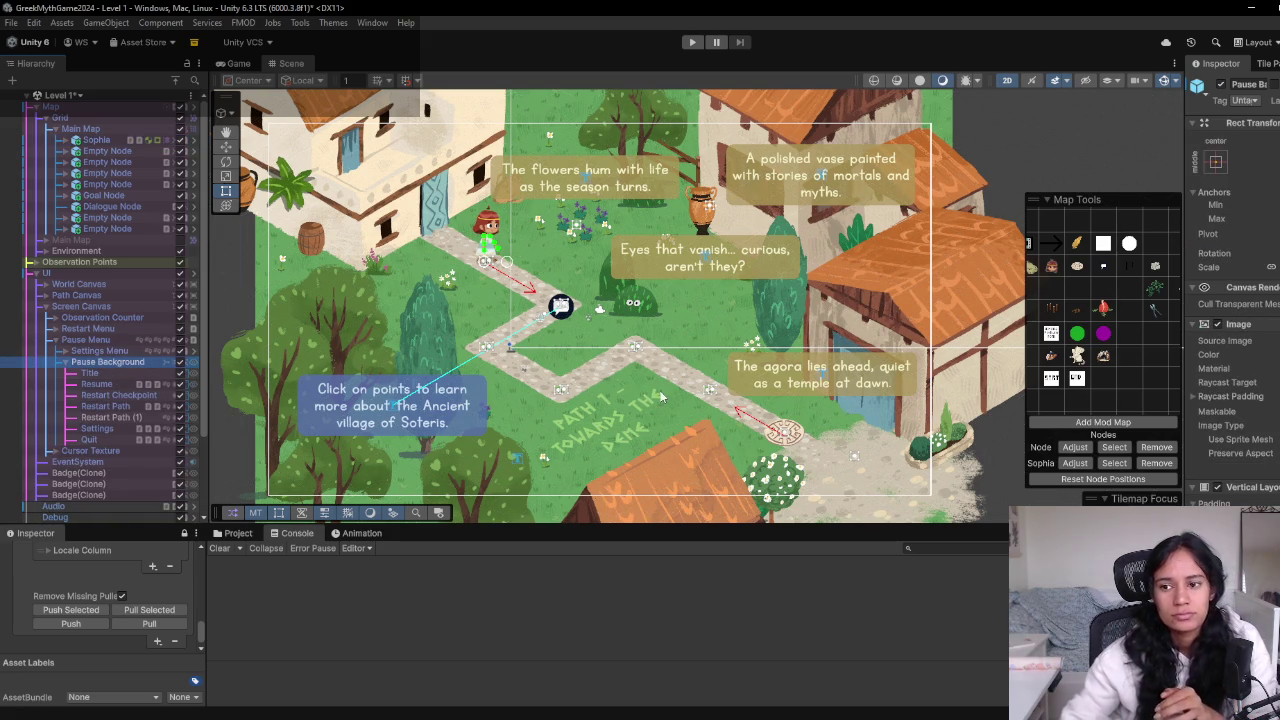
key("f")
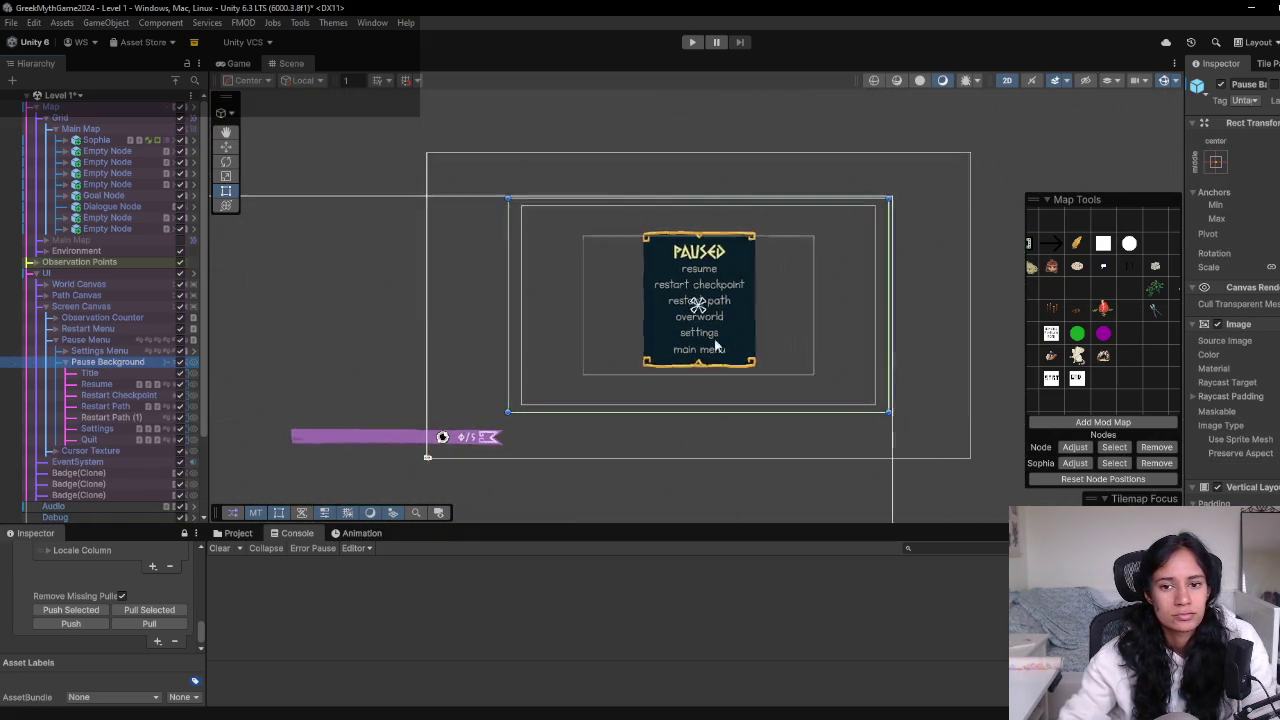
Widen the Inspector, resize Pause Background to 4256 by 2378, and preview it in Play mode
scroll(752, 298, "up", 5)
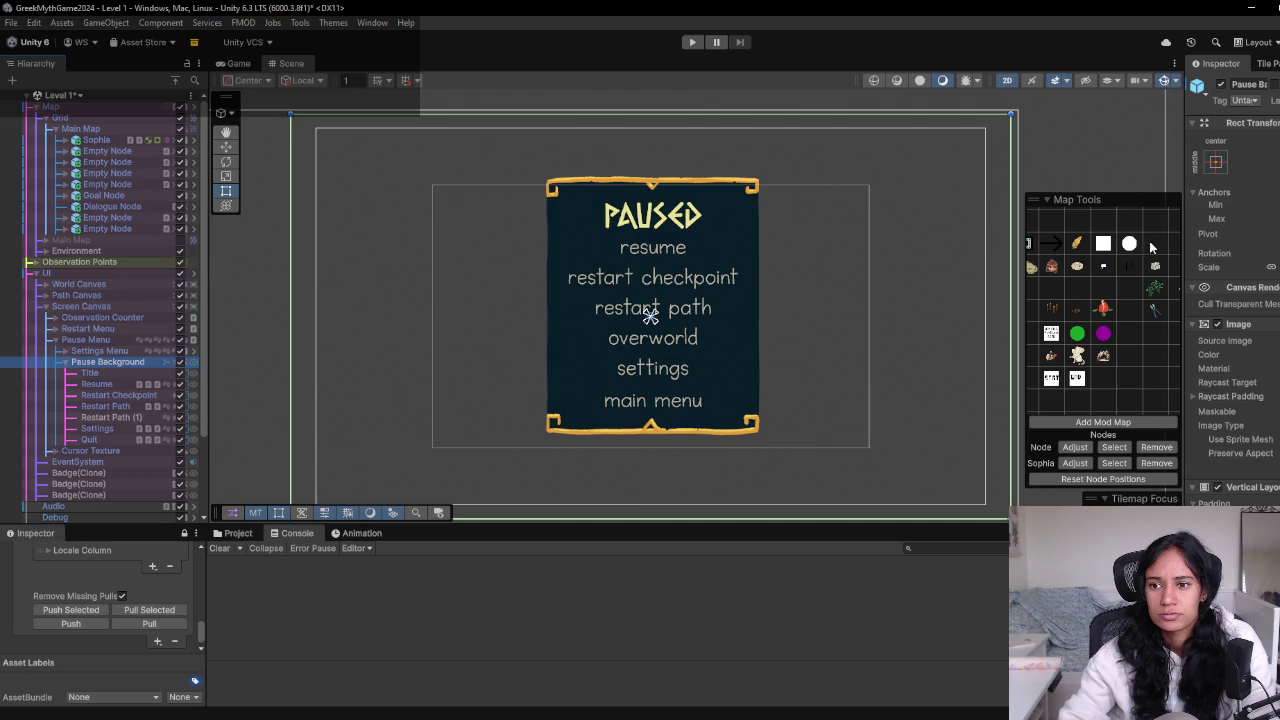
left_click_drag(1185, 247, 1016, 245)
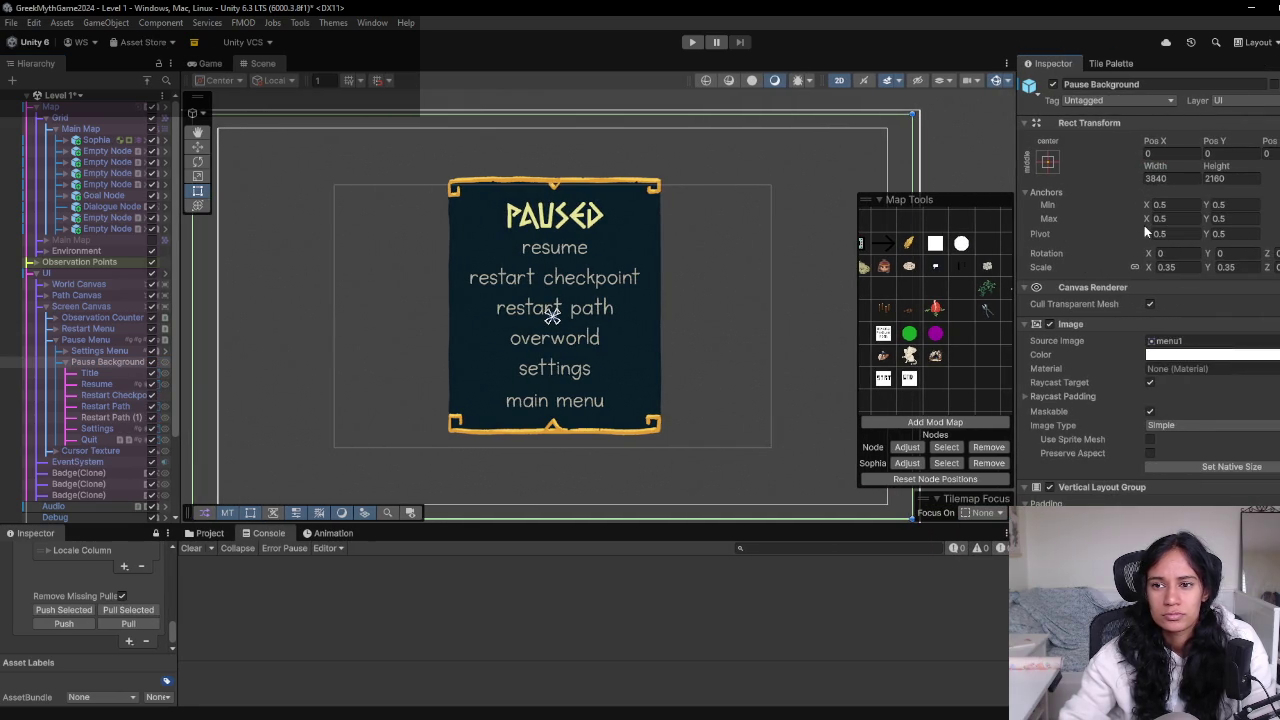
mouse_move(1160, 167)
left_mouse_down()
mouse_move(110, 181)
mouse_move(786, 157)
mouse_move(560, 160)
mouse_move(575, 41)
mouse_move(1210, 172)
mouse_move(100, 162)
mouse_move(120, 162)
left_mouse_up()
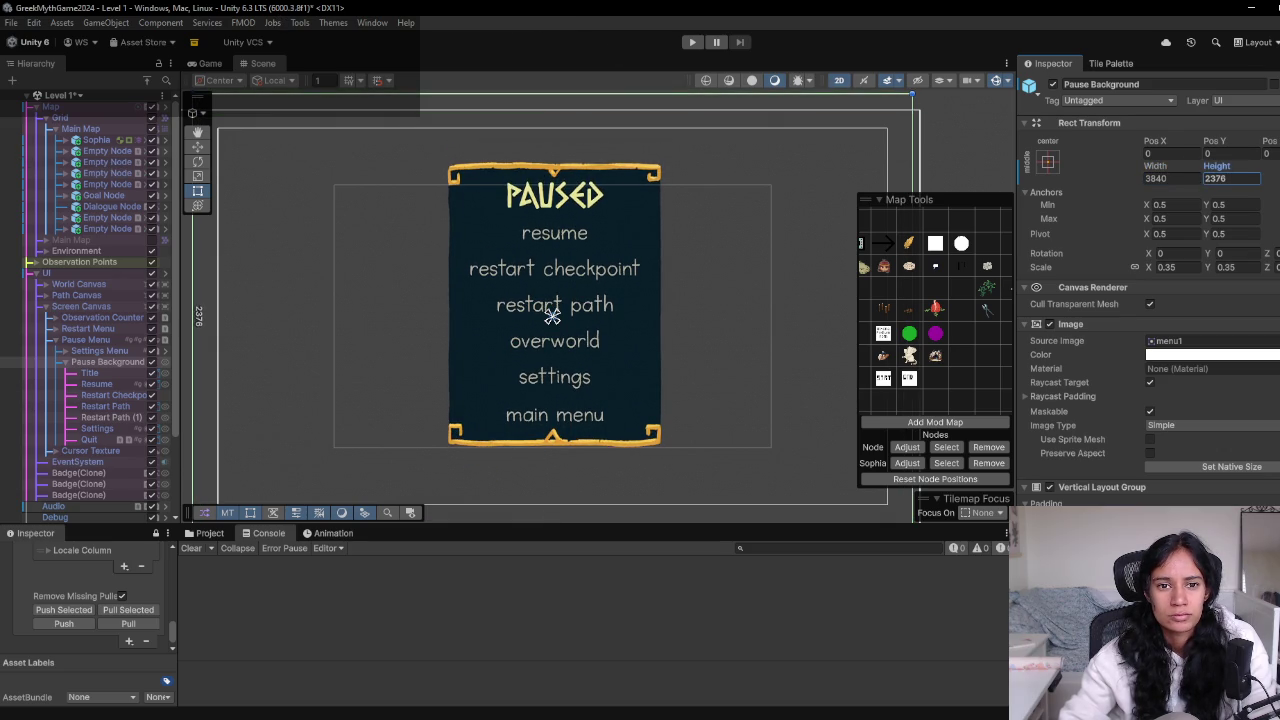
type("2378")
mouse_move(1157, 166)
left_mouse_down()
mouse_move(1250, 166)
mouse_move(27, 163)
left_mouse_up()
left_click(208, 66)
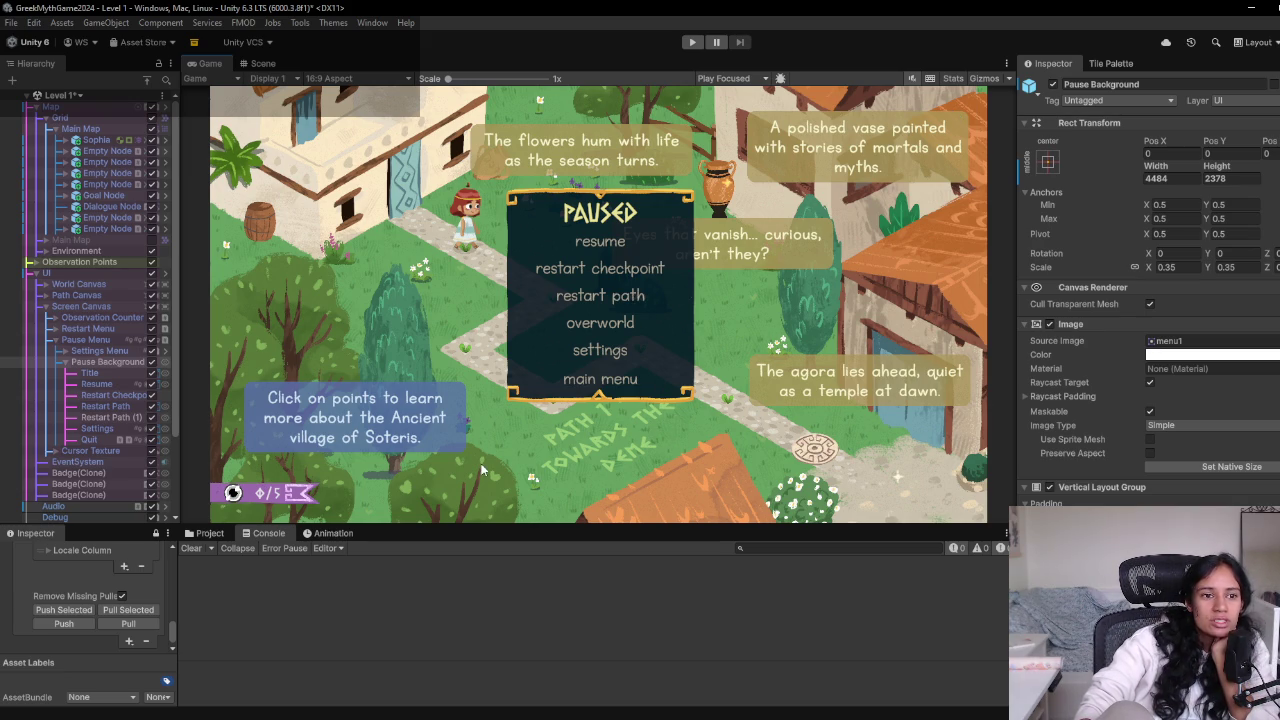
Deactivate Restart Checkpoint in the pause menu, leaving Restart Path active, then select Sophia
left_click(152, 406)
left_click(152, 406)
left_click(152, 395)
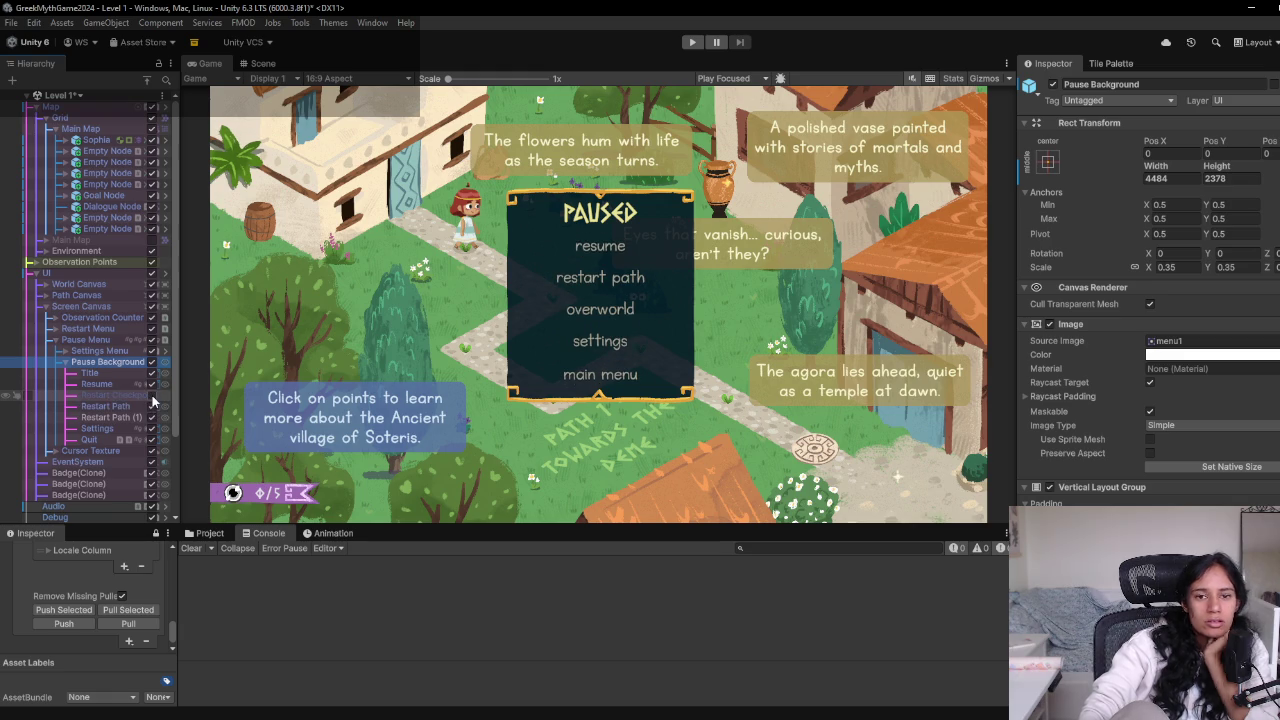
left_click(97, 140)
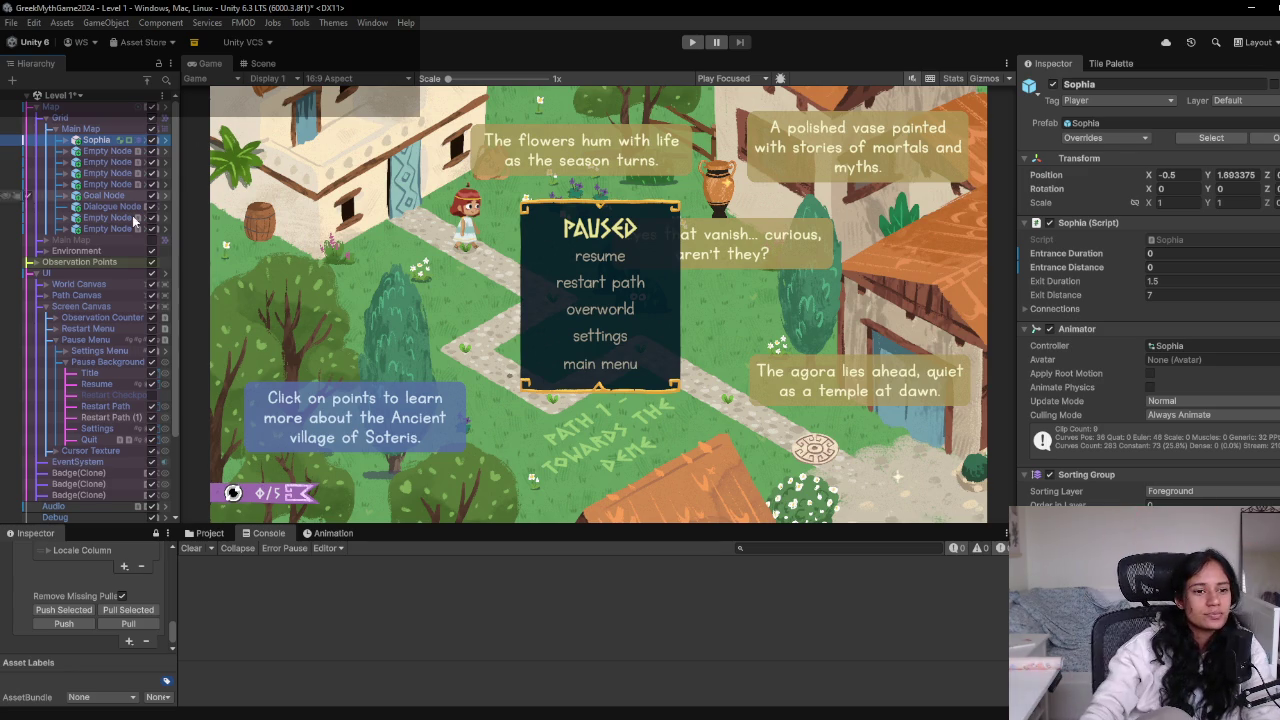
Compare the menu layout with Restart Path off and on, keep it on, and disable Pause Background
left_click(151, 407)
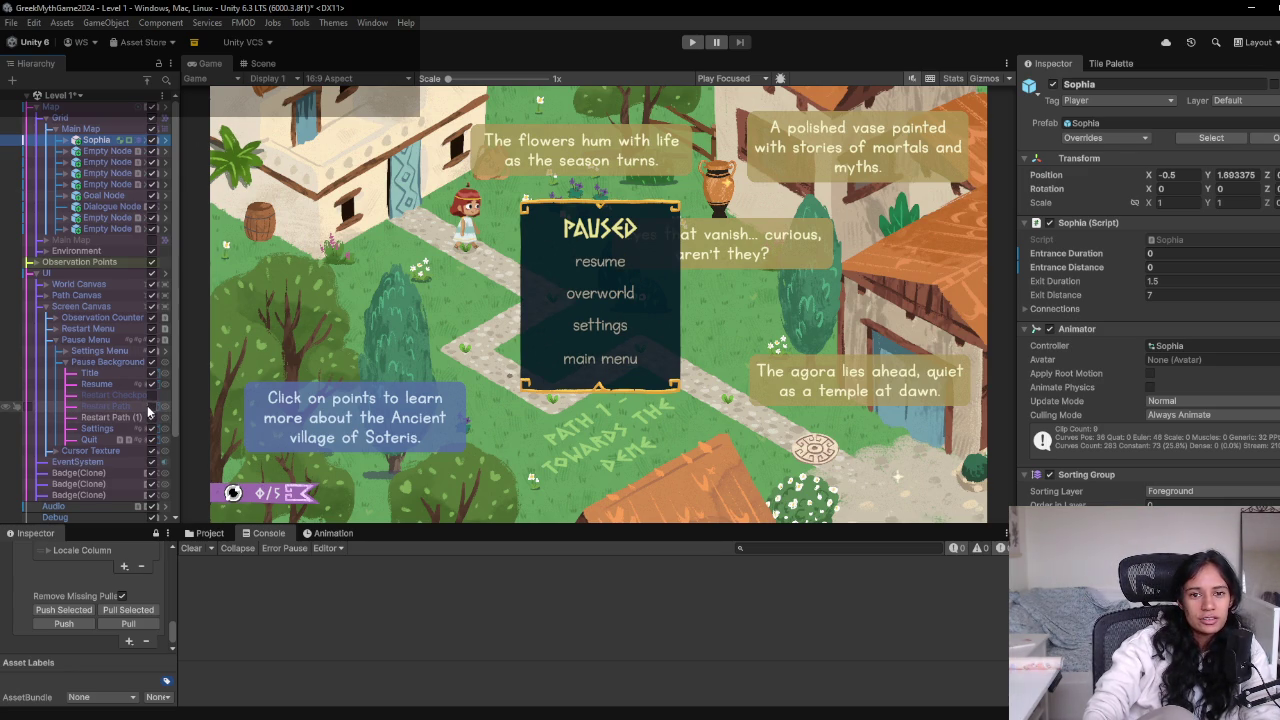
left_click(149, 409)
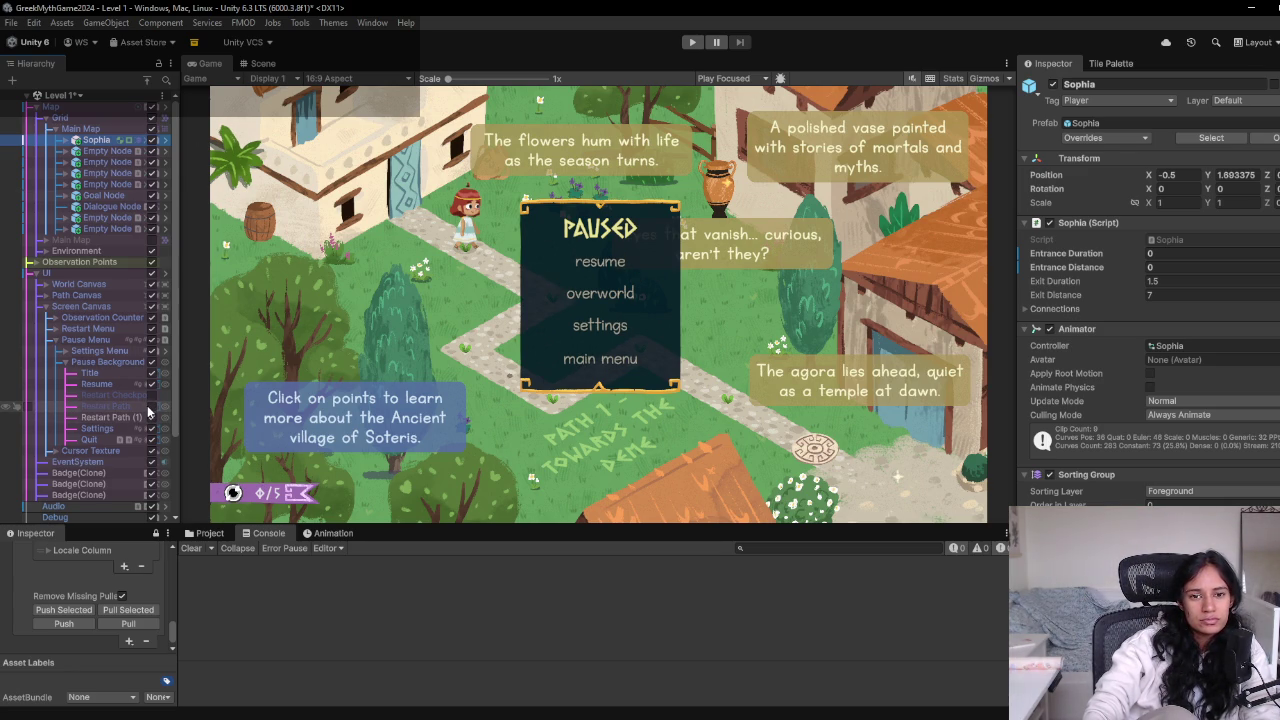
left_click(149, 409)
left_click(149, 409)
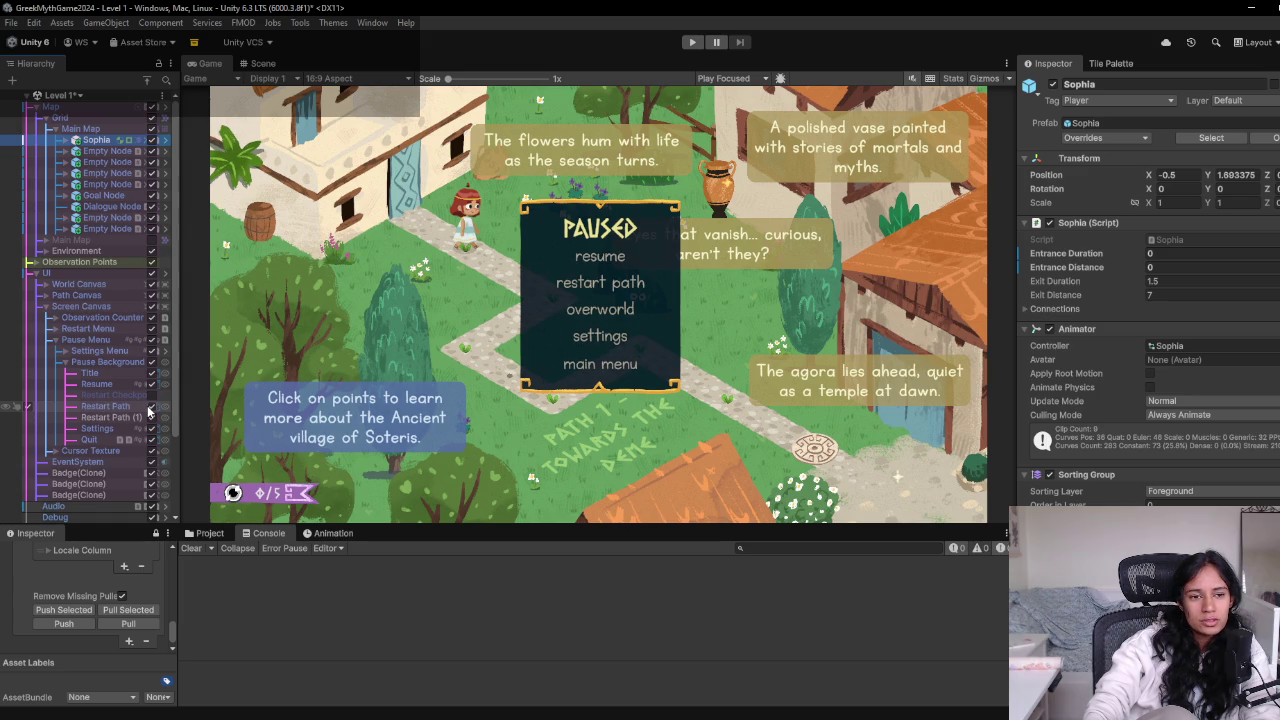
left_click(149, 409)
left_click(149, 409)
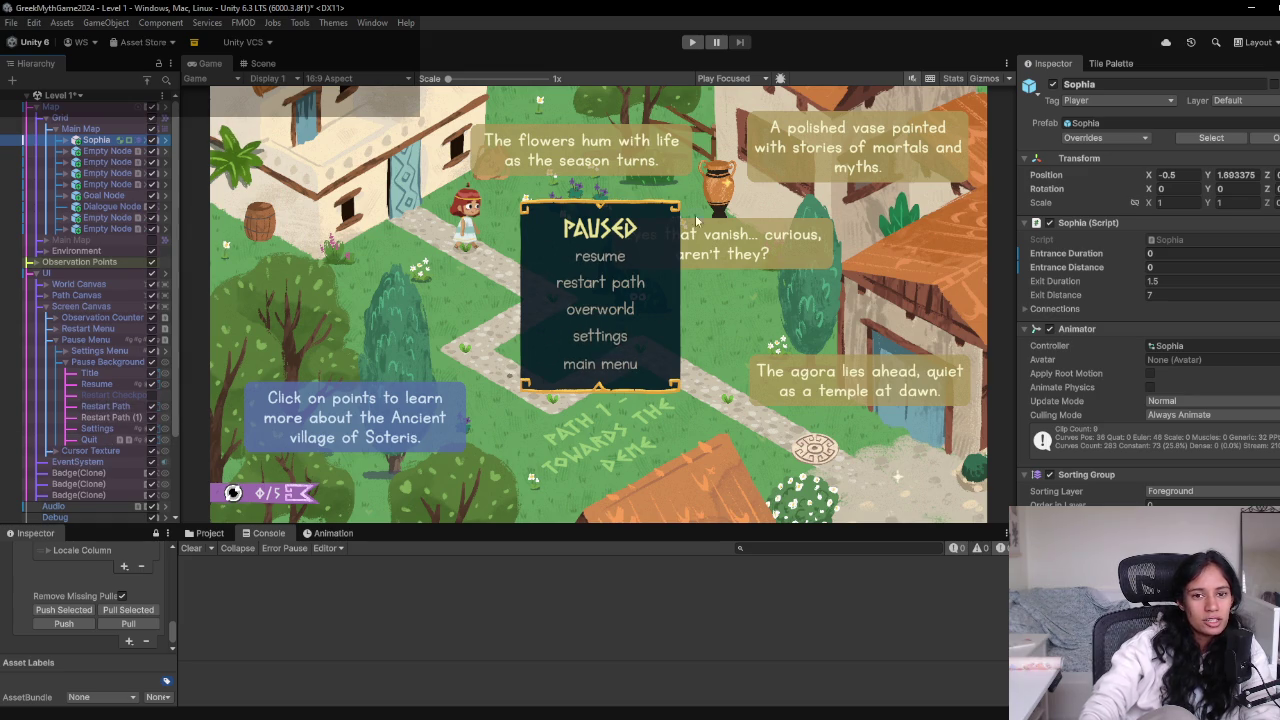
left_click(152, 362)
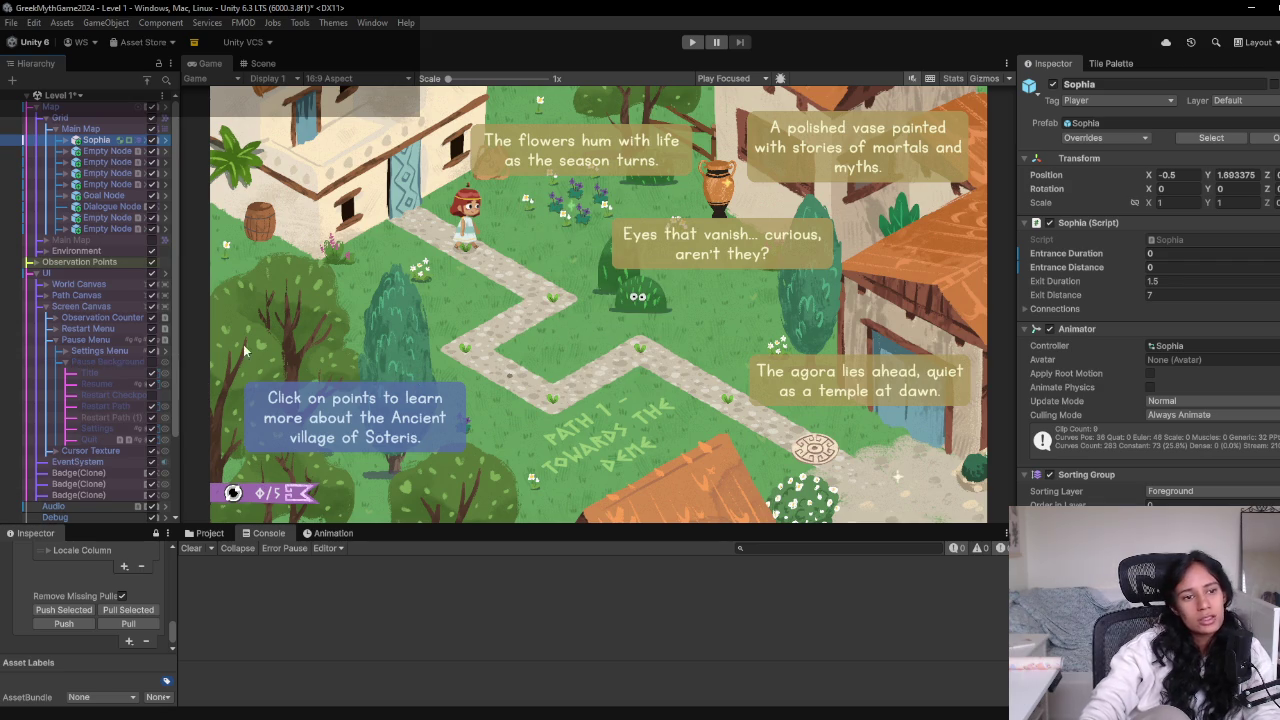
left_click(66, 362)
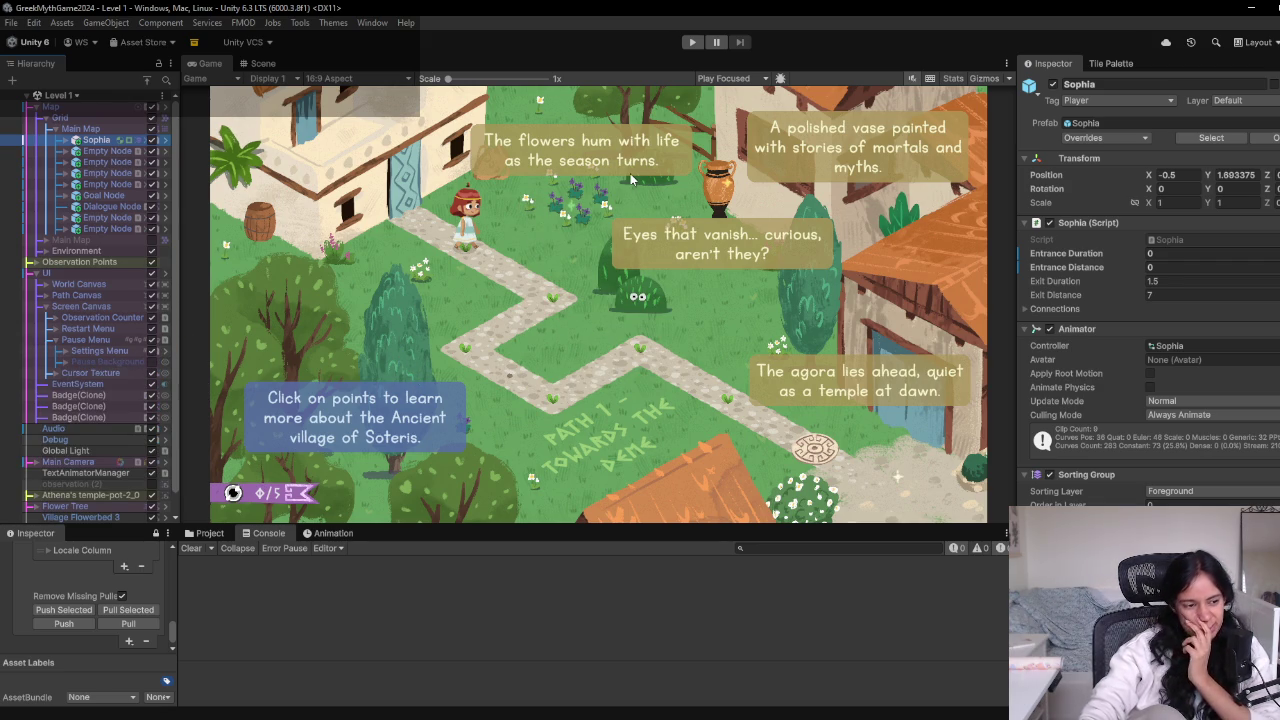
left_click(151, 364)
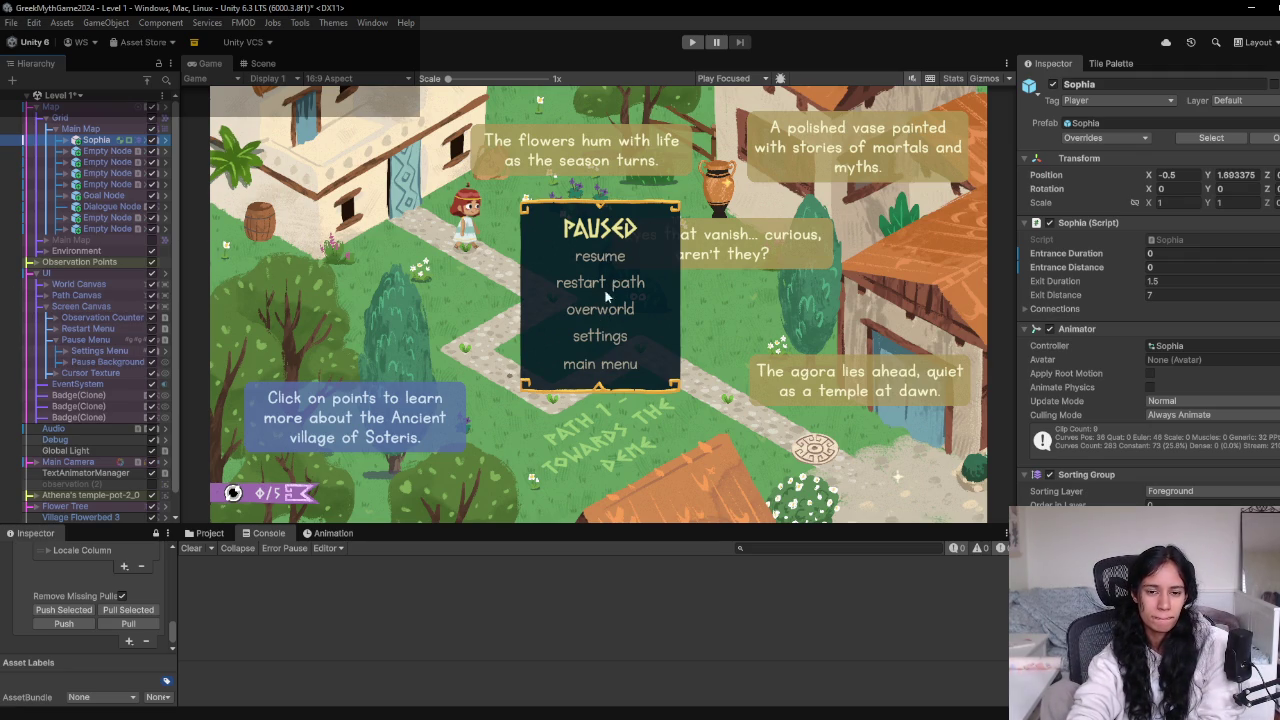
left_click(151, 364)
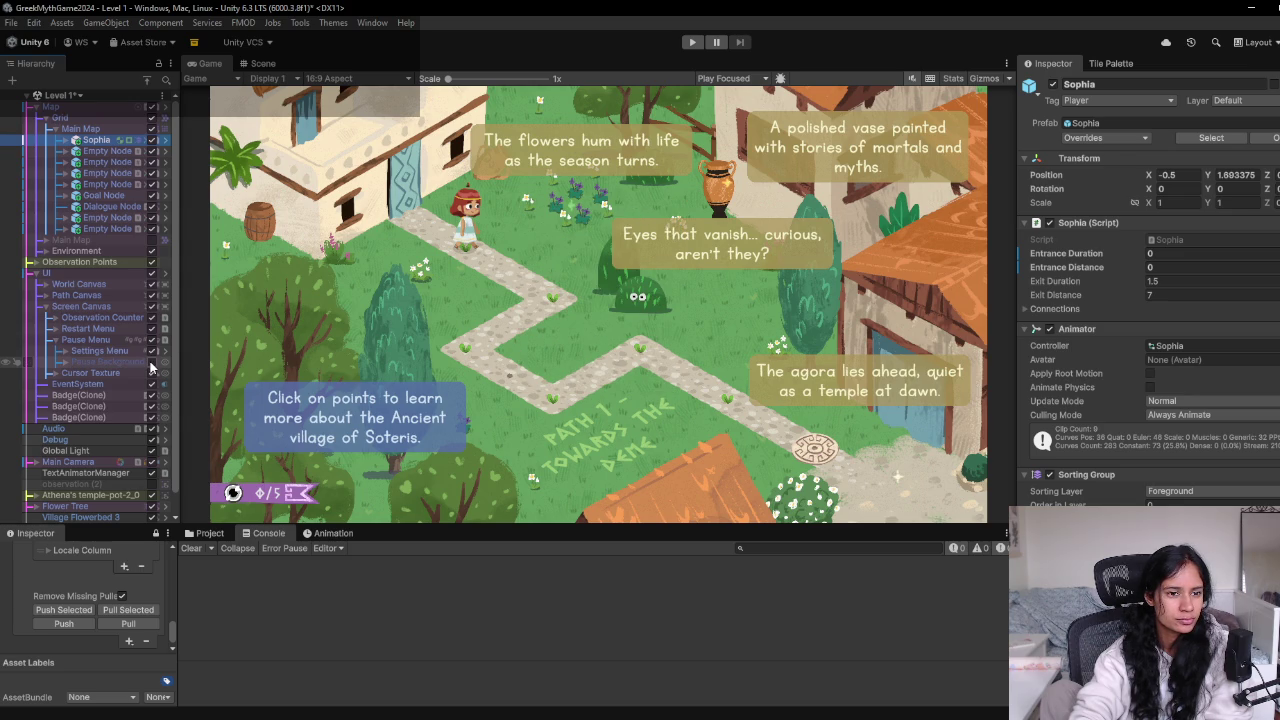
left_click(65, 351)
left_click(65, 352)
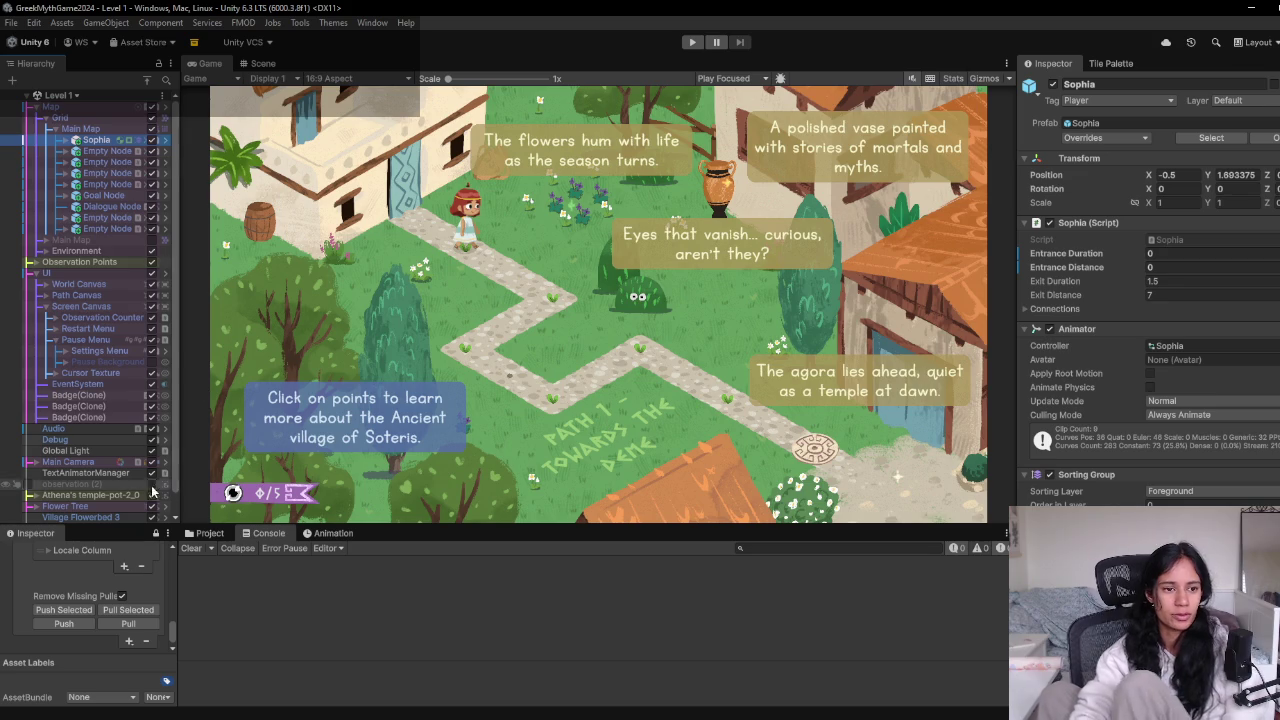
mouse_move(385, 715)
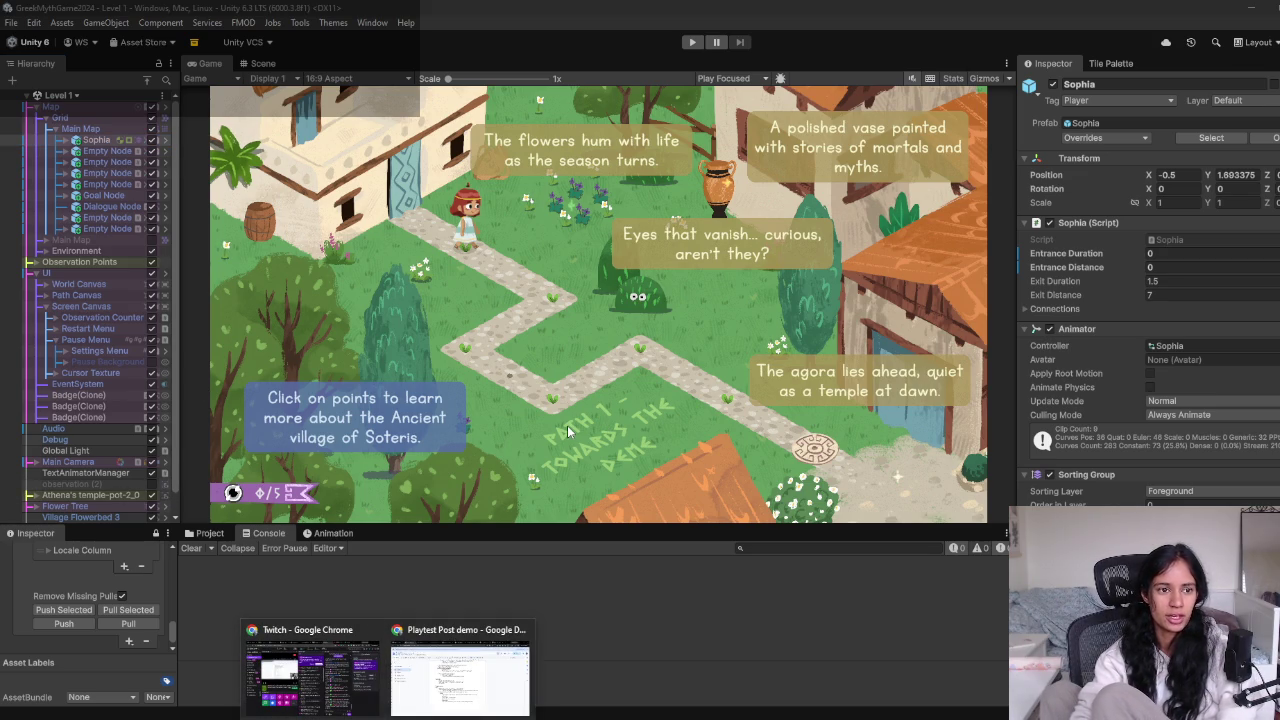
left_click(74, 96)
scroll(85, 282, "down", 3)
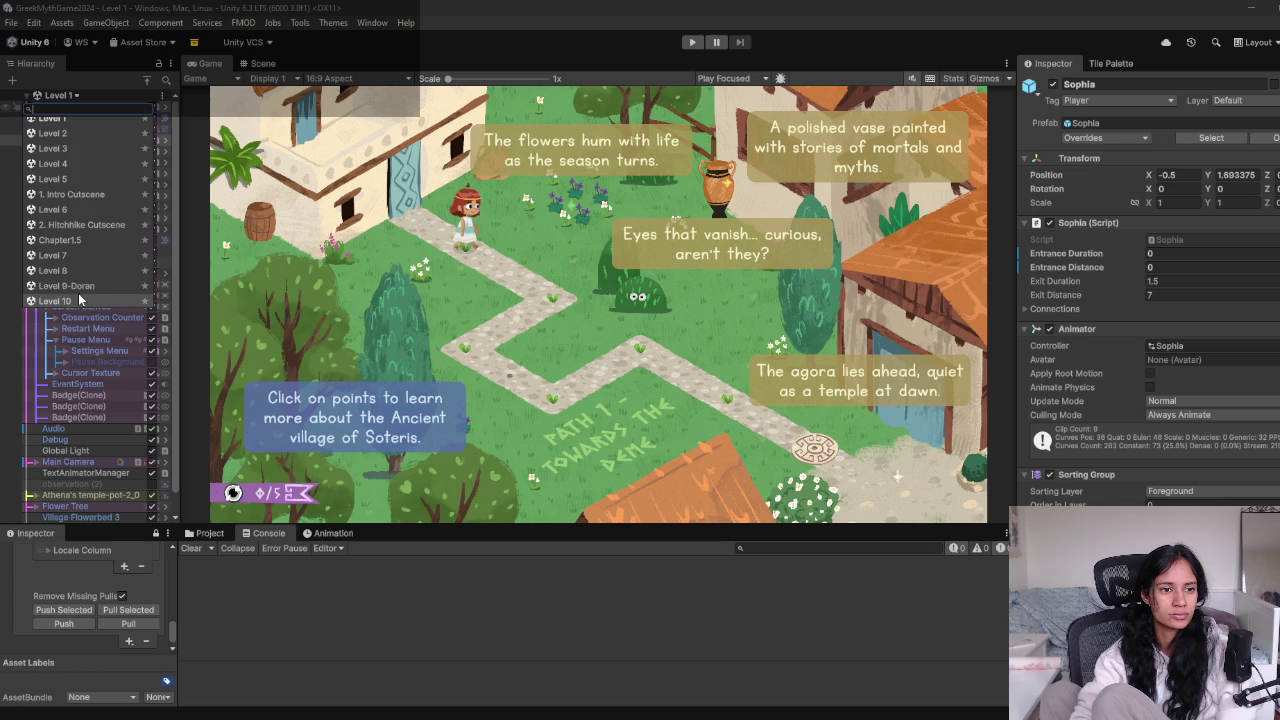
left_click(85, 287)
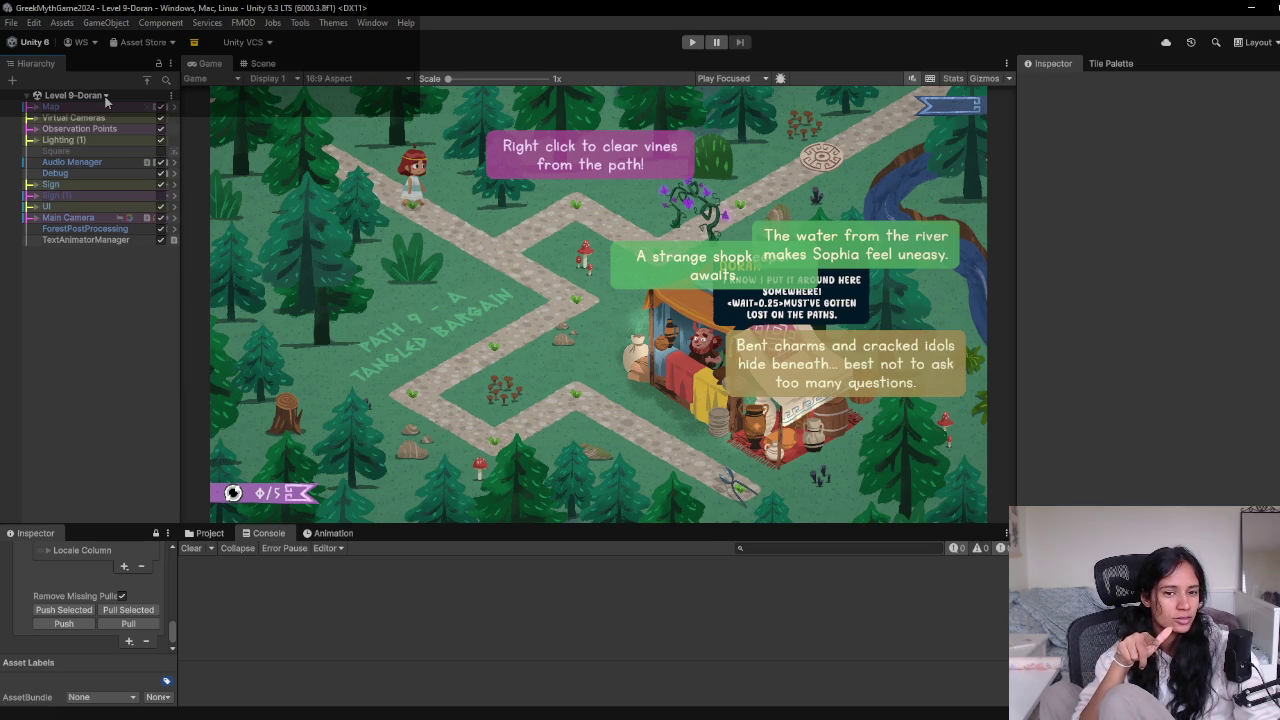
left_click(692, 42)
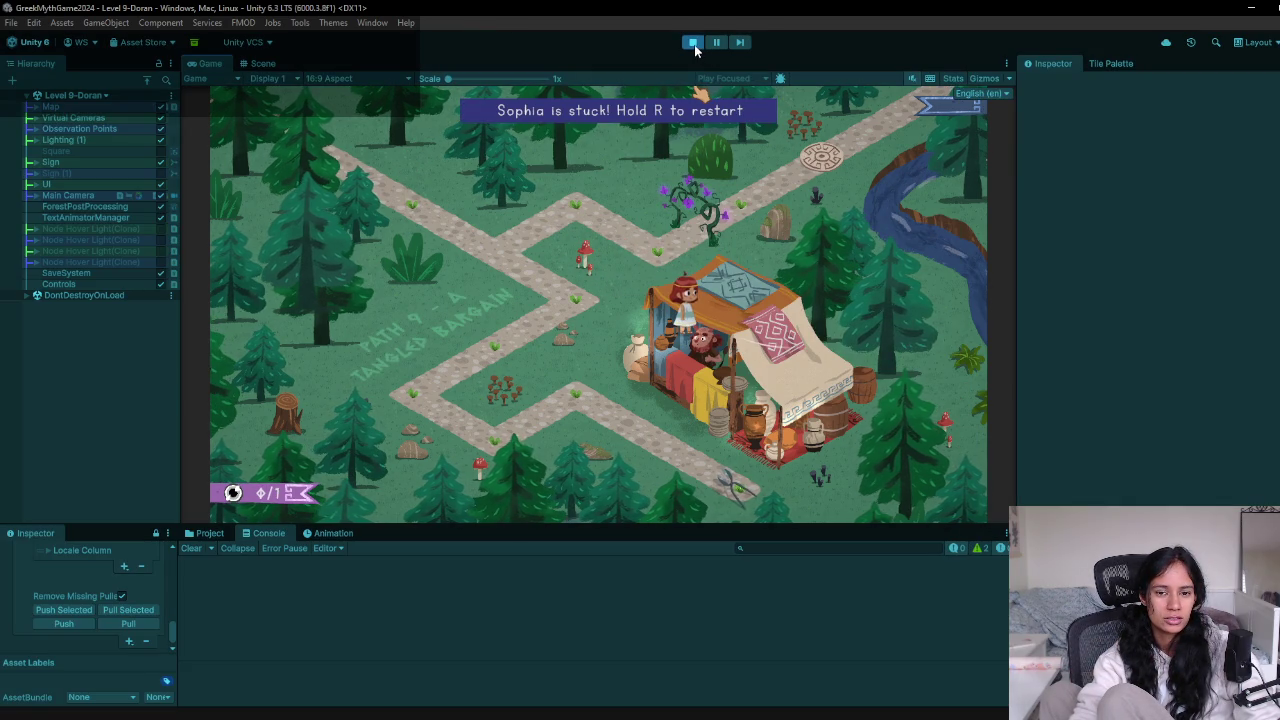
key("ctrl+p")
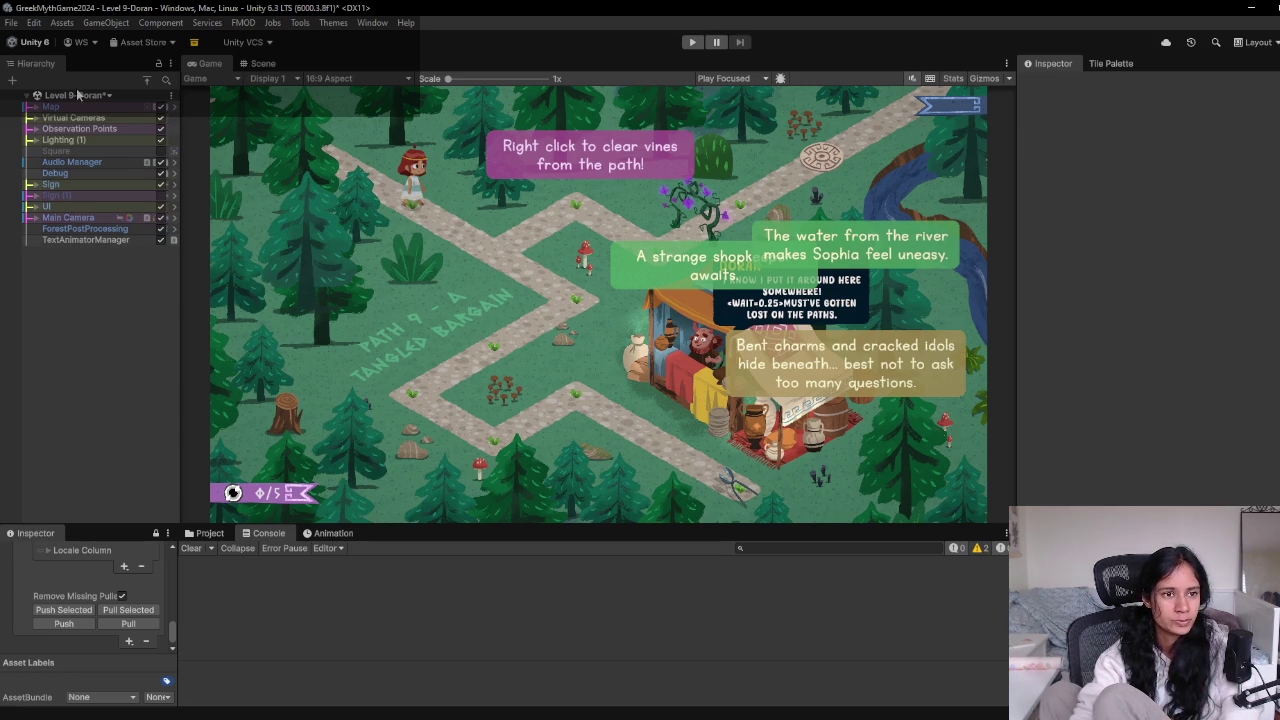
left_click(108, 95)
left_click(52, 201)
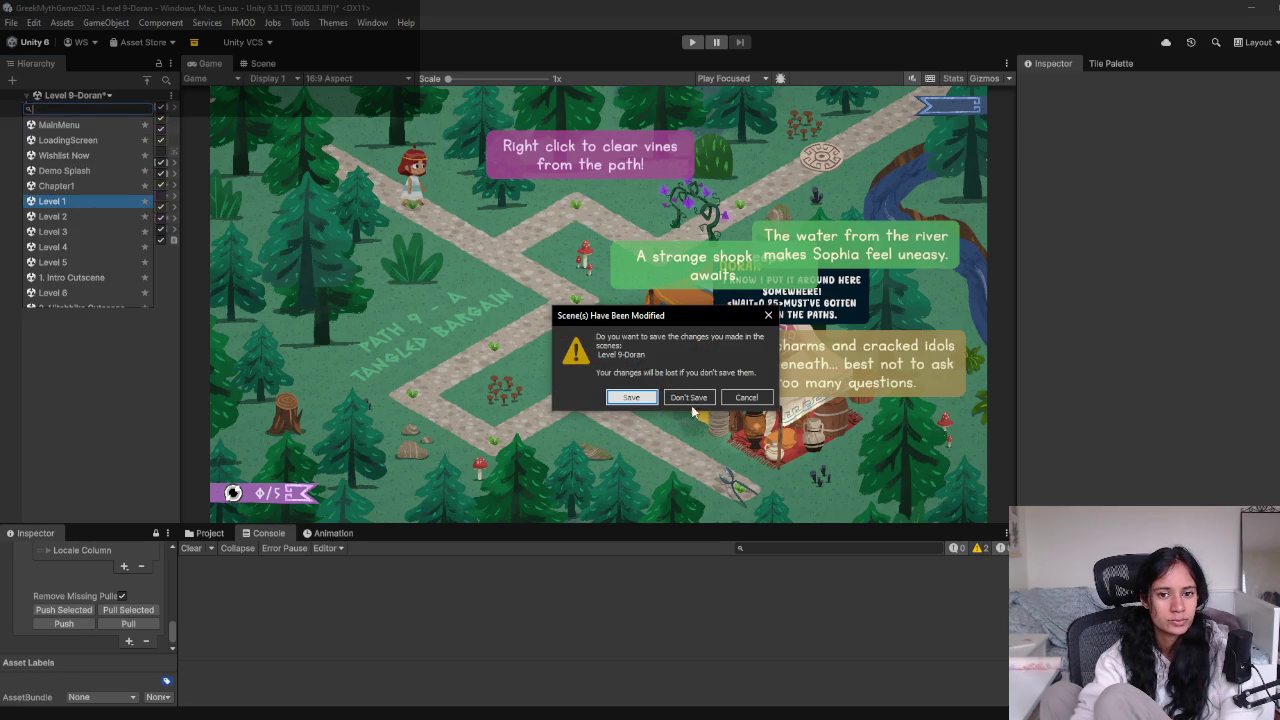
left_click(688, 397)
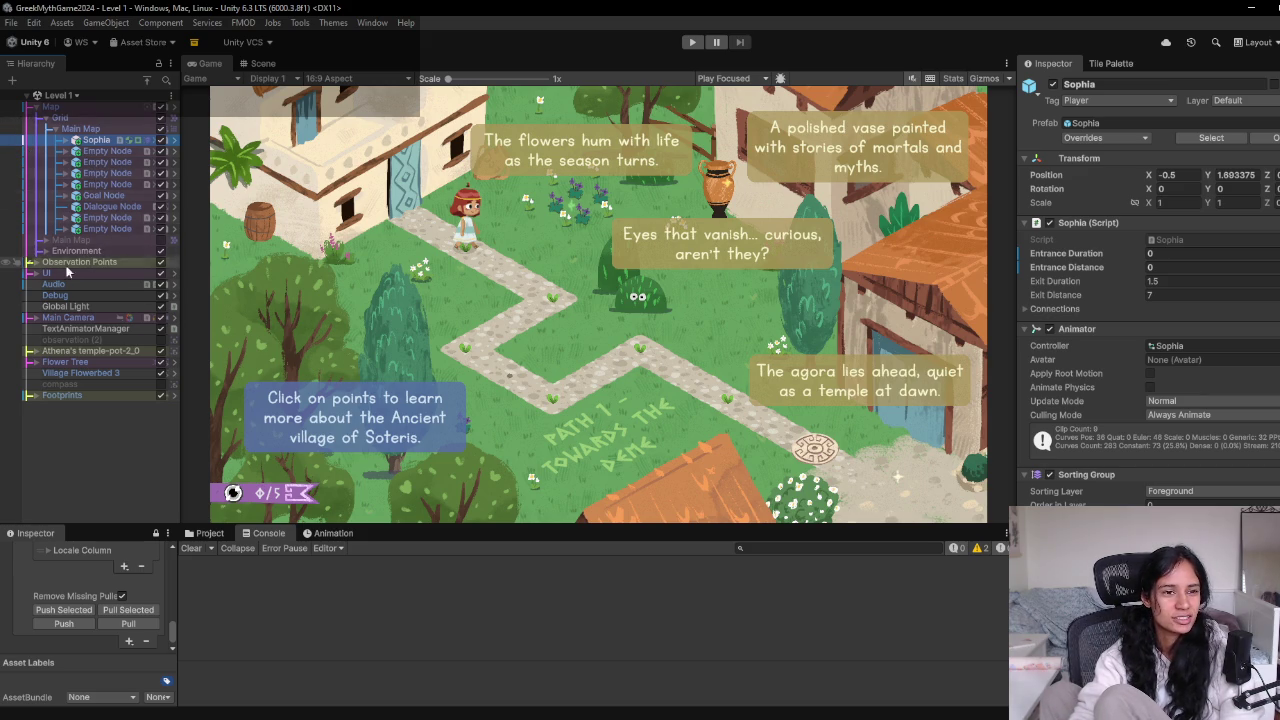
left_click(31, 273)
Expand UI and Screen Canvas, inspect Pause Menu and Screen Canvas, then select the UI prefab instance
left_click(31, 273)
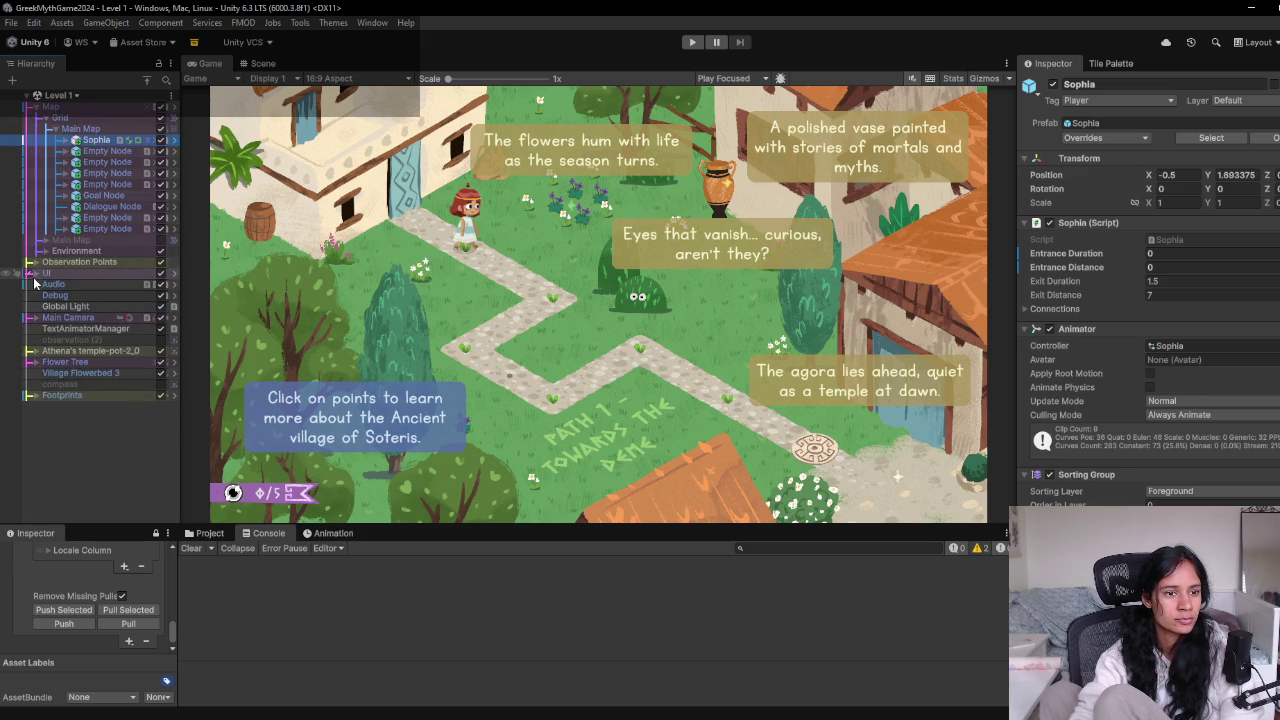
left_click(31, 273)
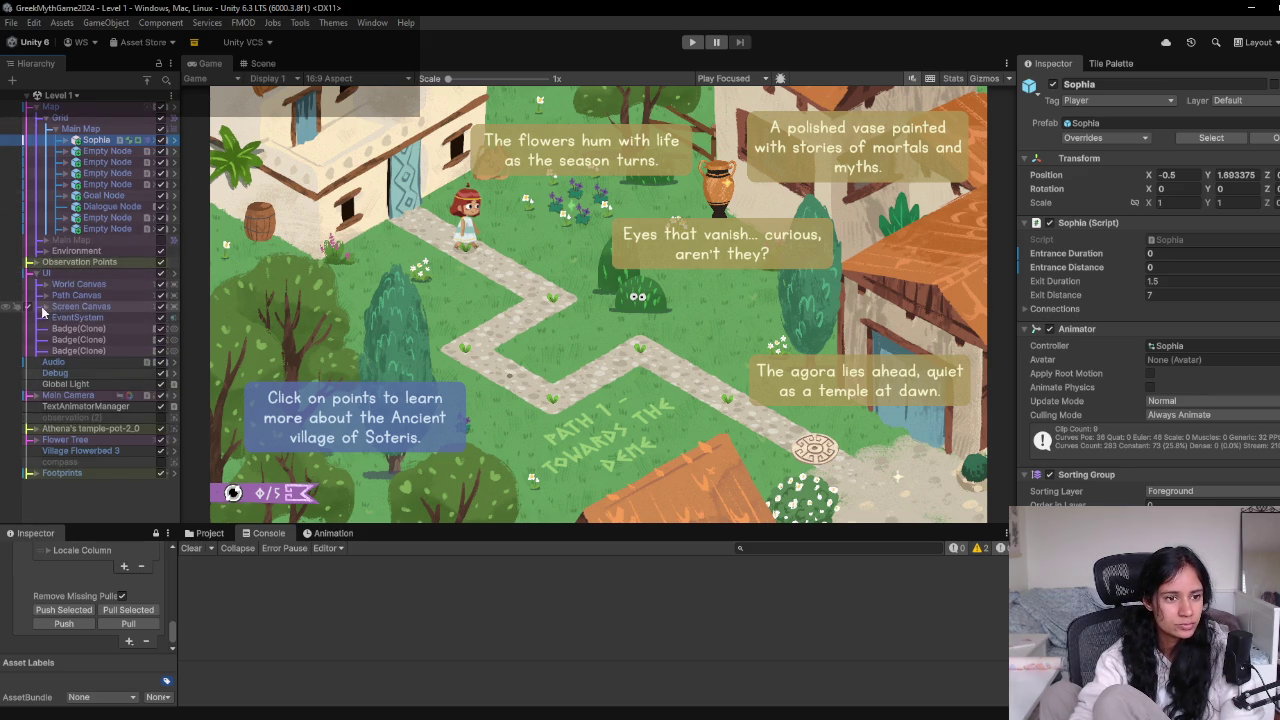
left_click(44, 306)
left_click(109, 339)
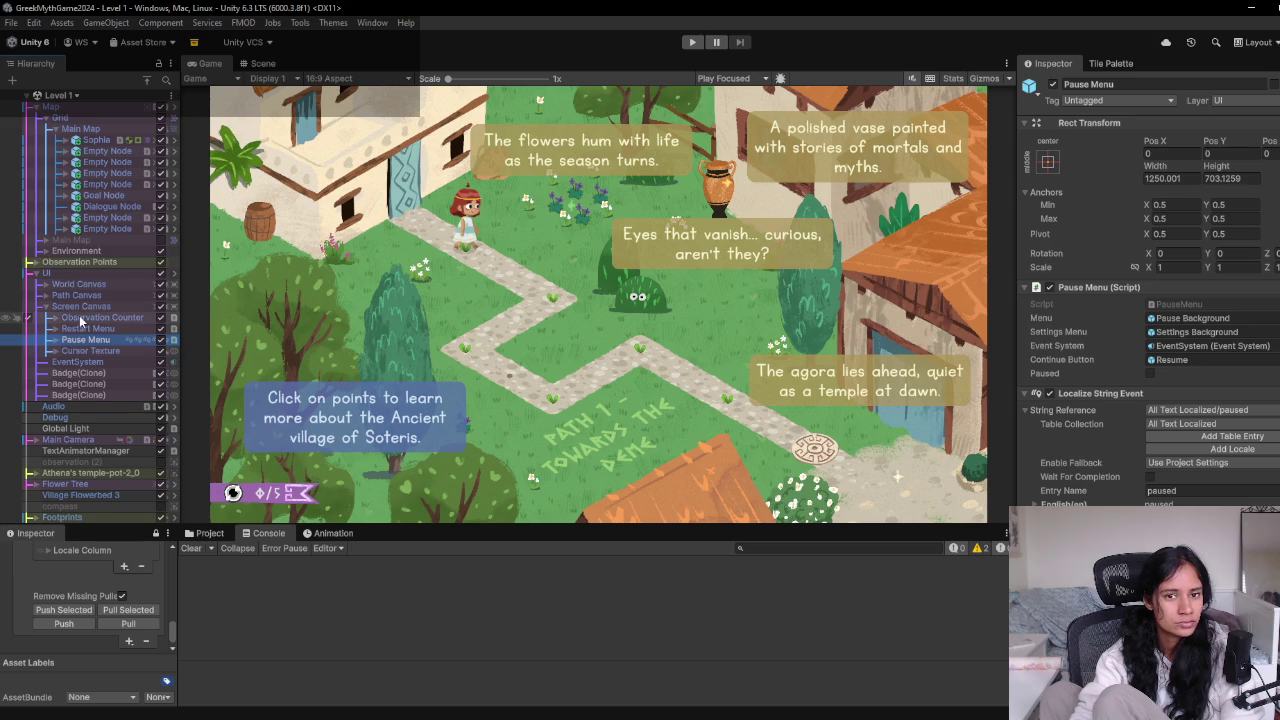
left_click(93, 301)
left_click(46, 273)
Apply the Pause Background through Quit overrides to the UI prefab, then pick Level 2 from the scene list
left_click(1100, 136)
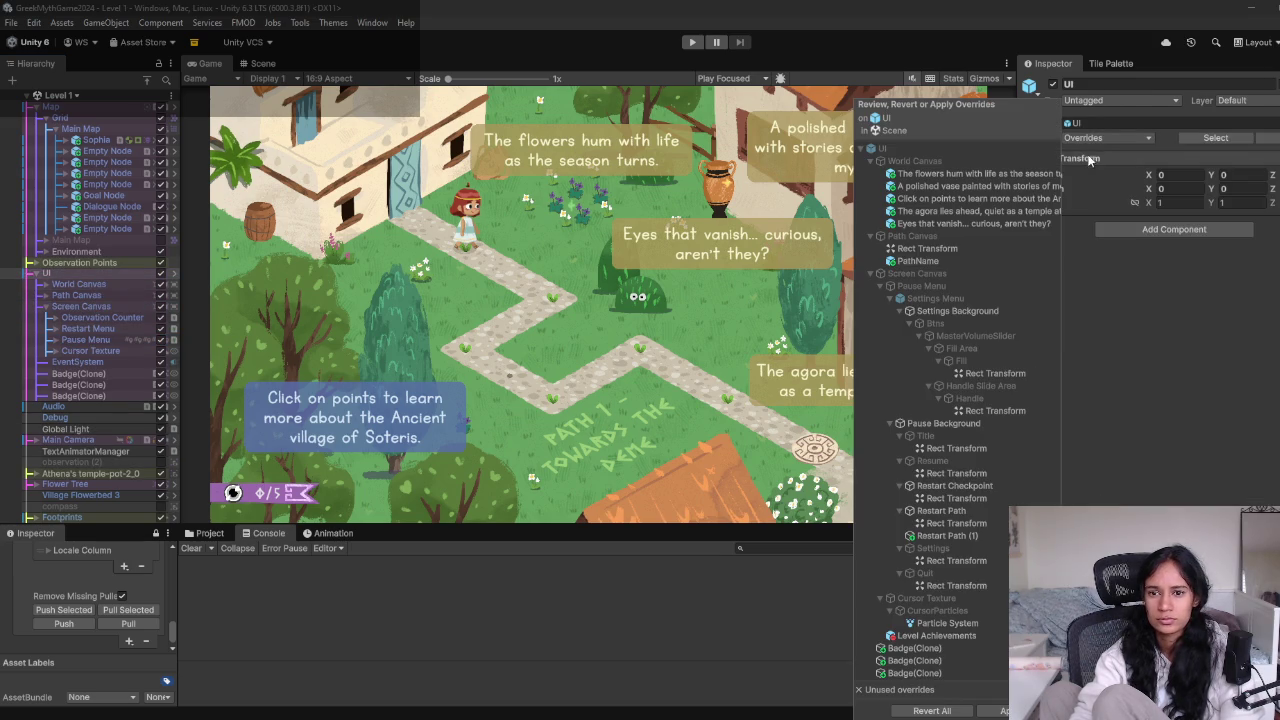
left_click(973, 425)
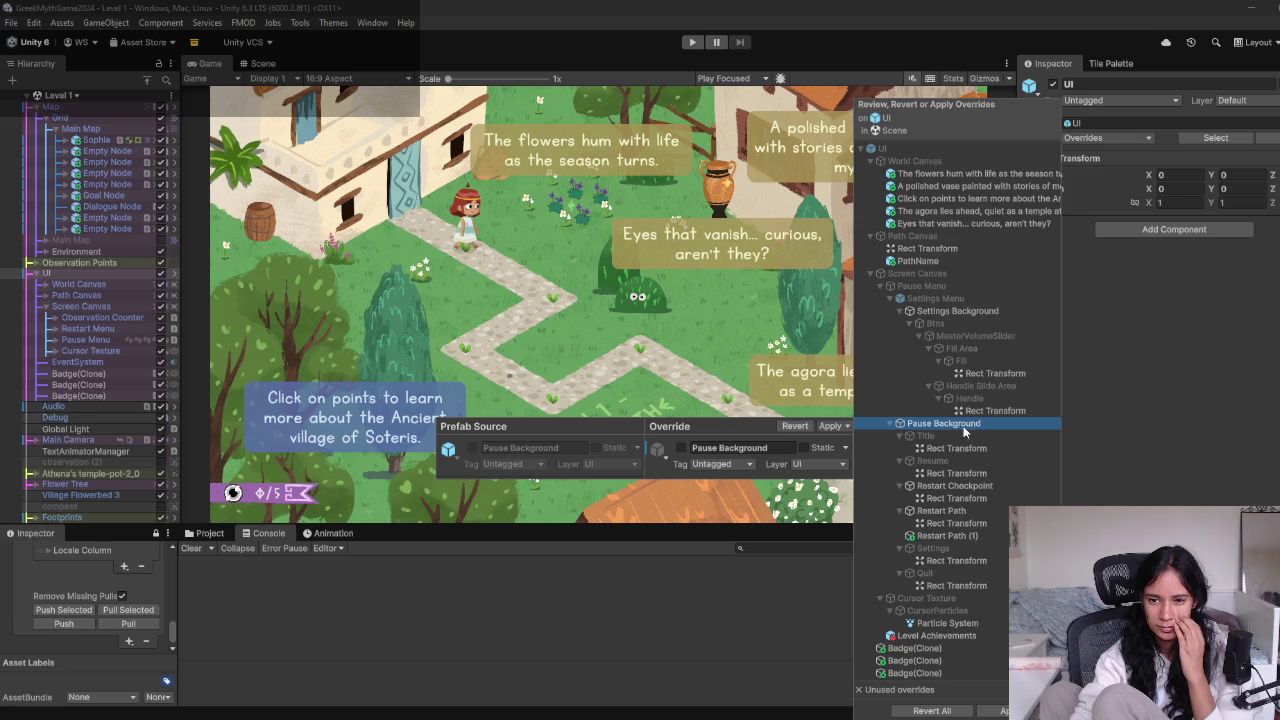
left_click(828, 426)
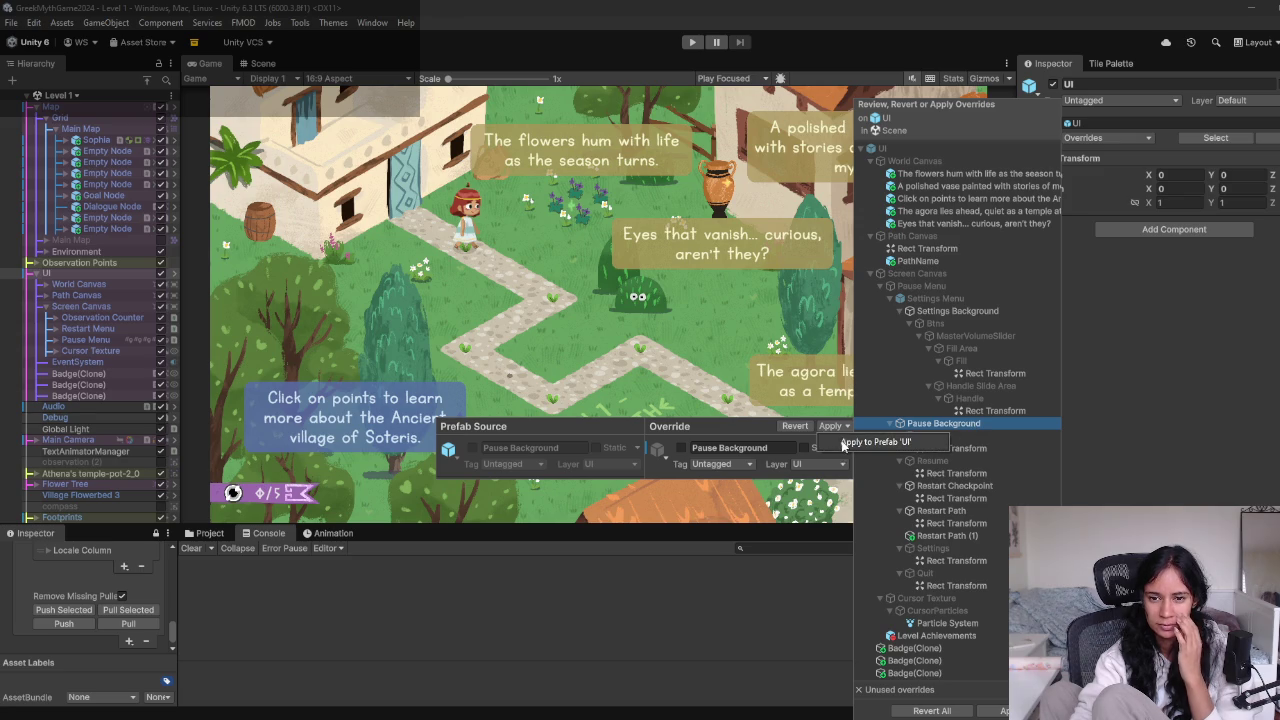
left_click(972, 587, "shift")
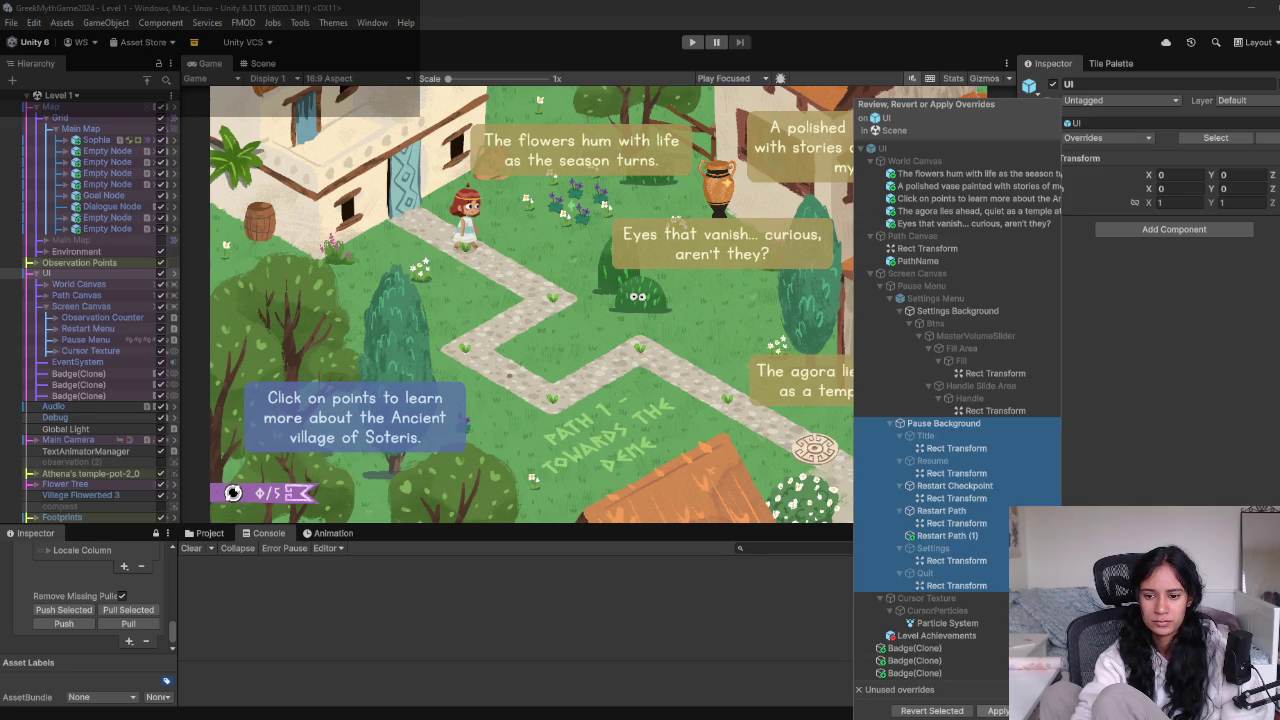
left_click(995, 710)
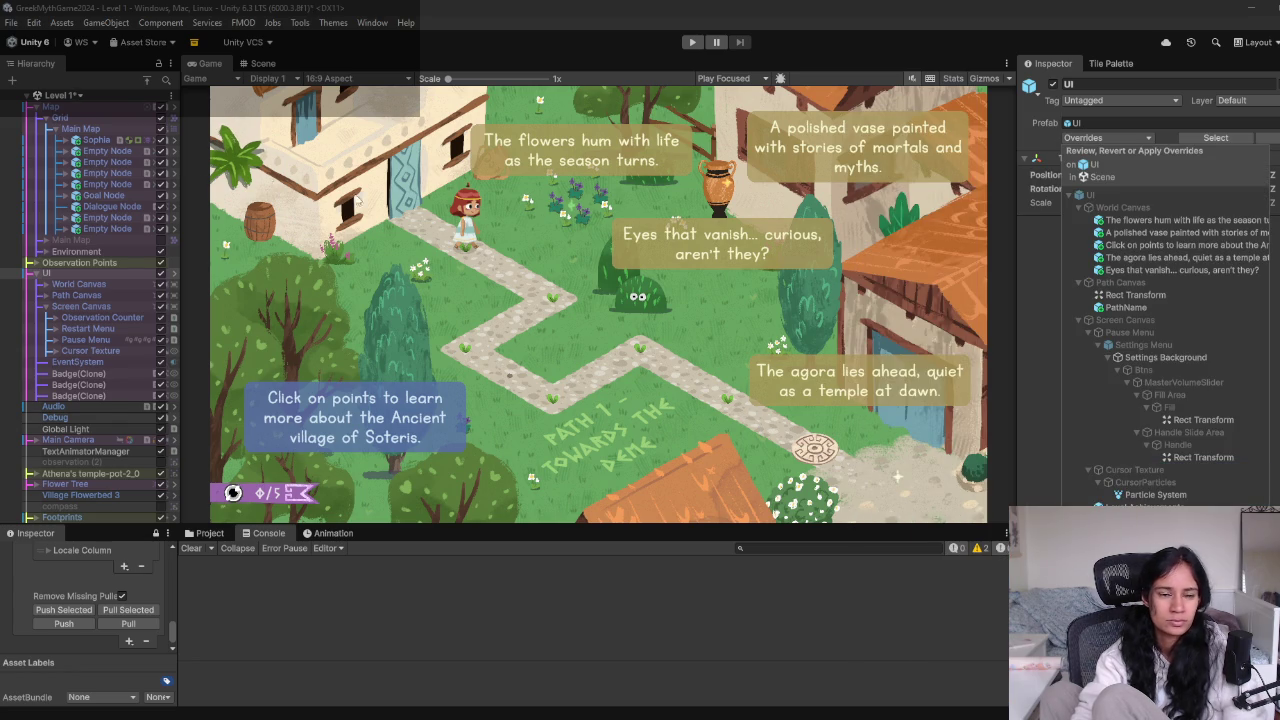
left_click(60, 95)
left_click(60, 95)
left_click(52, 216)
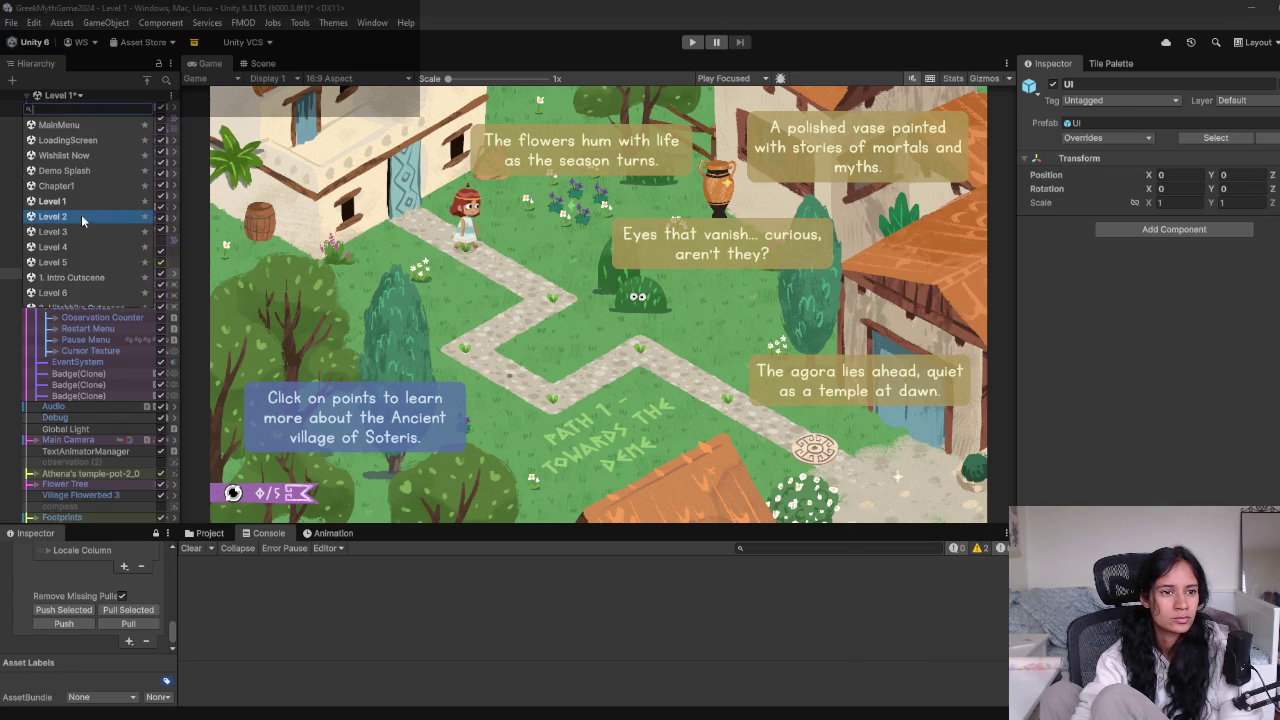
Answer Level 1's save prompt, then playtest Level 2 and check its pause menu options with Escape
left_click(748, 395)
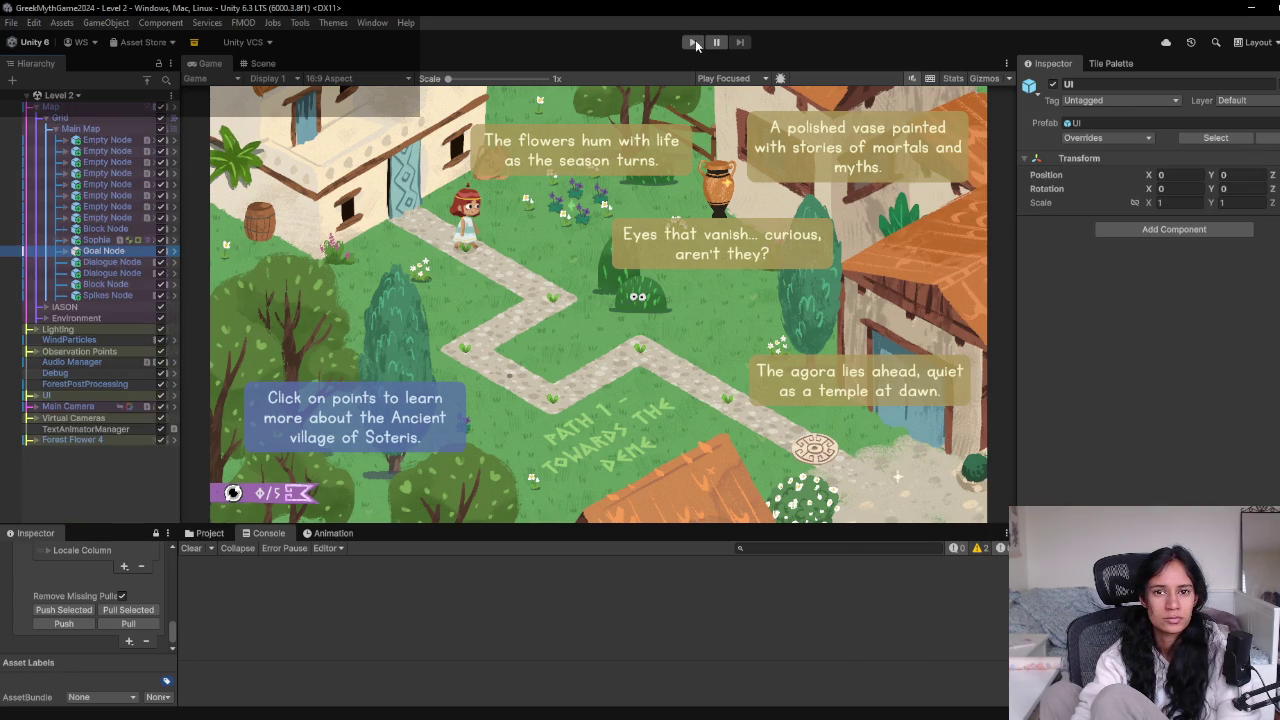
left_click(692, 41)
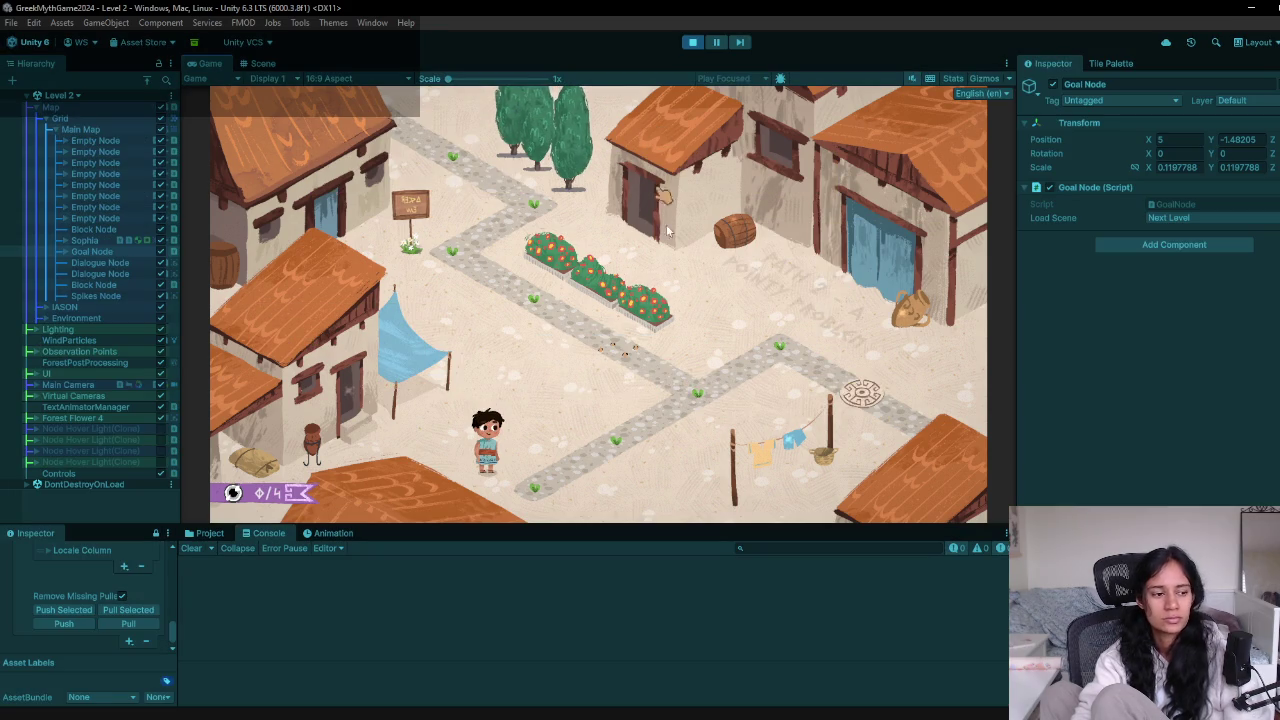
key("Escape")
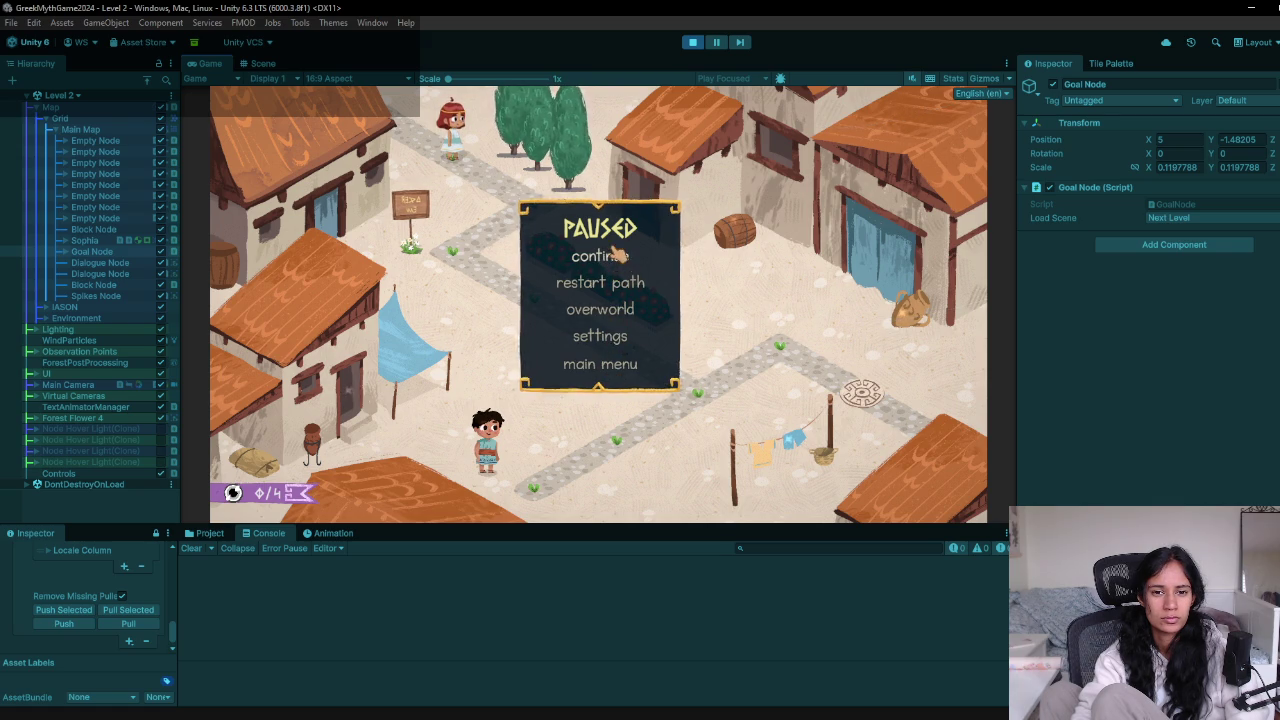
key("Escape")
left_click(699, 43)
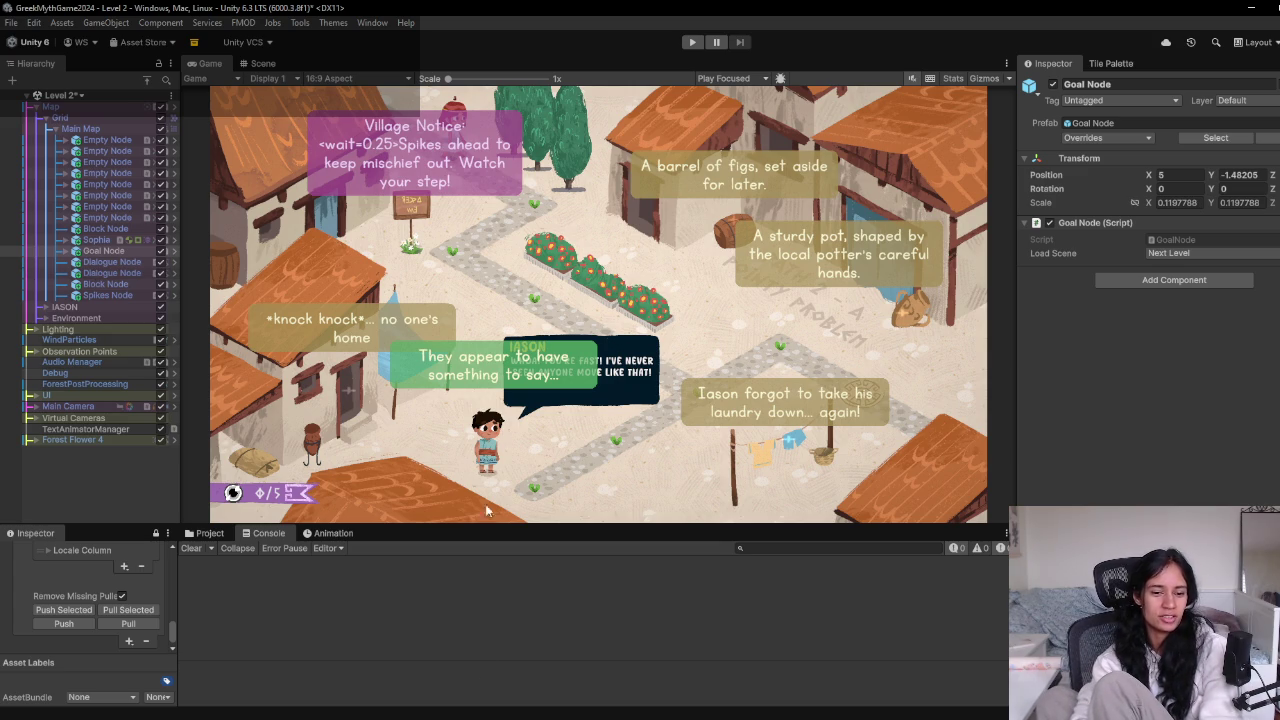
mouse_move(427, 712)
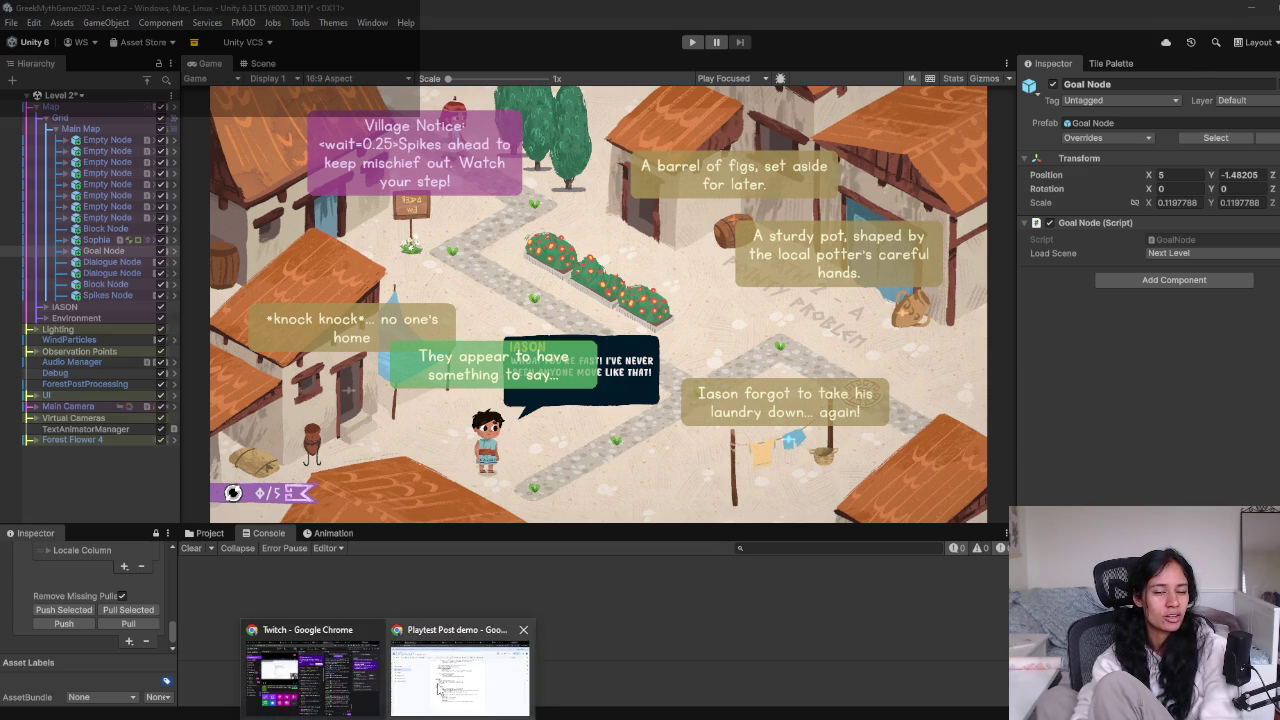
left_click(451, 686)
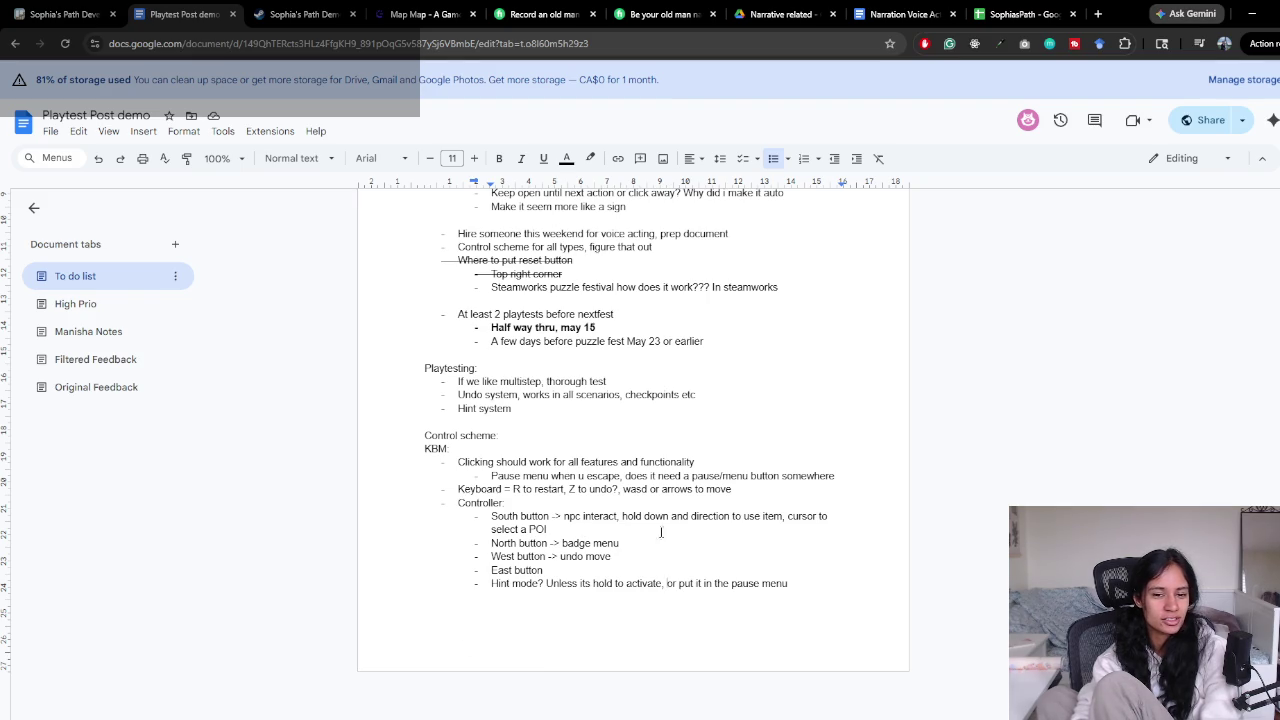
scroll(707, 552, "up", 4)
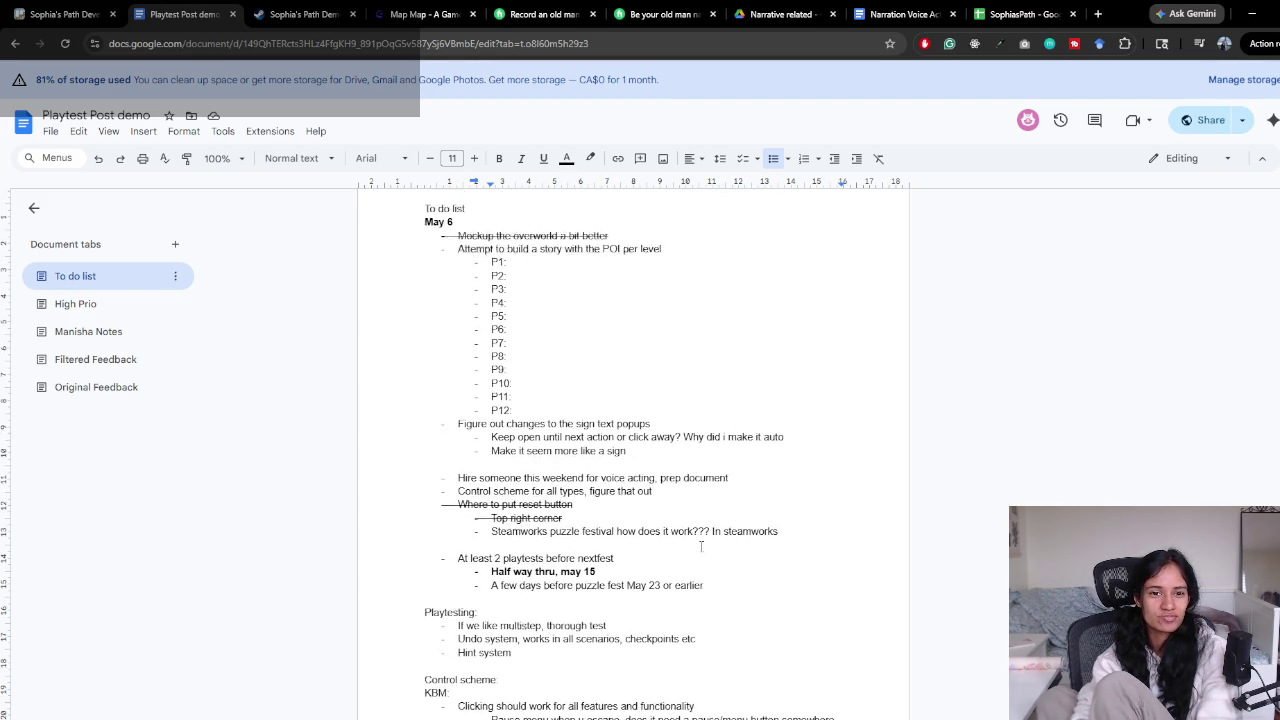
scroll(701, 545, "down", 3)
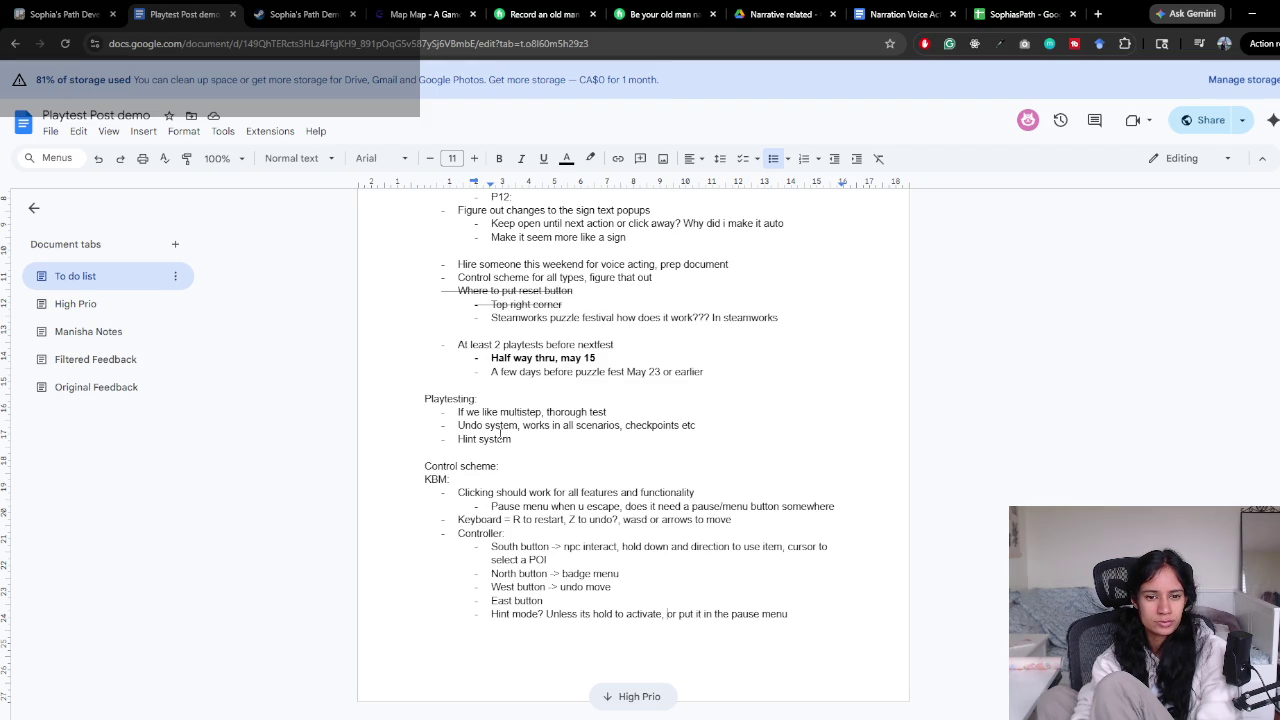
key("alt+Tab")
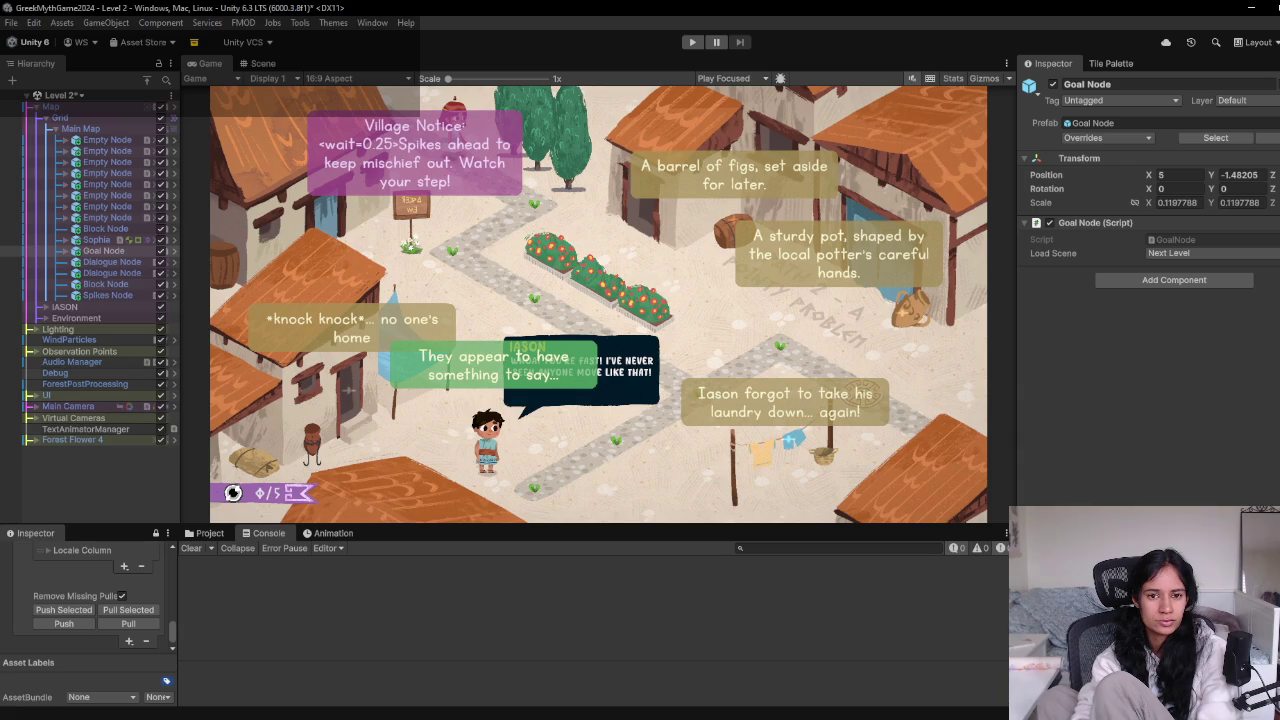
Search the Project for 'level 1', open Level 1-UI updates without saving Level 2, and play it
left_click(80, 95)
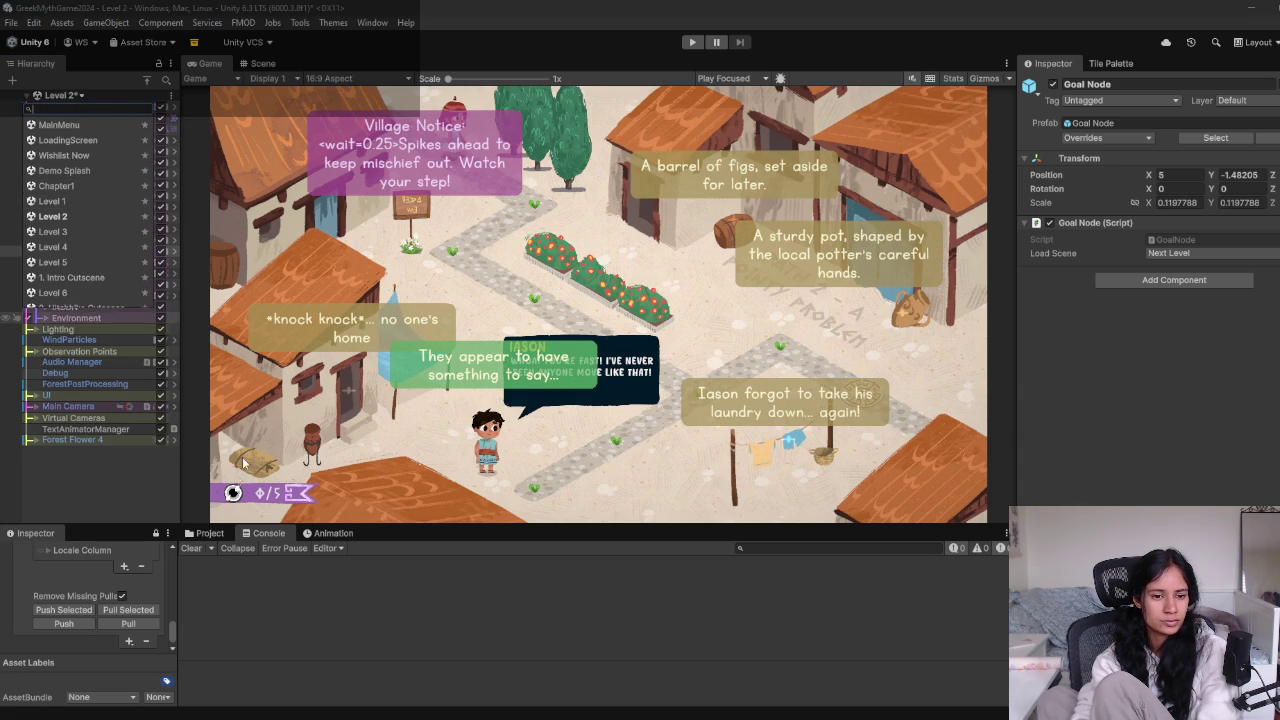
left_click(206, 533)
left_click(851, 548)
type("le")
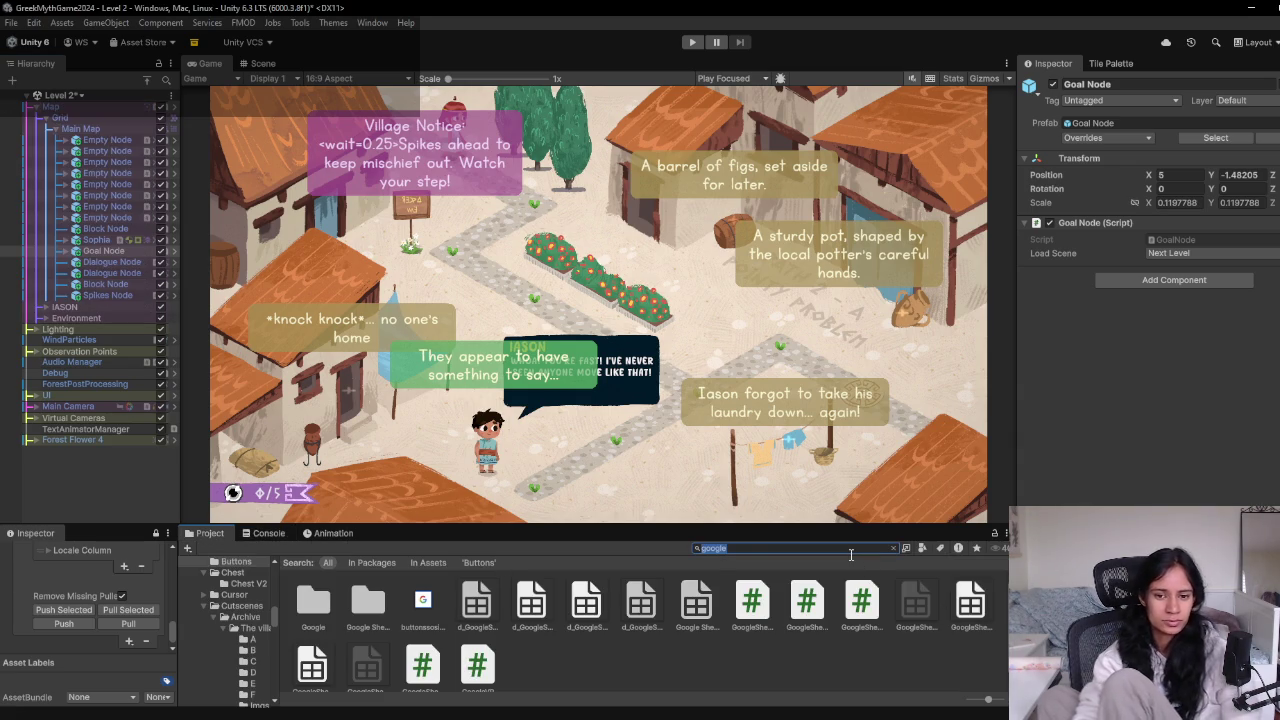
type("vel 1")
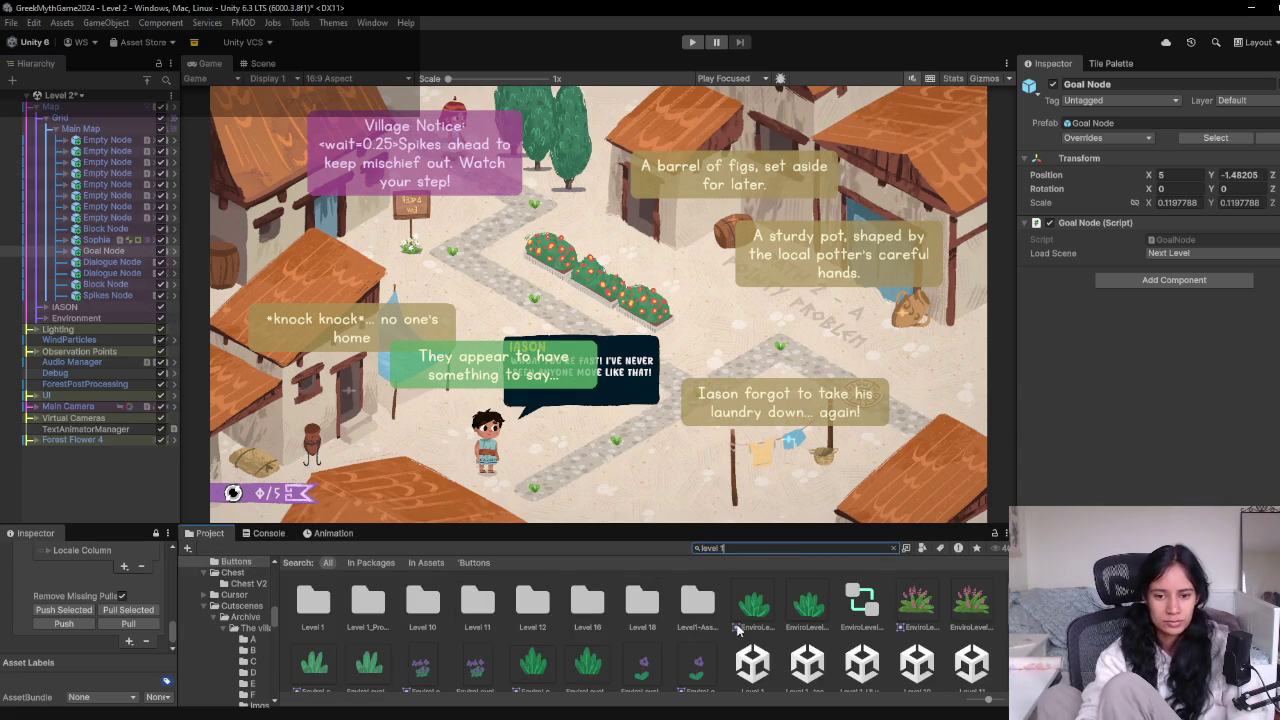
double_click(862, 590)
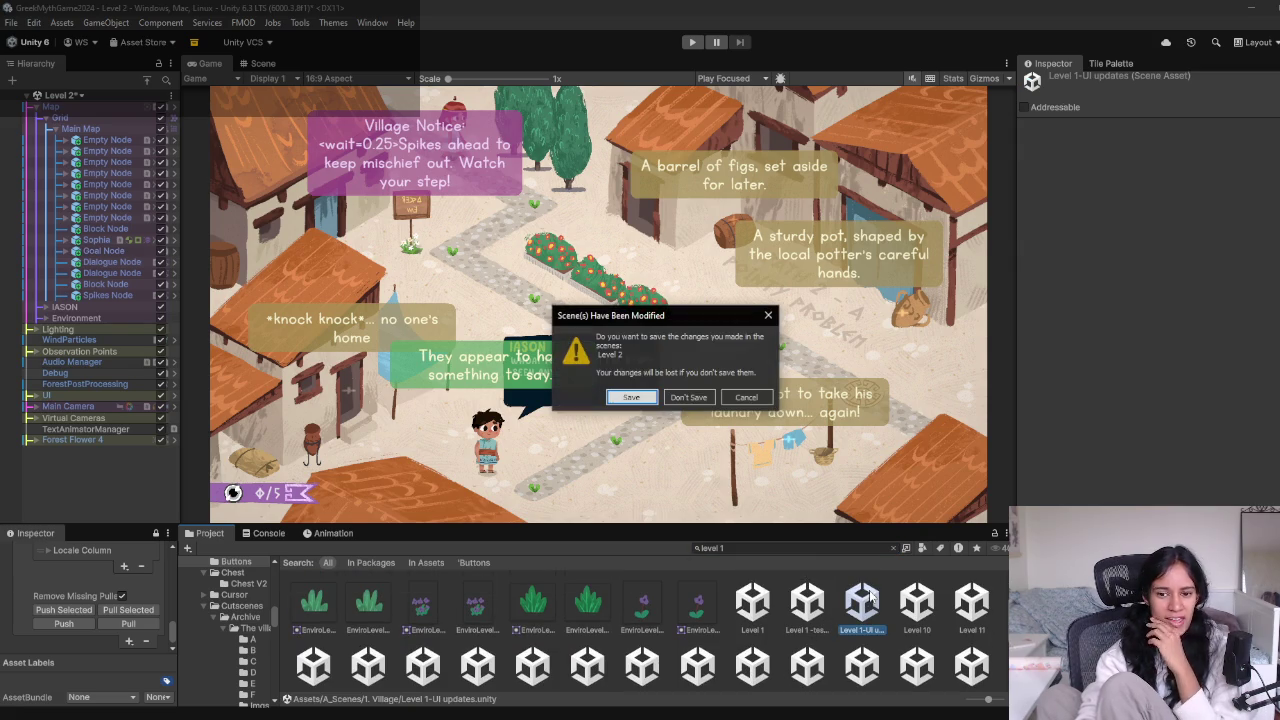
left_click(689, 398)
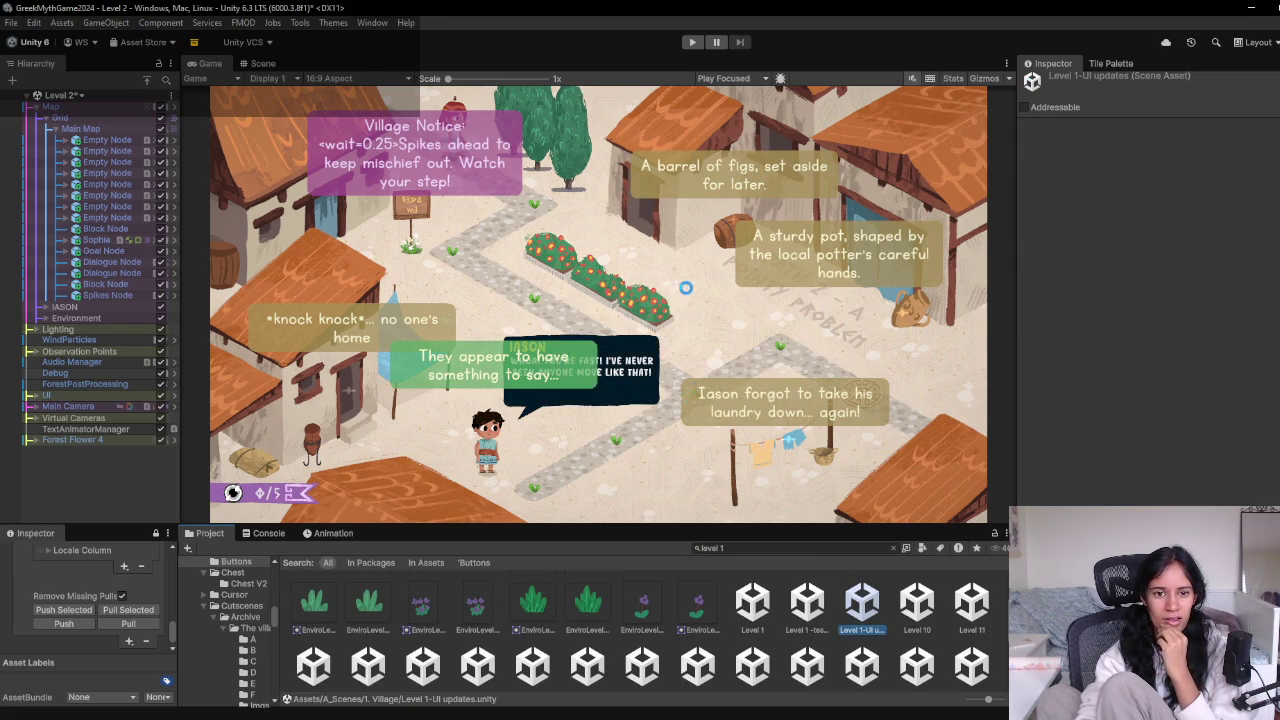
left_click(692, 42)
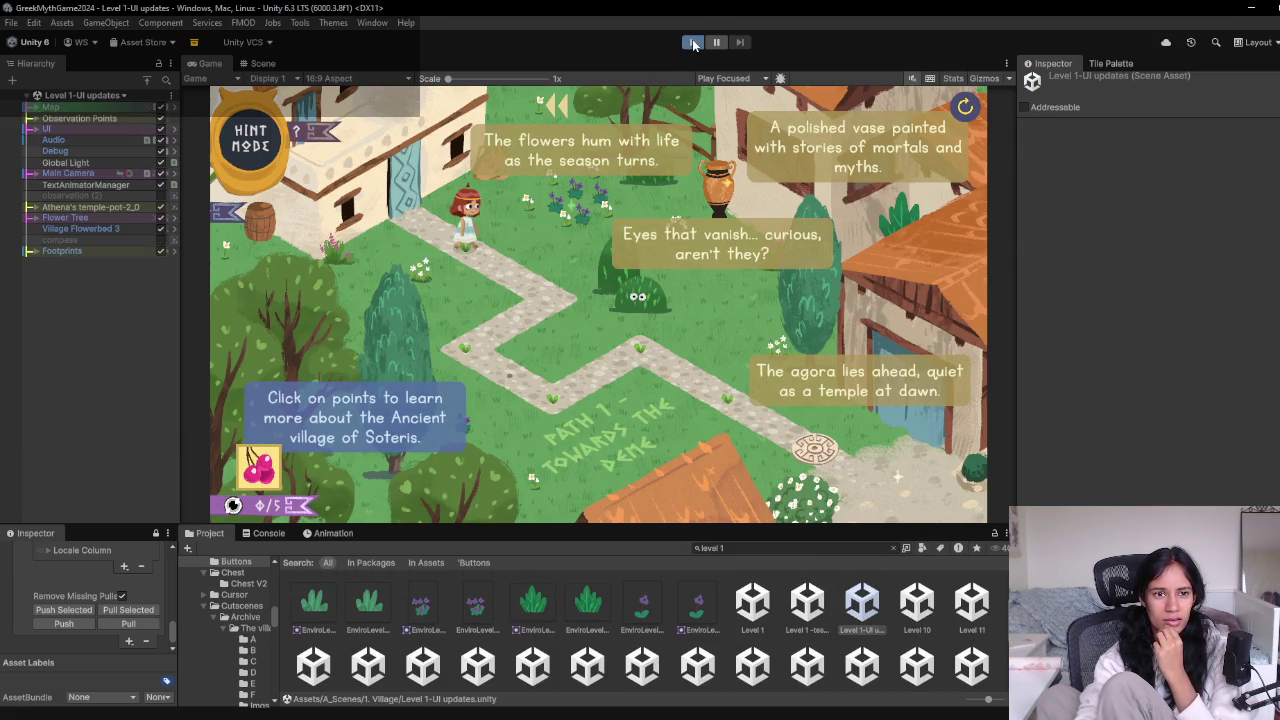